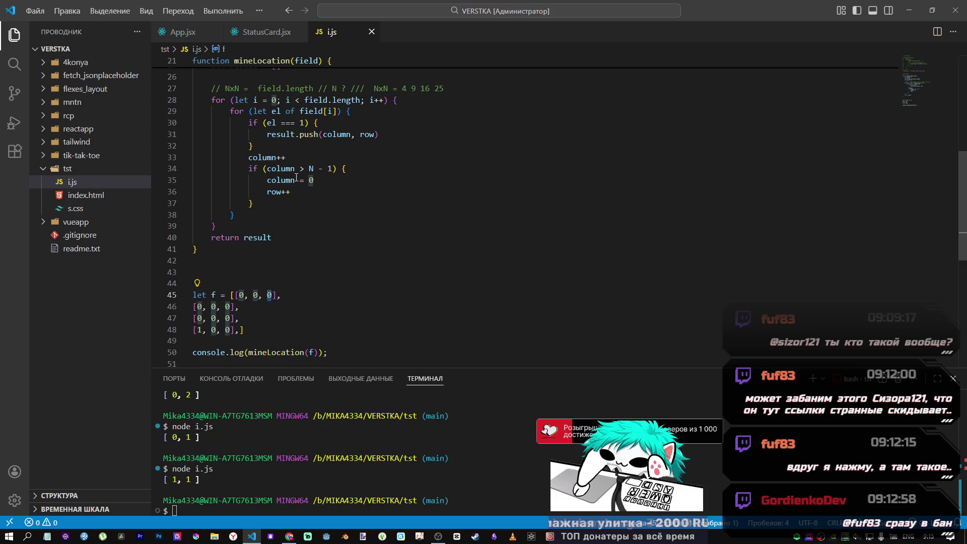
- Delete one all-zero [0, 0, 0] row from test field f and indent the remaining lower rows
mouse_move(311, 170)
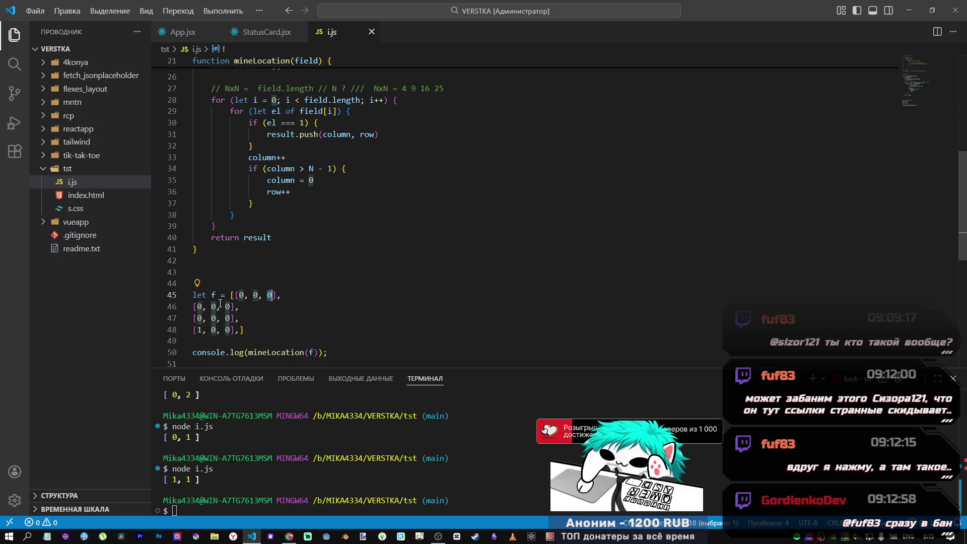
left_click_drag(197, 307, 230, 333)
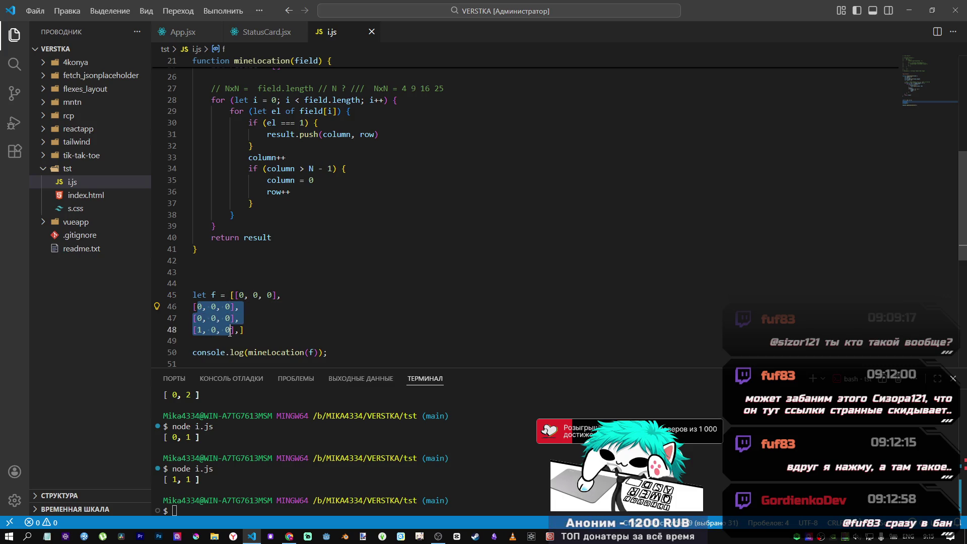
key("Up")
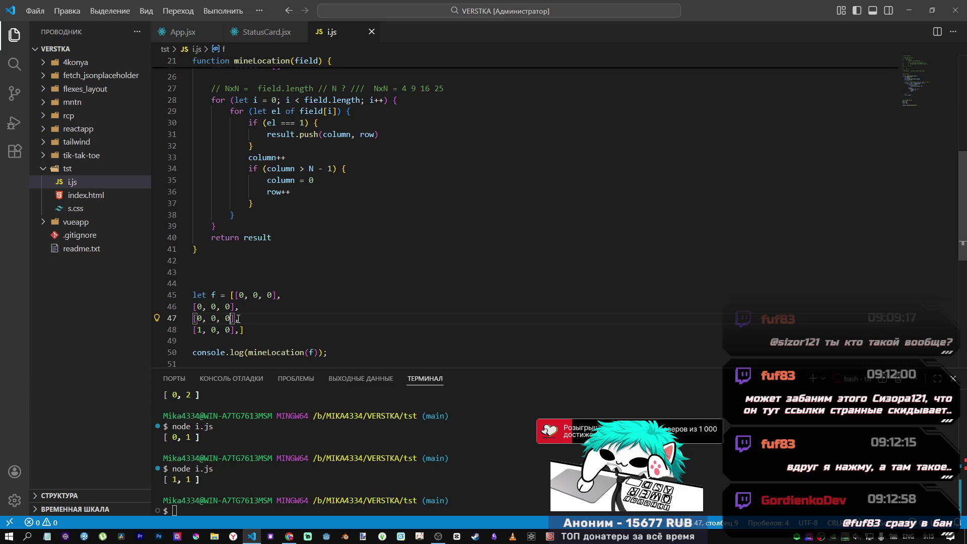
key("End")
key("shift+Up")
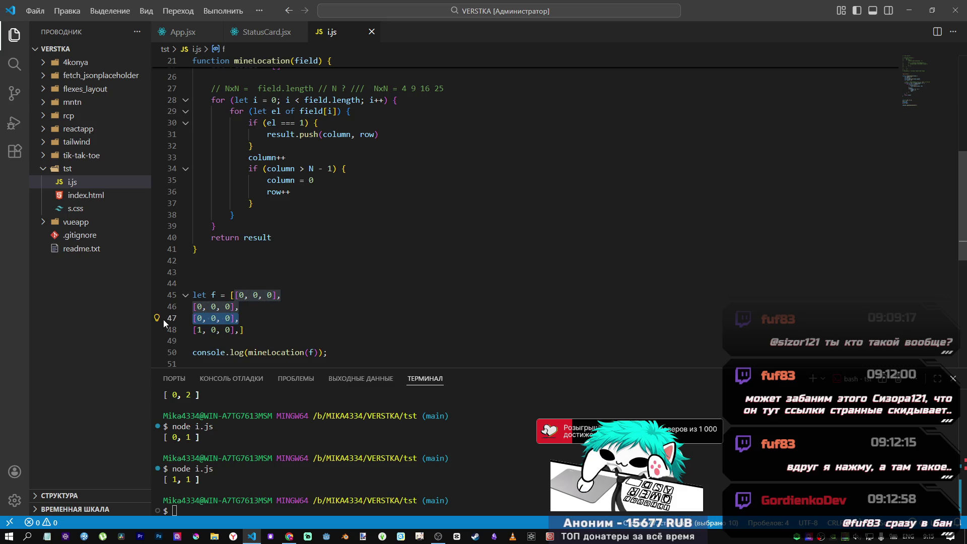
key("BackSpace")
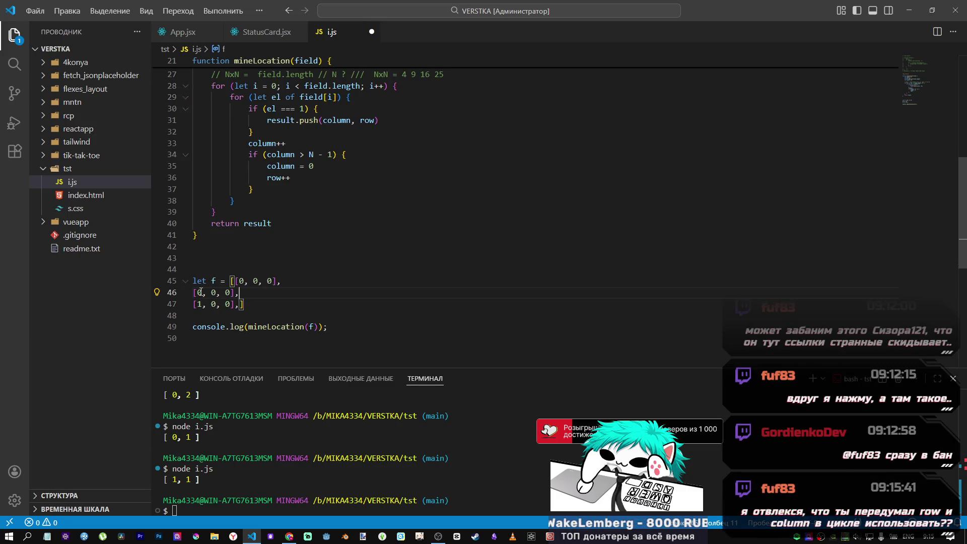
left_click_drag(198, 292, 214, 307)
key("Tab")
key("Tab")
left_click(328, 261)
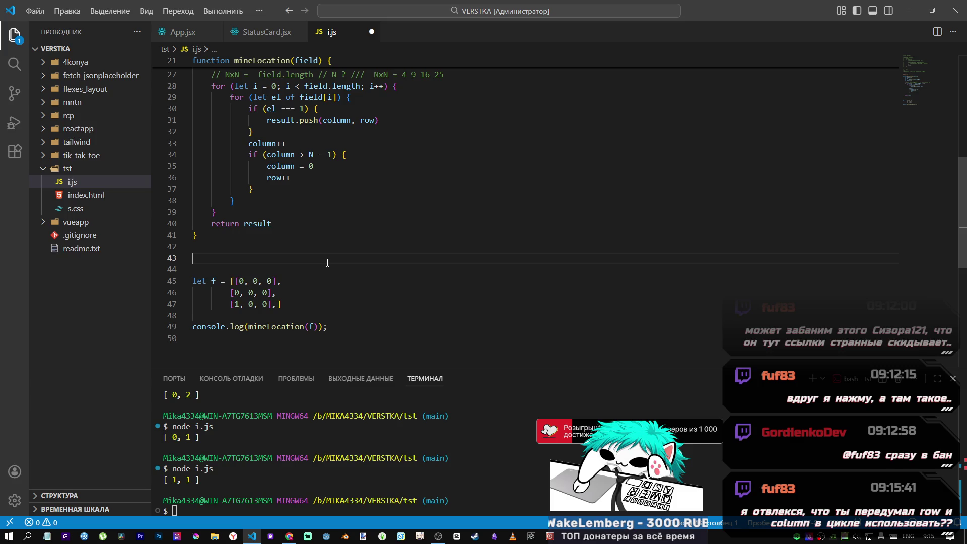
- Check the examples in the Codewars Find the Mine kata, then return to the editor
key("alt+Tab")
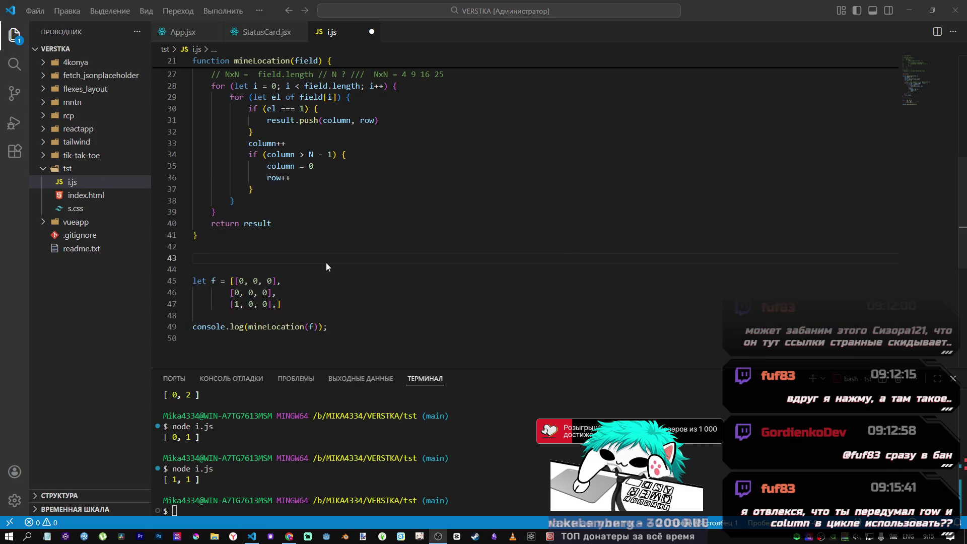
key("alt+Tab")
key("alt+Tab")
left_click(830, 10)
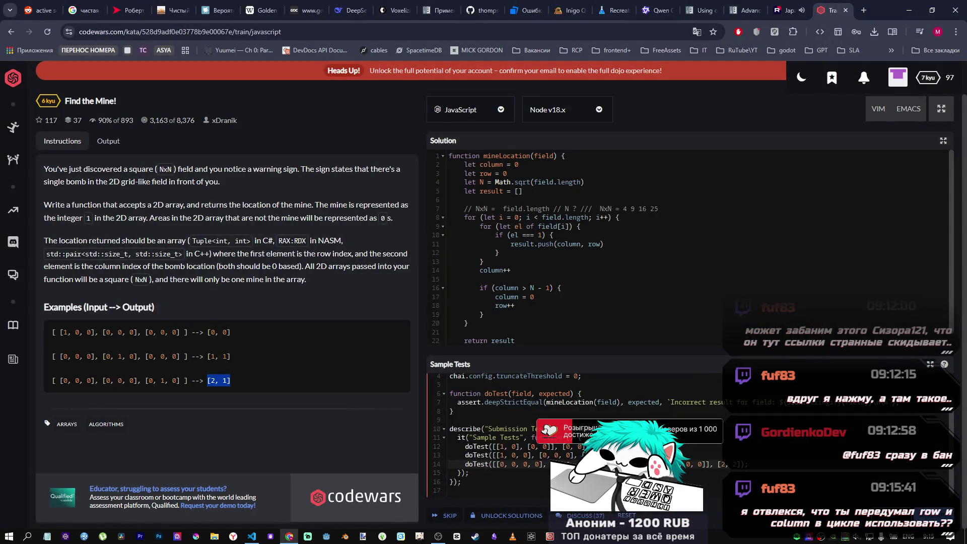
key("alt+Tab")
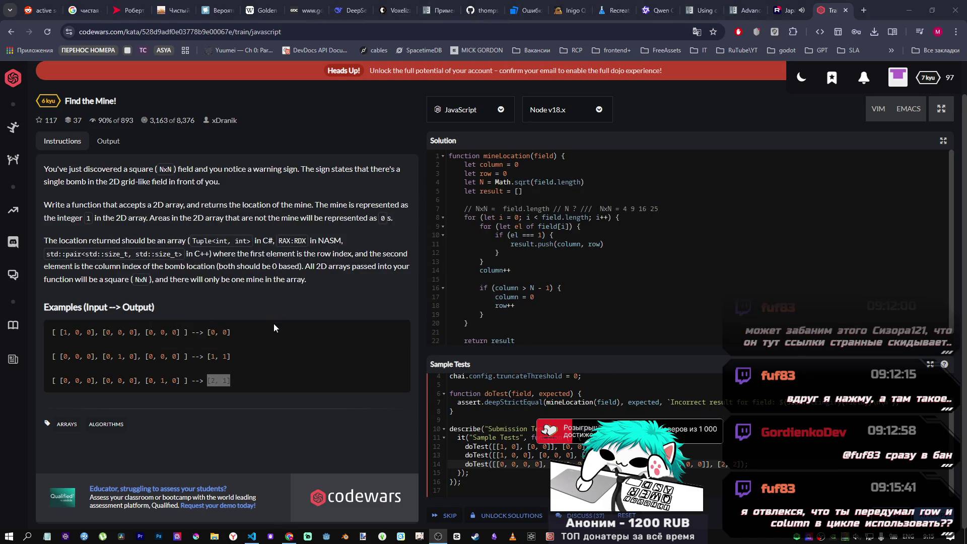
key("Tab")
key("Tab")
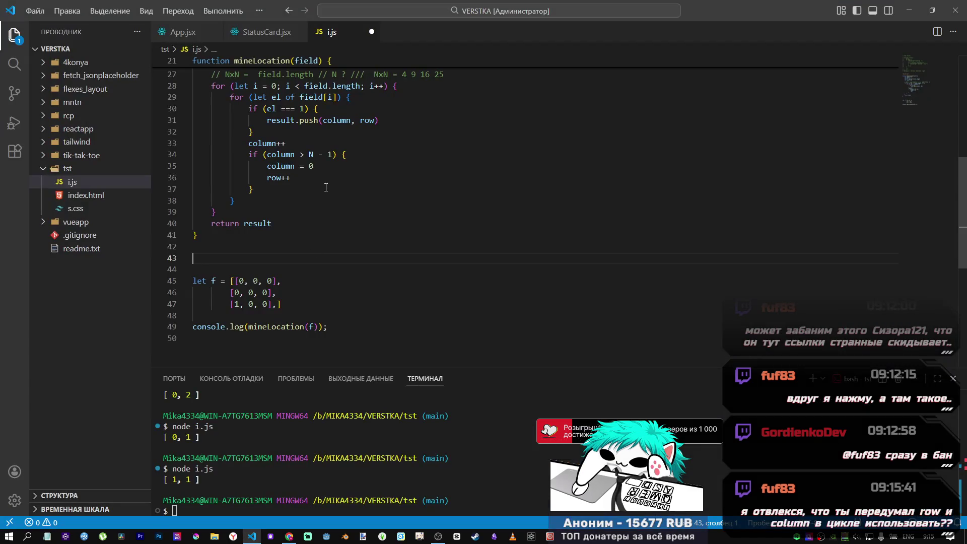
- Undo the indentation so f's lower rows sit at the left margin again
scroll(255, 253, "up", 1)
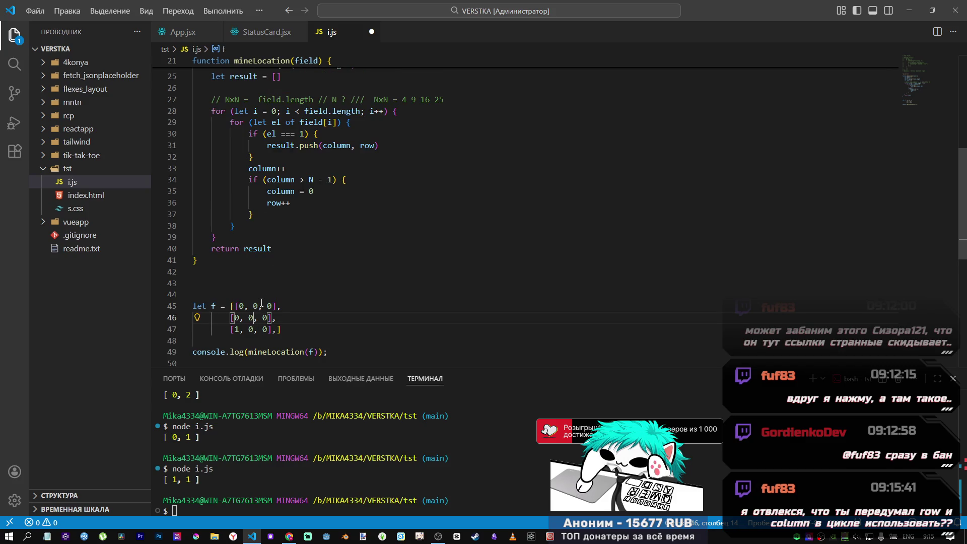
key("ctrl+s")
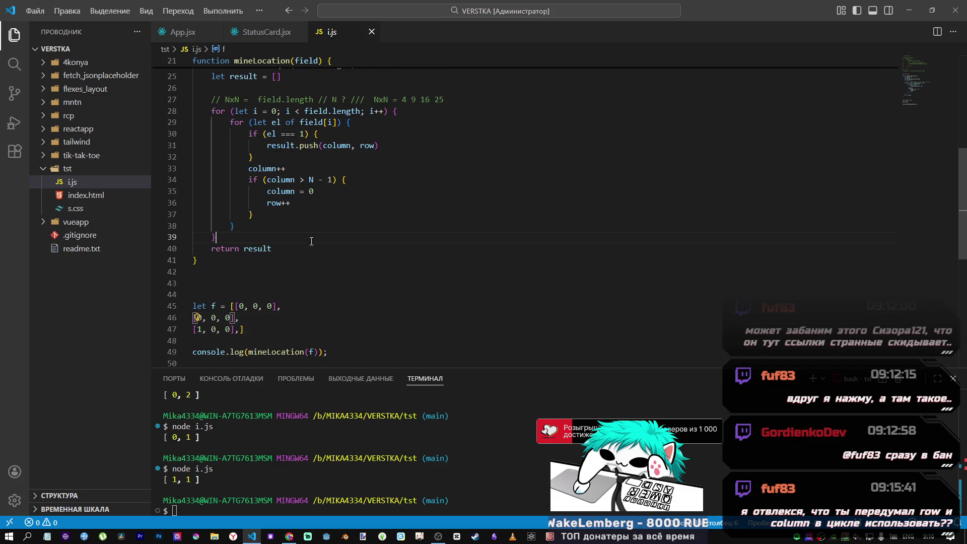
left_click(199, 317)
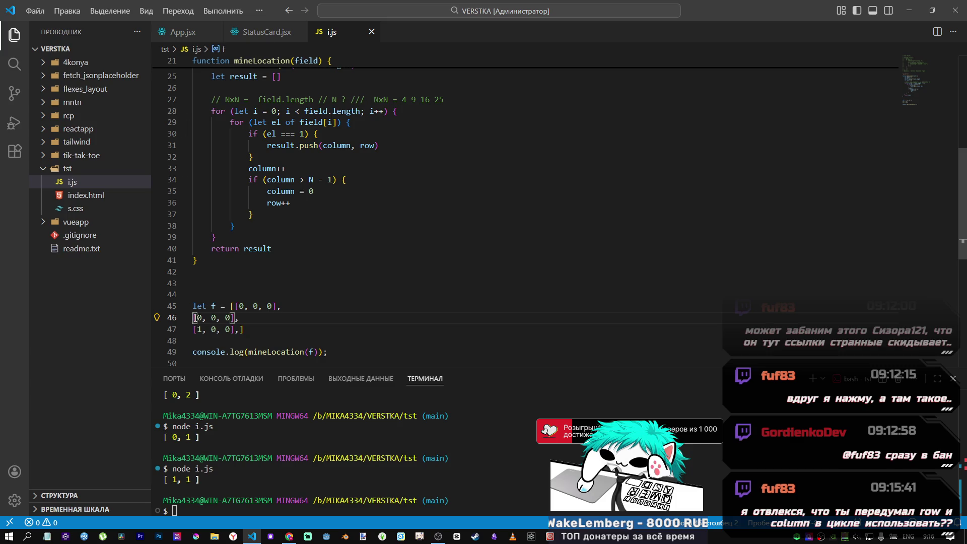
mouse_move(193, 317)
left_mouse_down()
mouse_move(244, 330)
mouse_move(207, 330)
left_mouse_up()
scroll(207, 330, "down", 1)
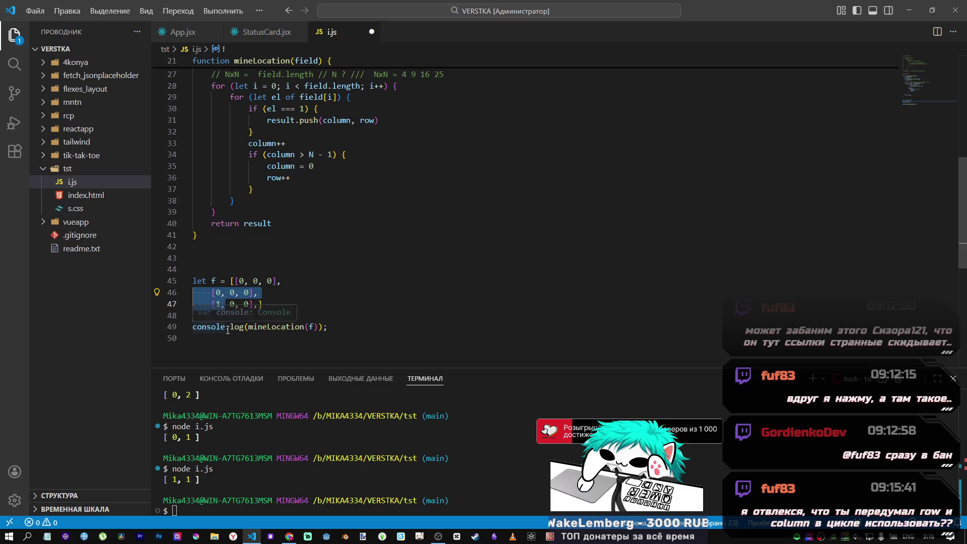
left_click(323, 261)
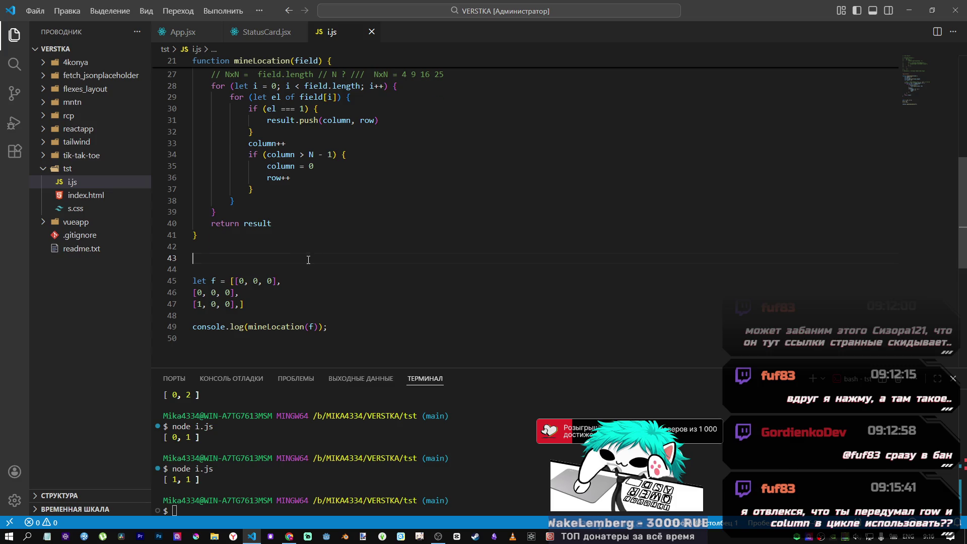
scroll(310, 261, "down", 1)
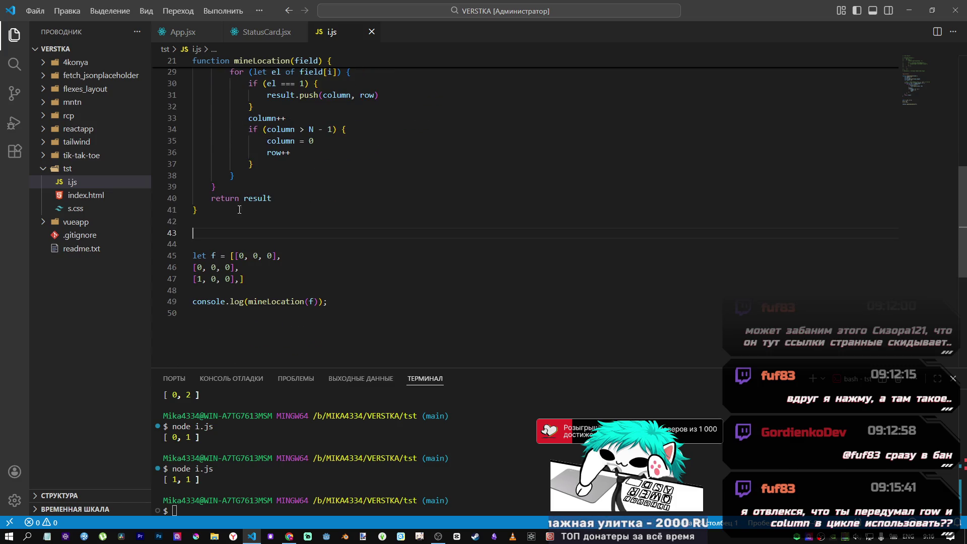
scroll(282, 222, "up", 2)
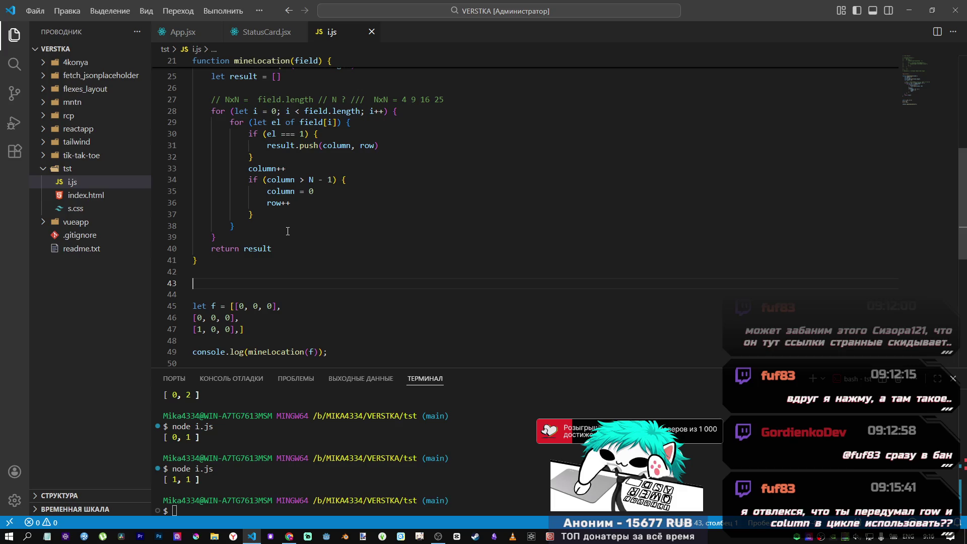
- Highlight and review every use of the column variable in mineLocation
left_click(293, 191)
scroll(229, 212, "up", 2)
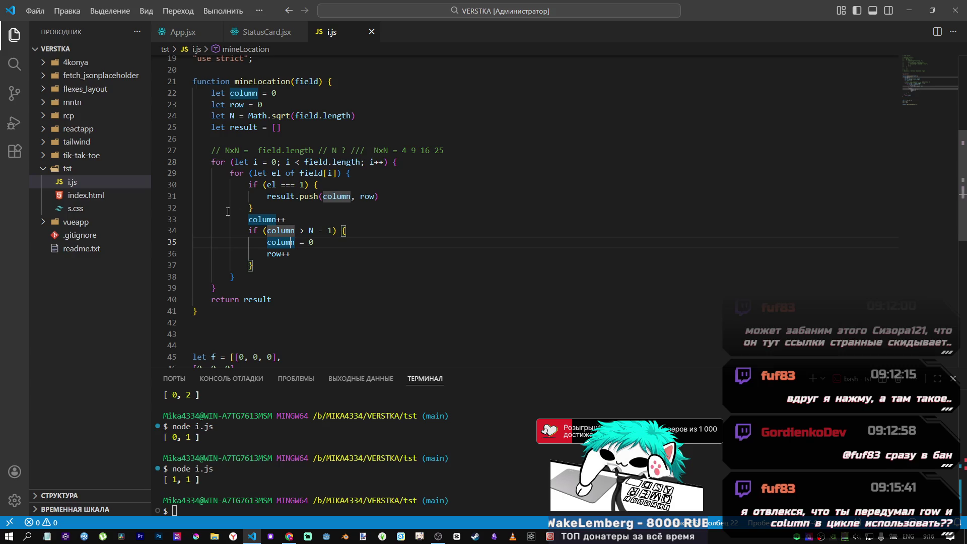
left_click(262, 266)
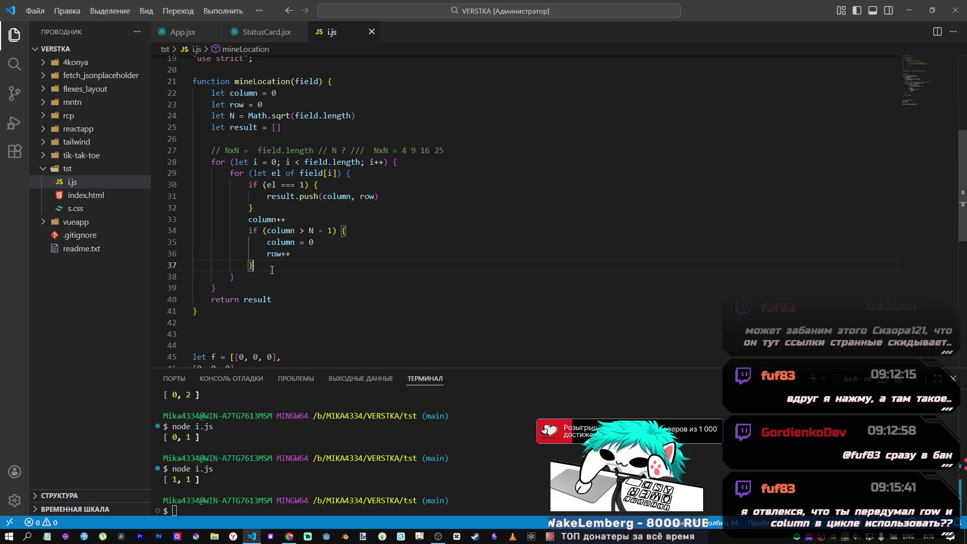
scroll(276, 254, "down", 1)
scroll(276, 254, "up", 1)
scroll(278, 227, "down", 1)
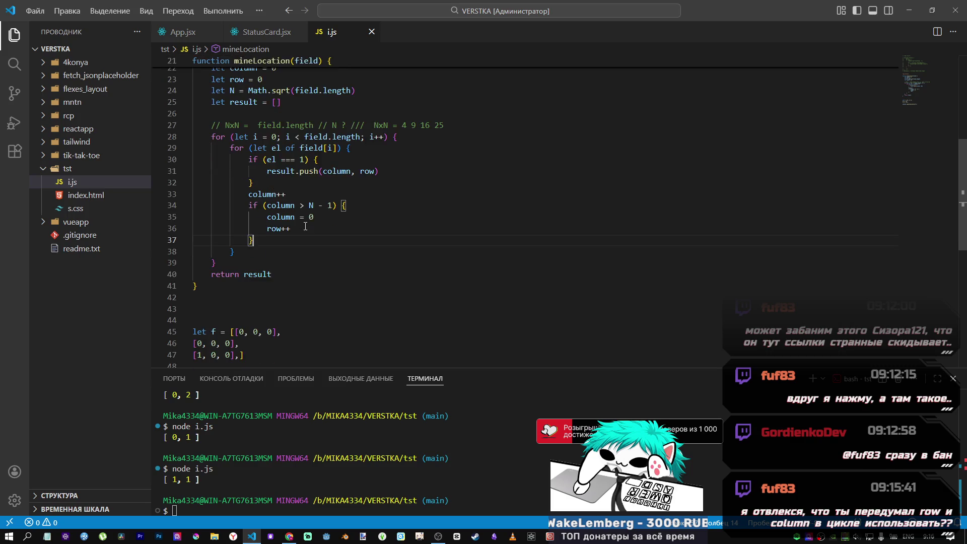
scroll(278, 227, "up", 1)
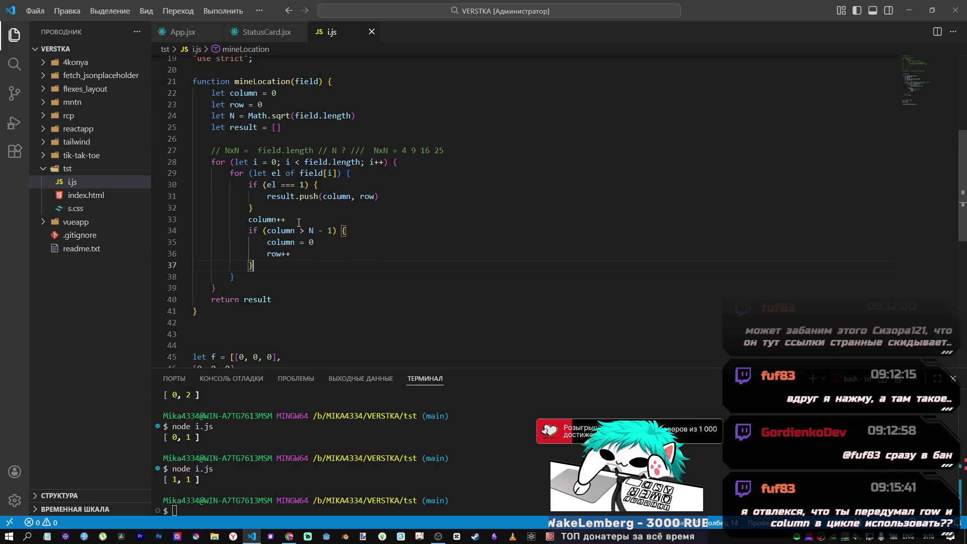
scroll(299, 222, "down", 2)
- Review the field's first row and the result.push line in the loop
left_click(253, 308)
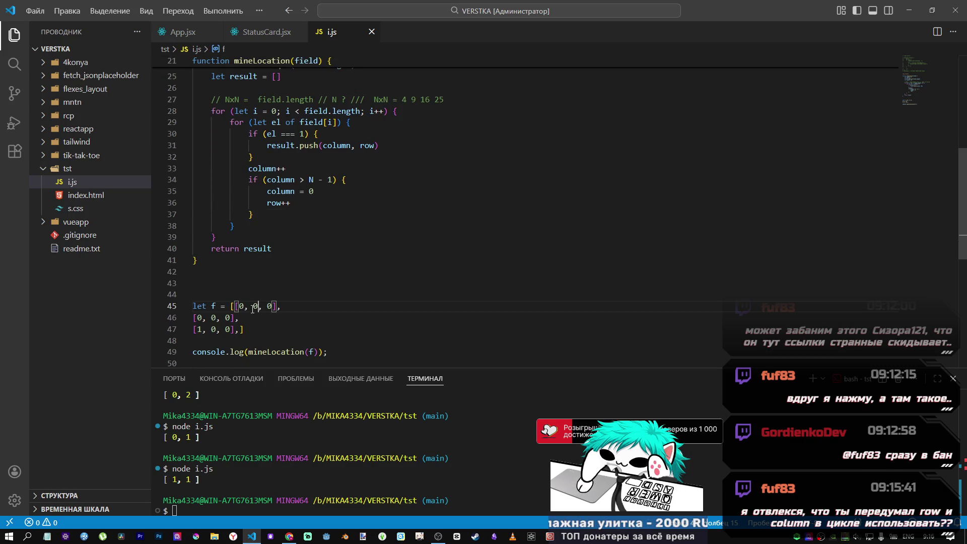
scroll(272, 297, "up", 3)
left_click_drag(254, 291, 281, 281)
scroll(281, 281, "down", 3)
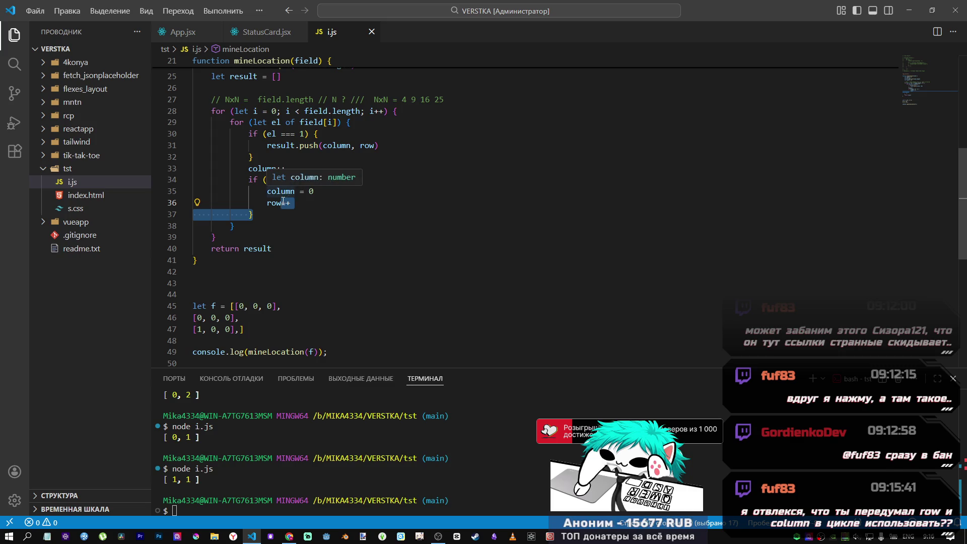
left_click(300, 212)
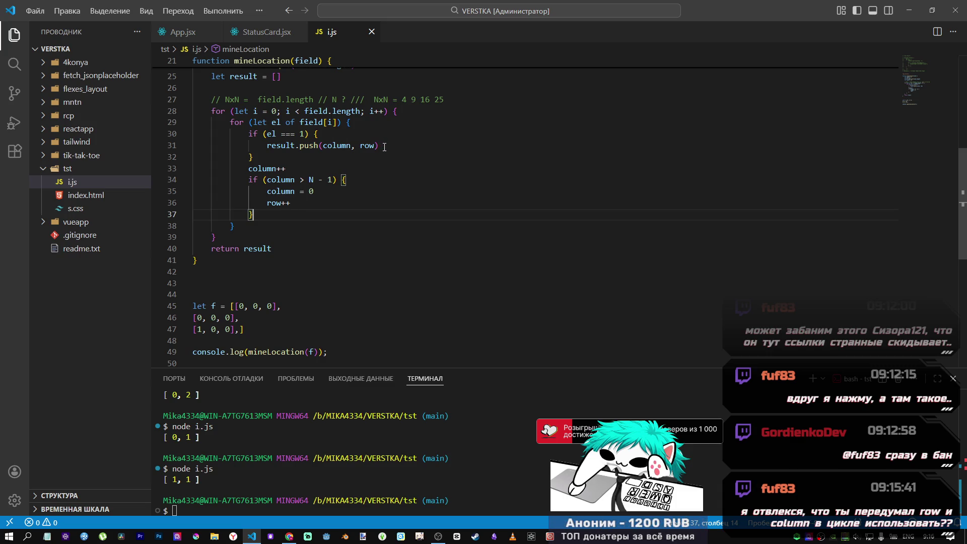
left_click_drag(383, 147, 267, 146)
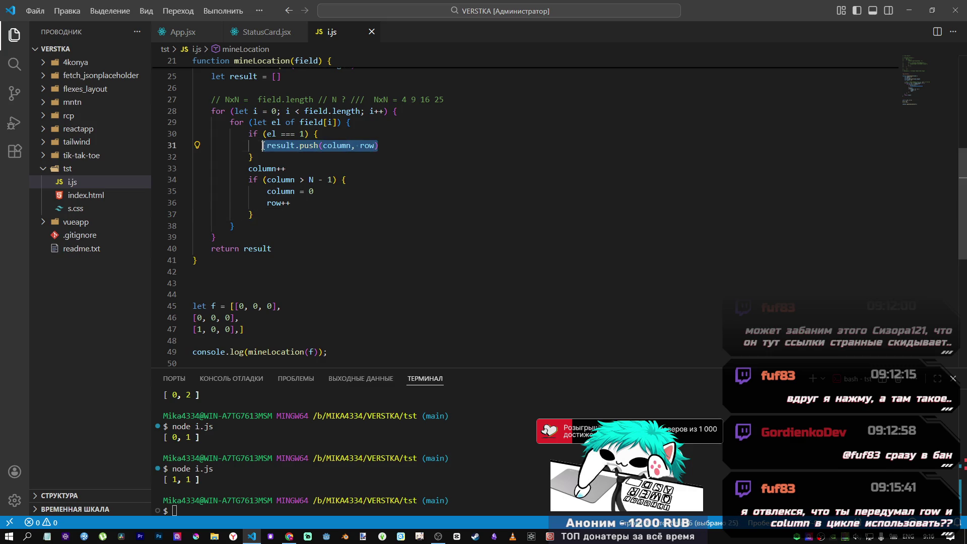
scroll(298, 160, "up", 2)
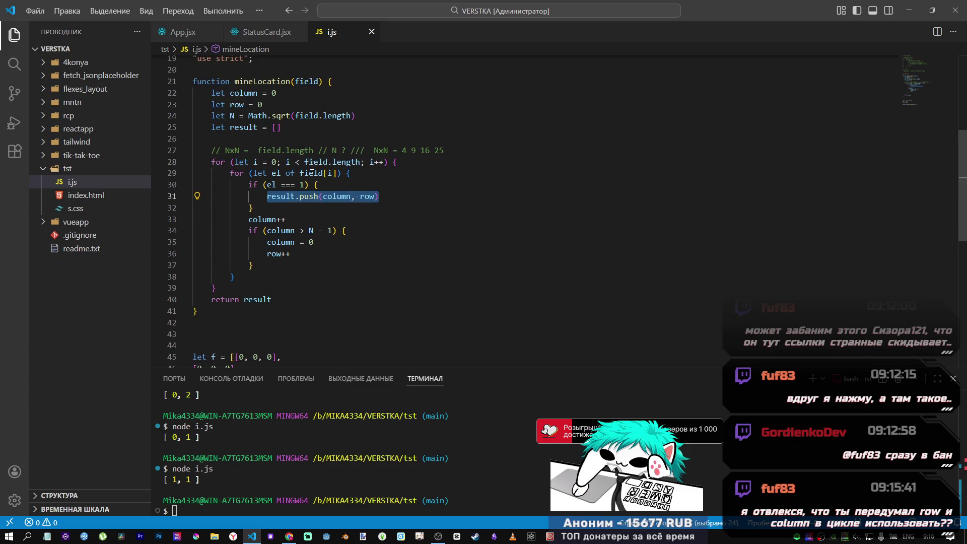
scroll(301, 167, "down", 2)
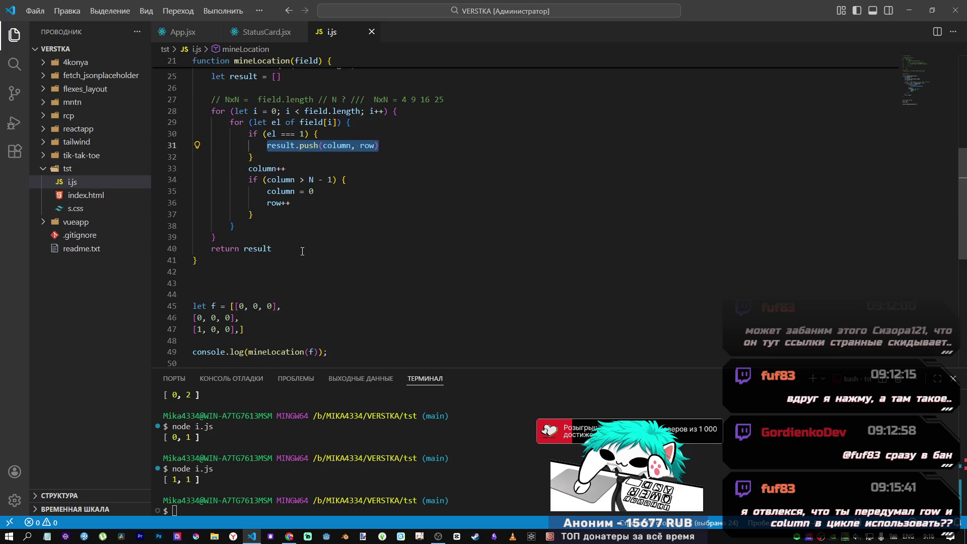
- Set the first cell of f's last row to 1 as the mine
left_click(198, 330)
key("Delete")
type("1")
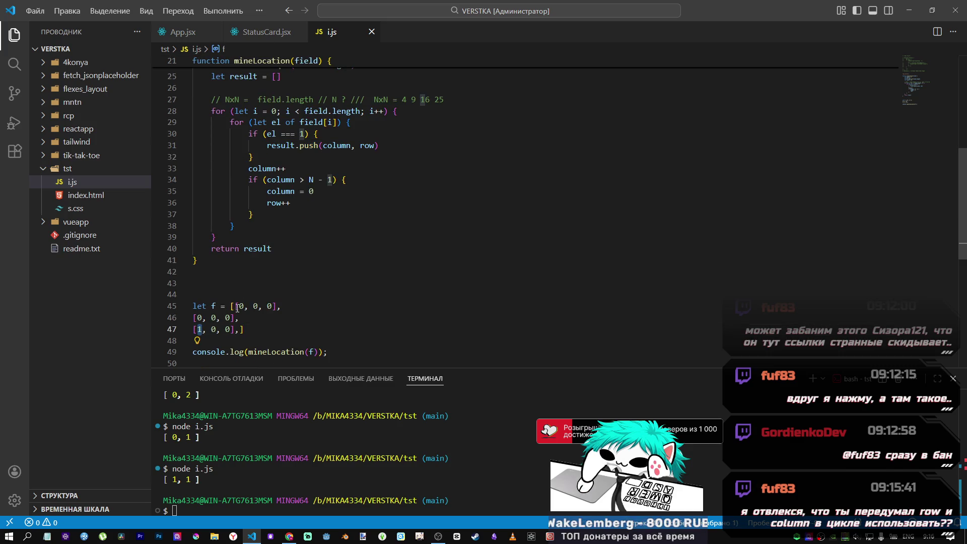
left_click(242, 307)
double_click(242, 307)
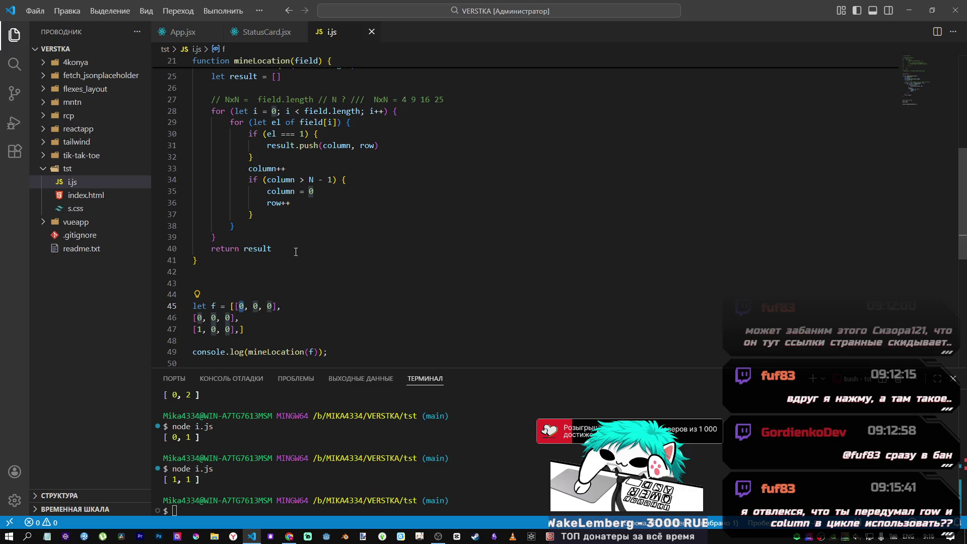
left_click(353, 352)
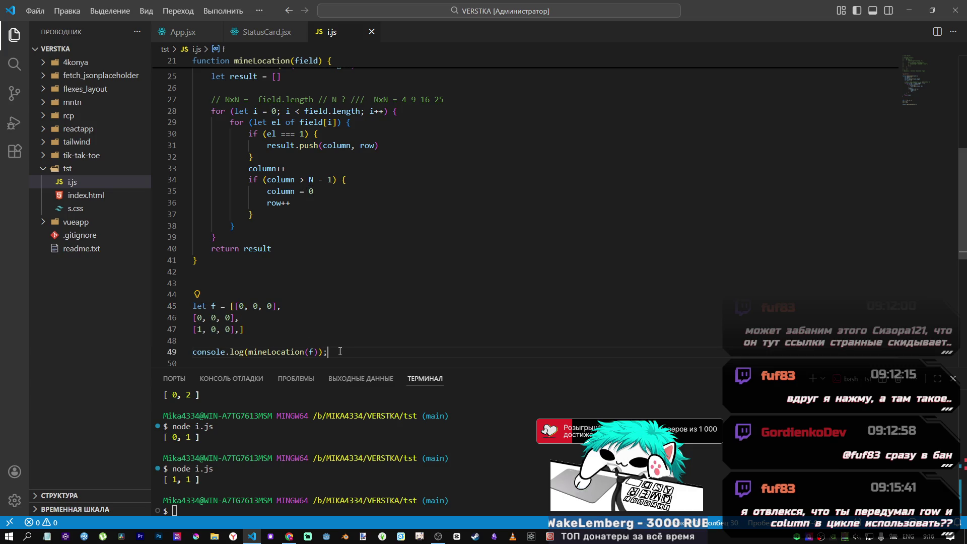
- Run node i.js in the integrated terminal, printing [ 0, 6 ]
left_click(285, 502)
key("Up")
key("Return")
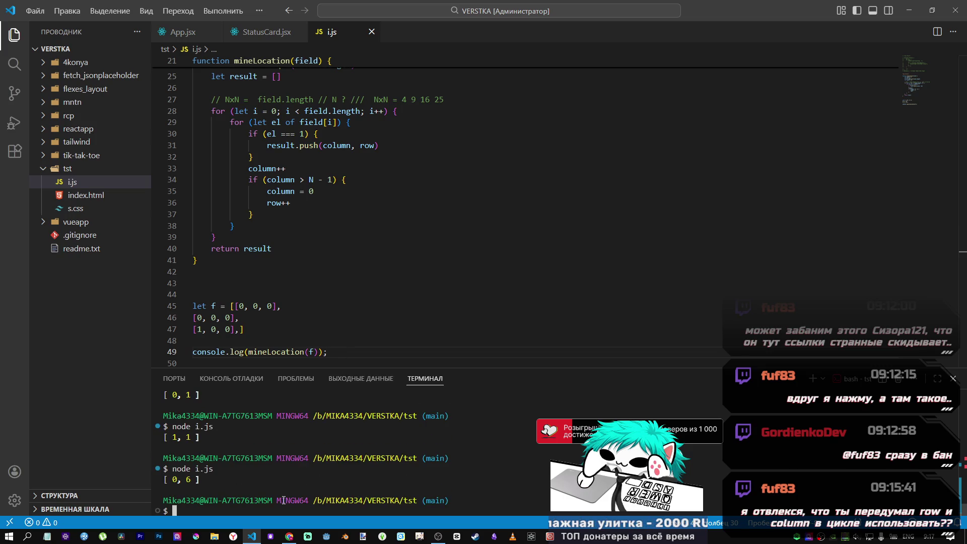
- Select the row++ statement on line 36 to inspect it
scroll(295, 255, "up", 2)
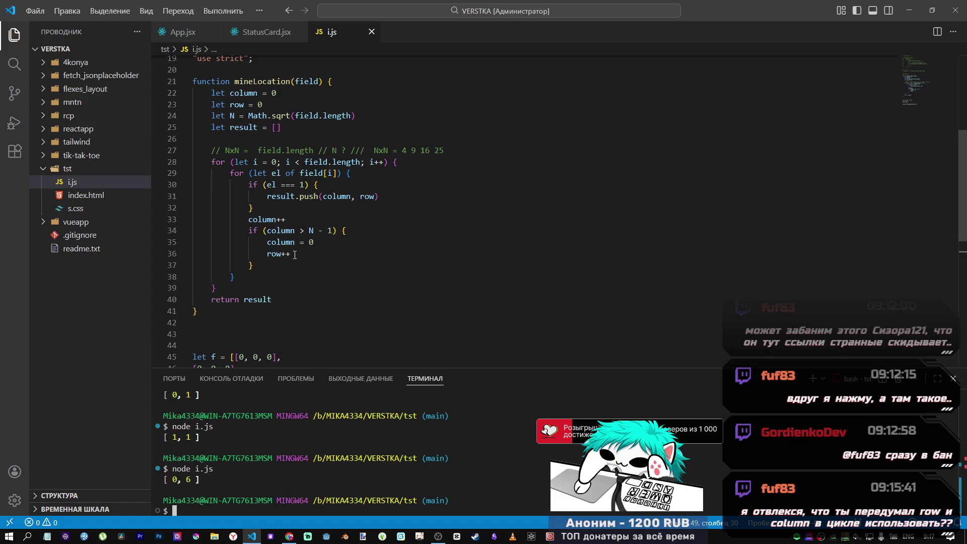
left_click_drag(295, 255, 268, 256)
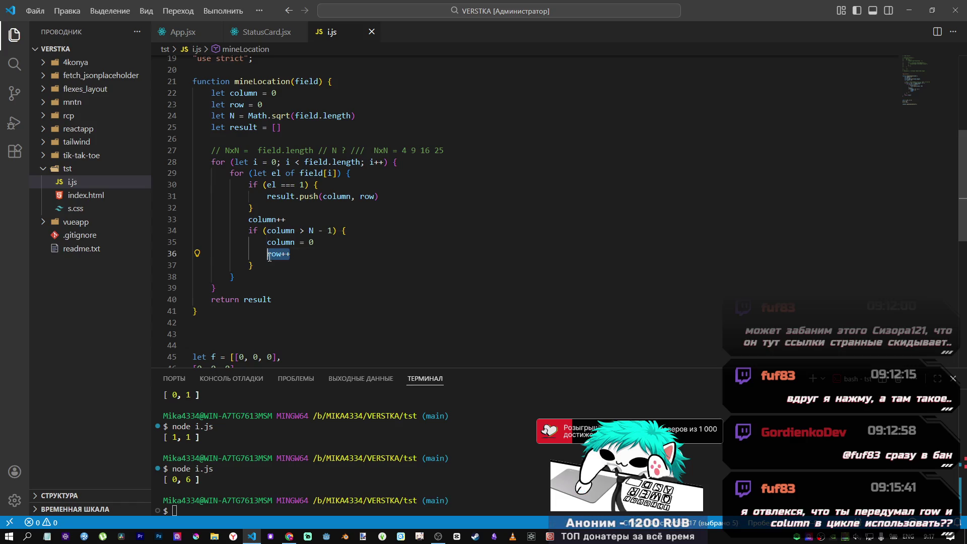
left_click(302, 267)
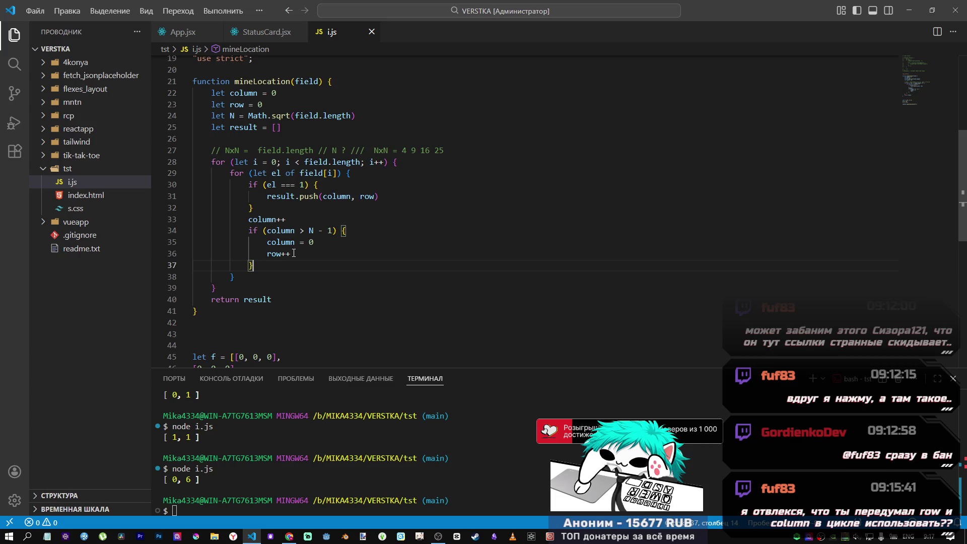
left_click_drag(290, 254, 268, 256)
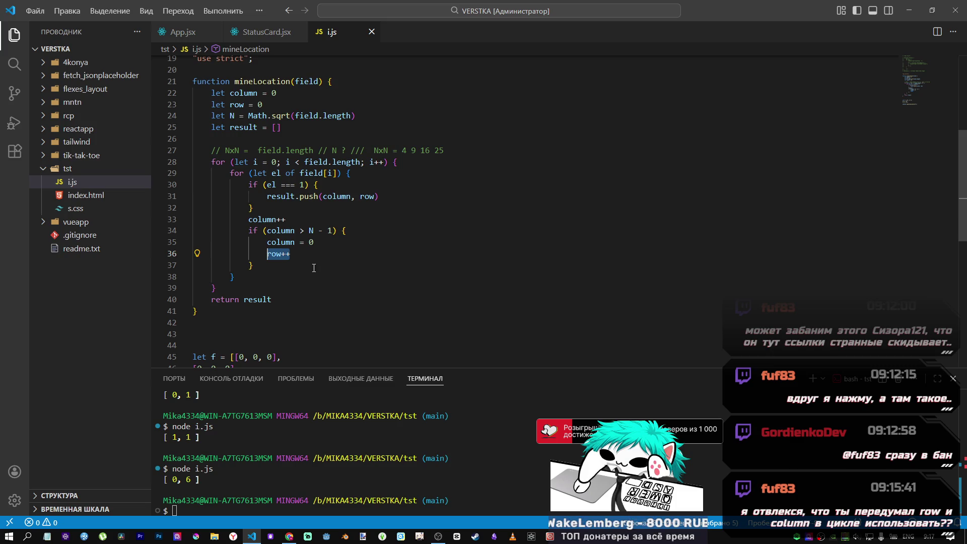
- Move row++ from line 36 onto a new line directly after column = 0
key("BackSpace")
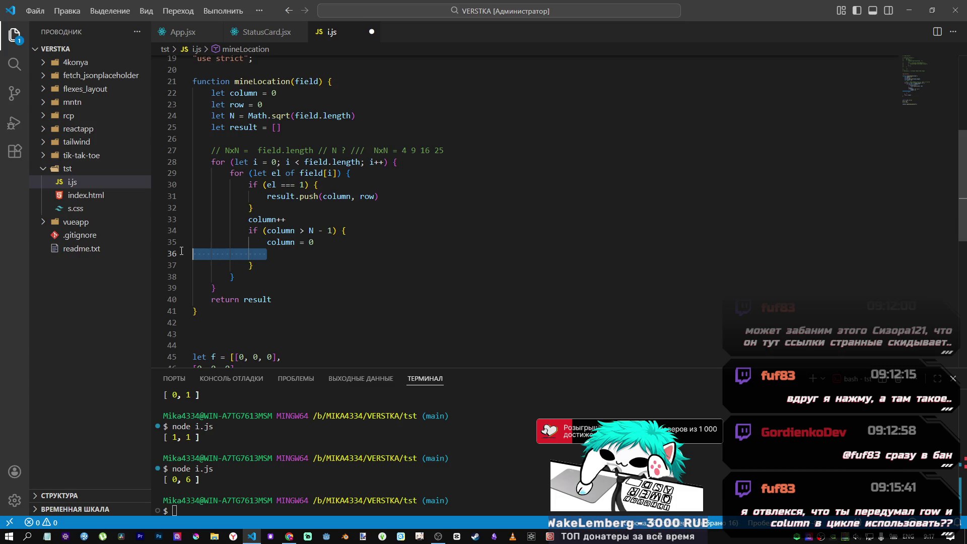
left_click_drag(267, 254, 179, 255)
key("BackSpace")
key("BackSpace")
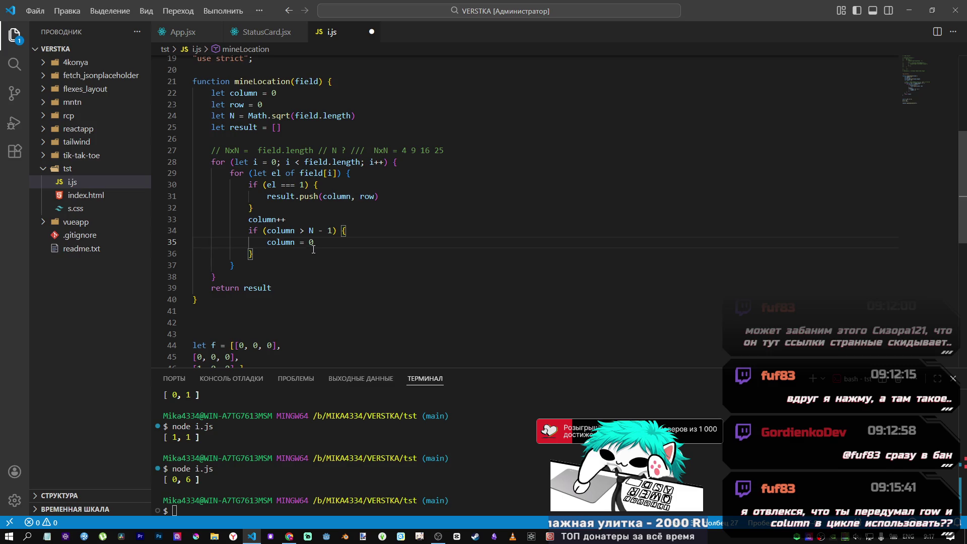
key("Return")
type("row++")
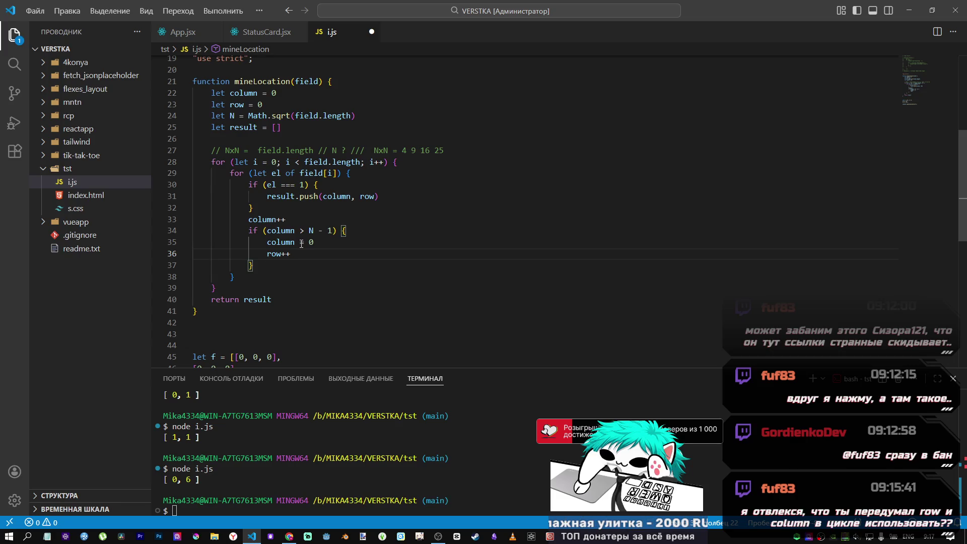
- Review the column declaration, the overflow check, row++ and the mine value in f
left_click_drag(276, 92, 253, 92)
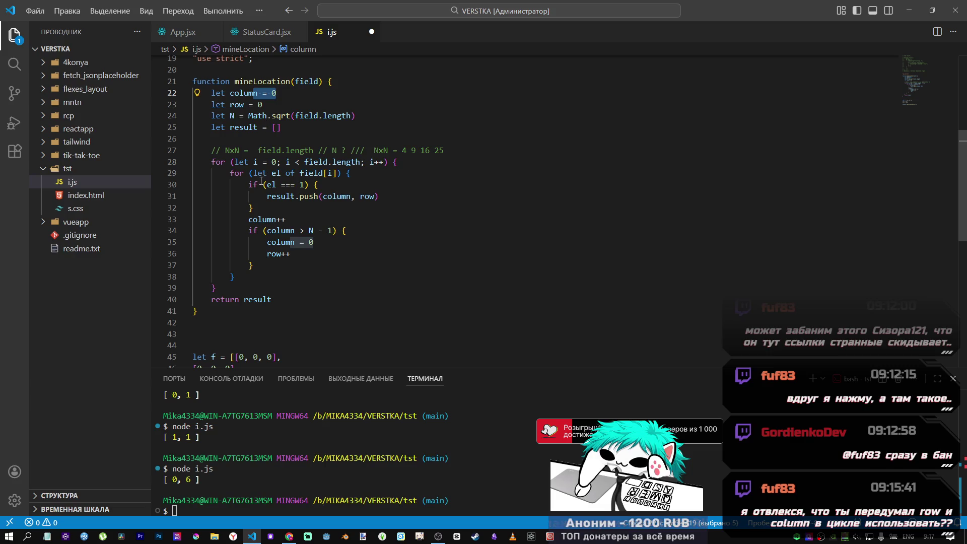
left_click_drag(253, 231, 345, 233)
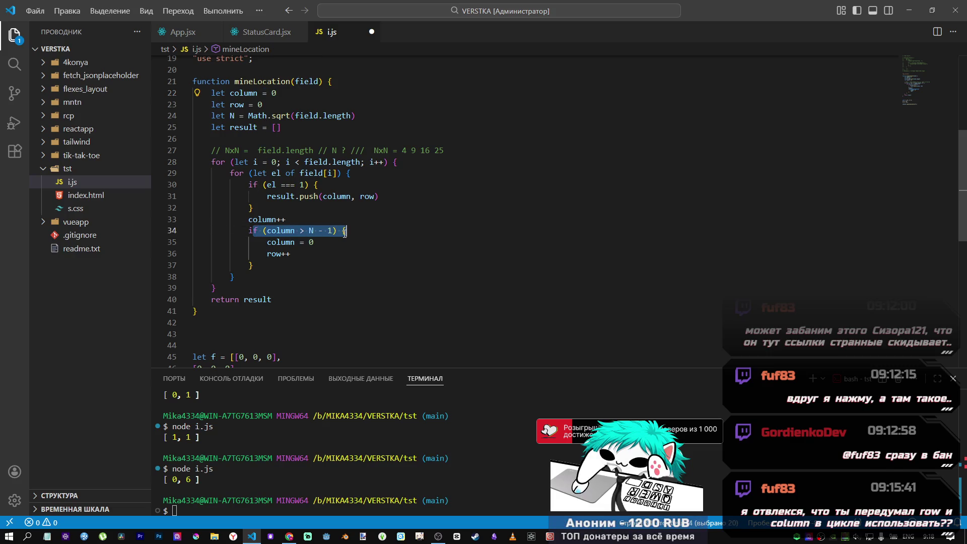
left_click_drag(267, 254, 299, 255)
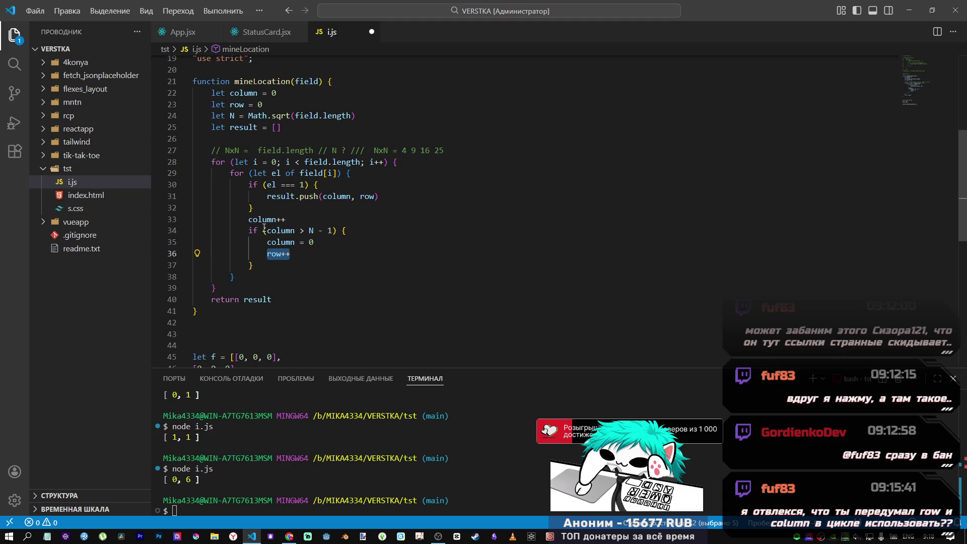
scroll(264, 228, "down", 2)
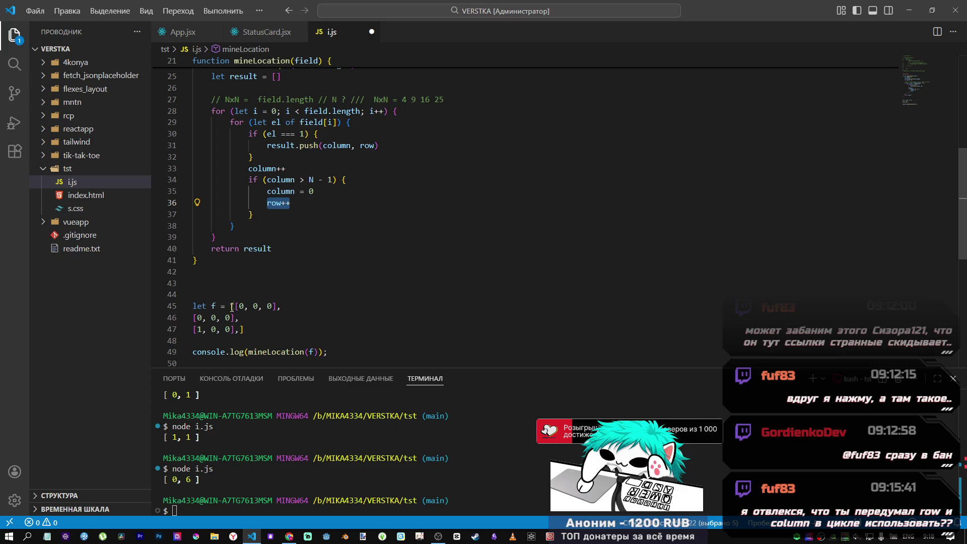
left_click(282, 180)
left_click(296, 179)
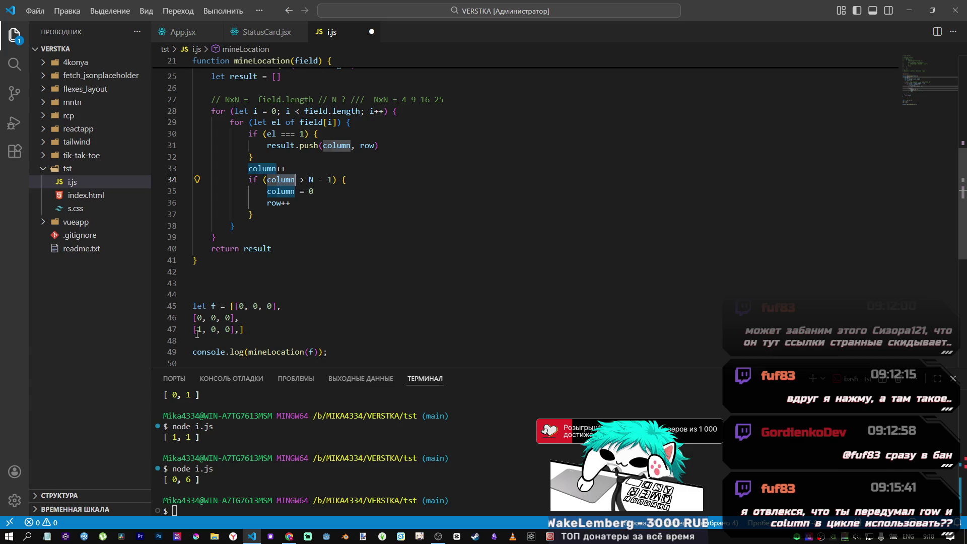
double_click(199, 330)
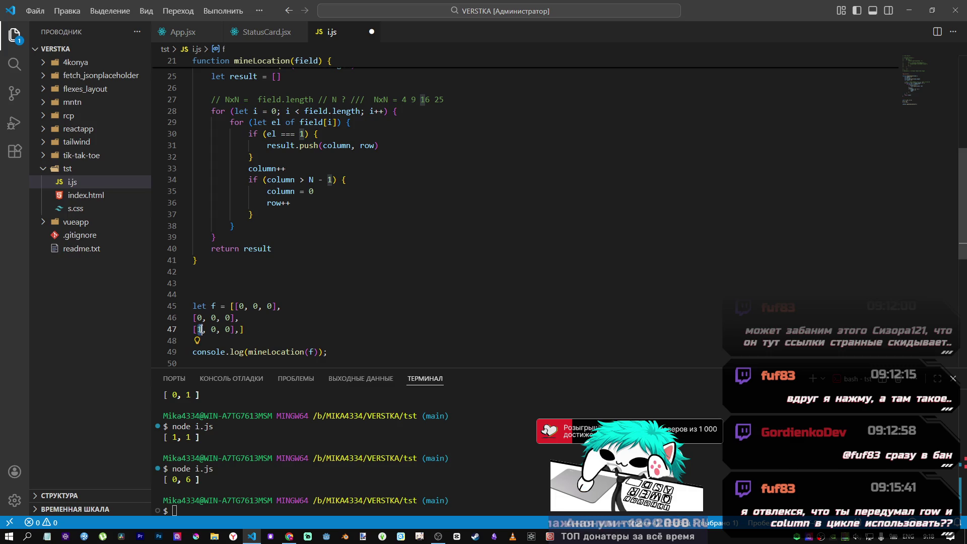
- Examine how N is computed as the square root of field.length on line 24
scroll(293, 302, "up", 2)
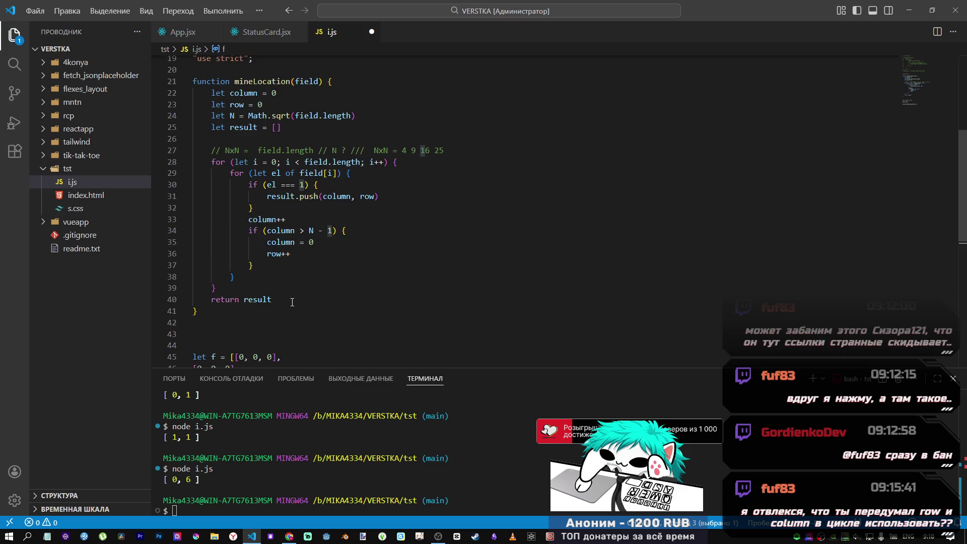
scroll(312, 224, "up", 2)
scroll(312, 224, "down", 3)
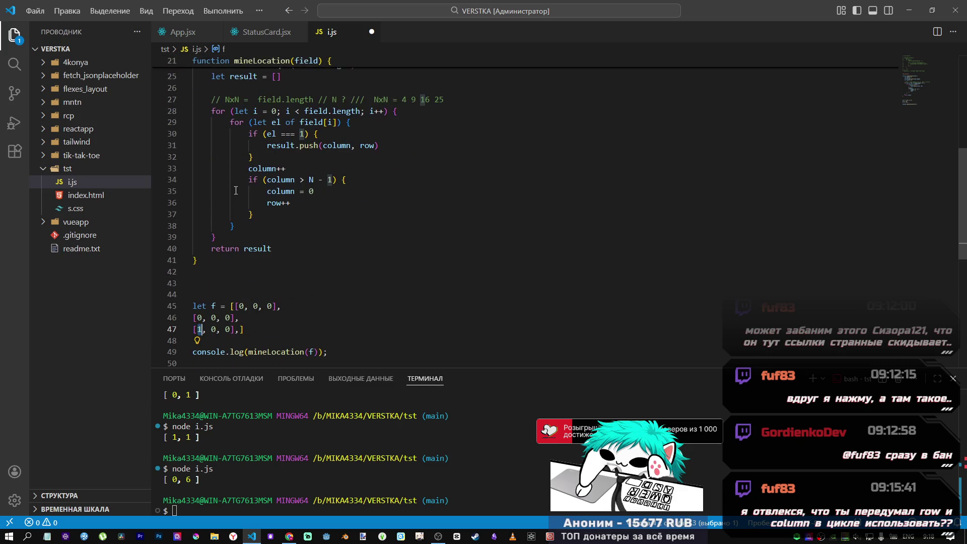
scroll(262, 225, "up", 1)
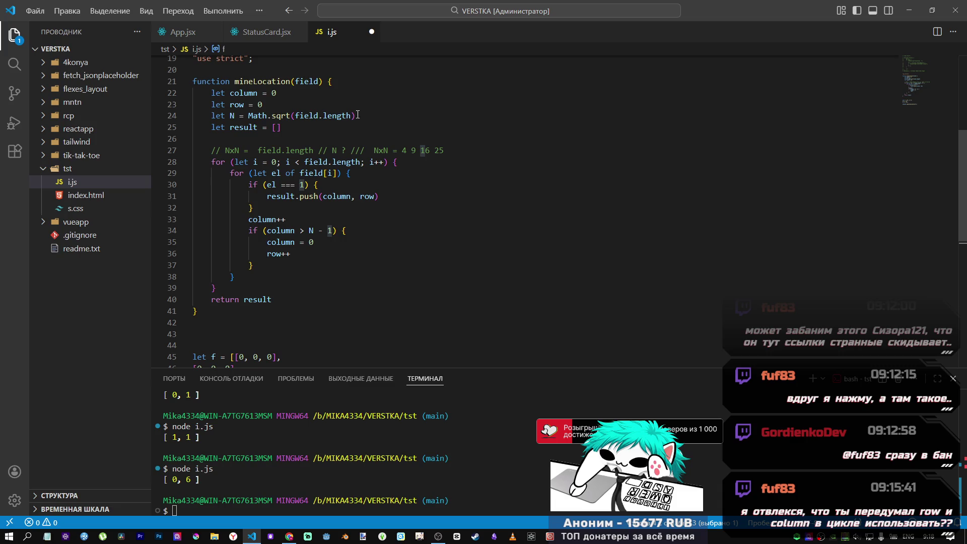
left_click_drag(352, 116, 199, 104)
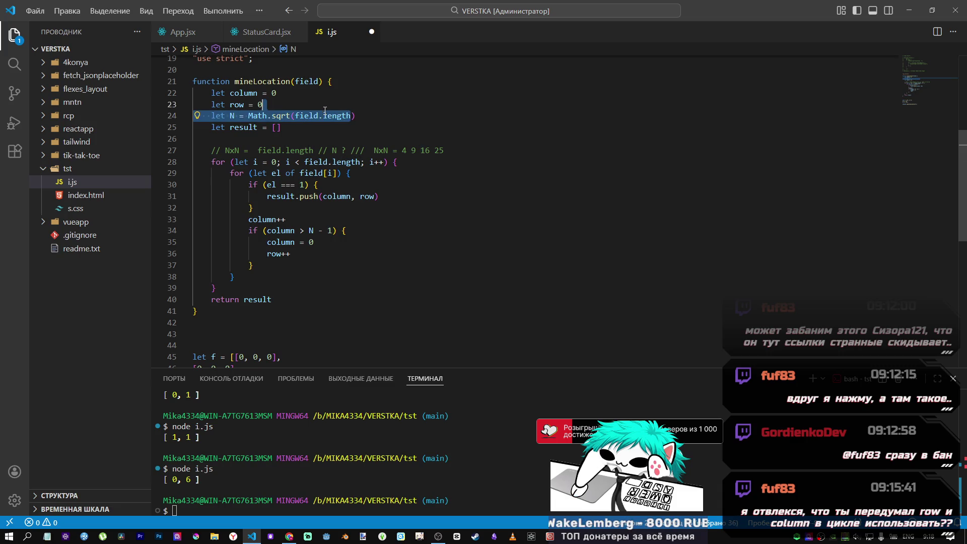
scroll(205, 348, "down", 2)
scroll(240, 288, "down", 2)
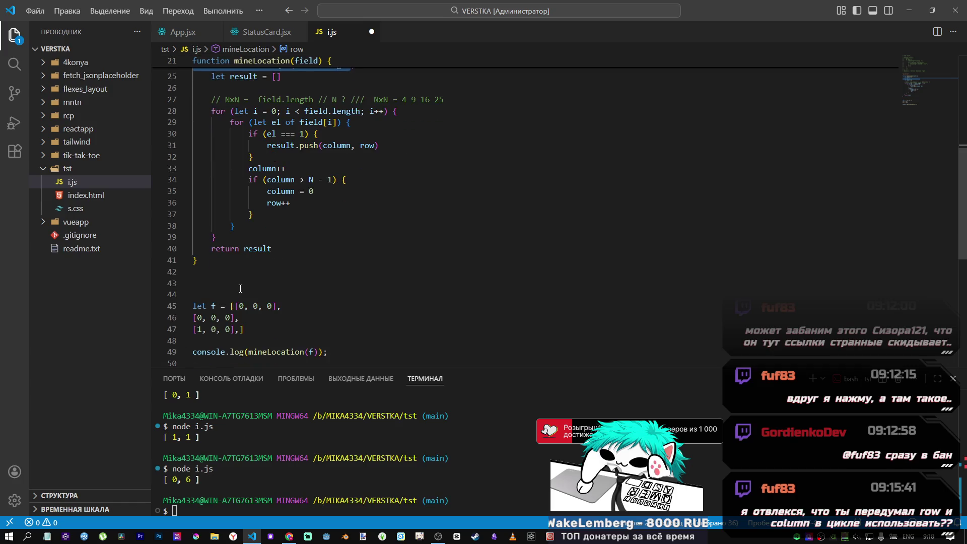
scroll(323, 187, "up", 3)
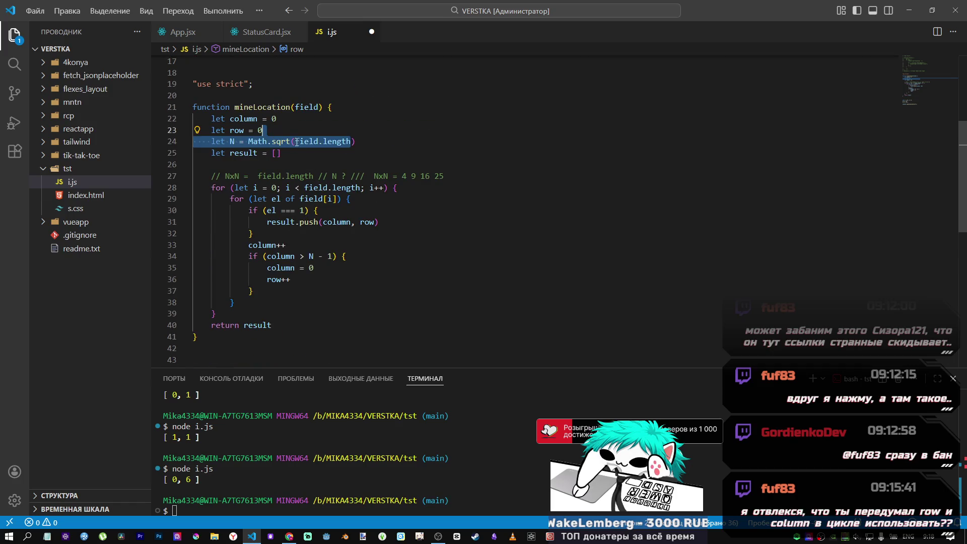
left_click(318, 142)
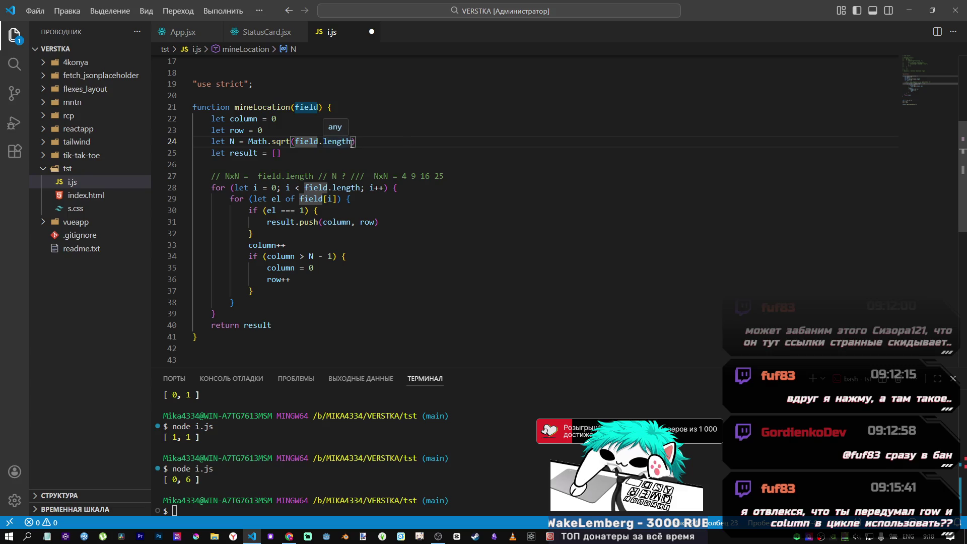
left_click_drag(351, 143, 295, 144)
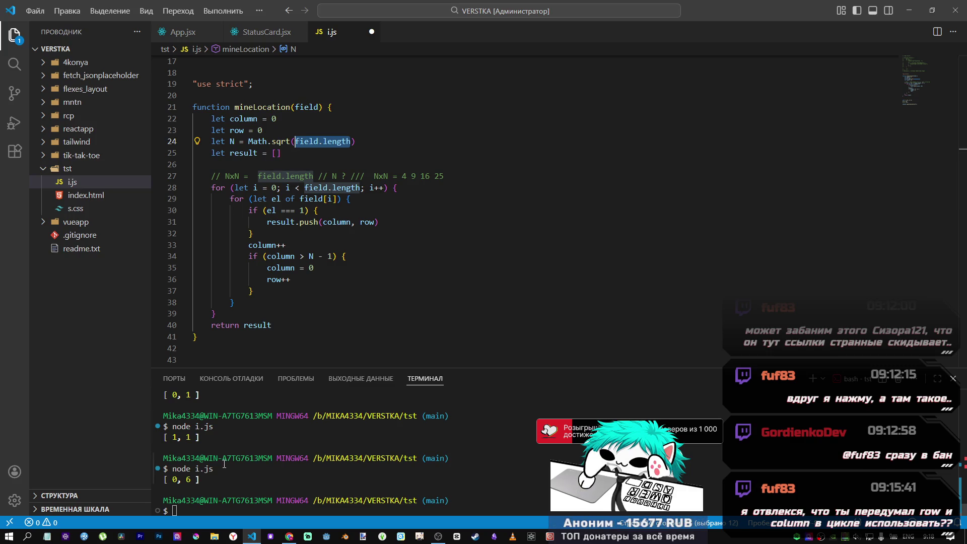
scroll(259, 296, "down", 2)
- Review the test array rows and uses of N and field, then bring up the Codewars kata
mouse_move(235, 306)
left_mouse_down()
mouse_move(262, 306)
mouse_move(225, 329)
mouse_move(239, 331)
left_mouse_up()
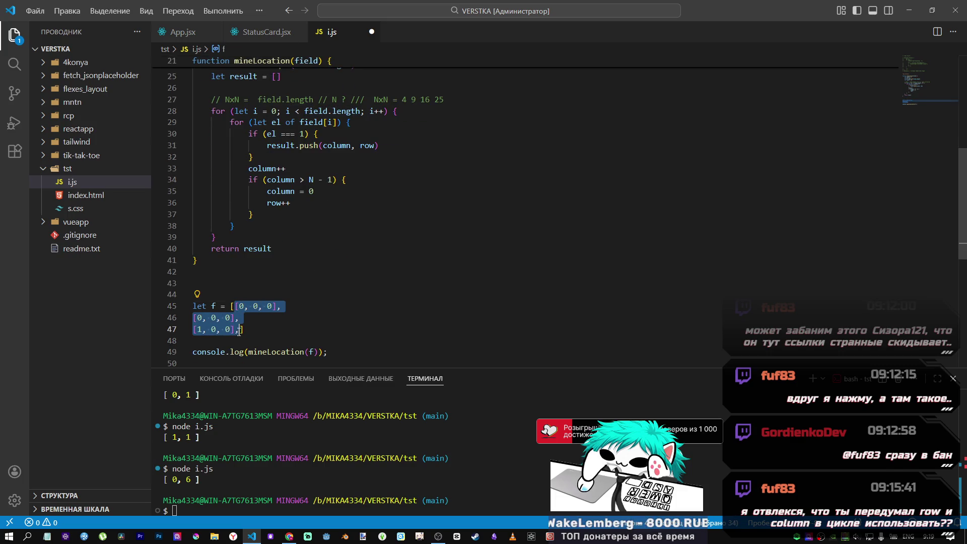
scroll(272, 310, "up", 2)
scroll(276, 308, "down", 1)
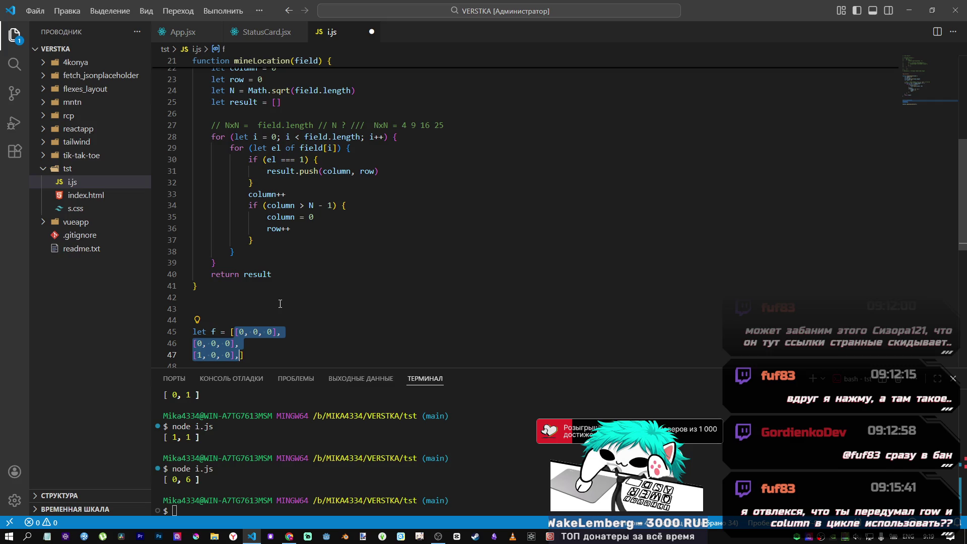
left_click(233, 91)
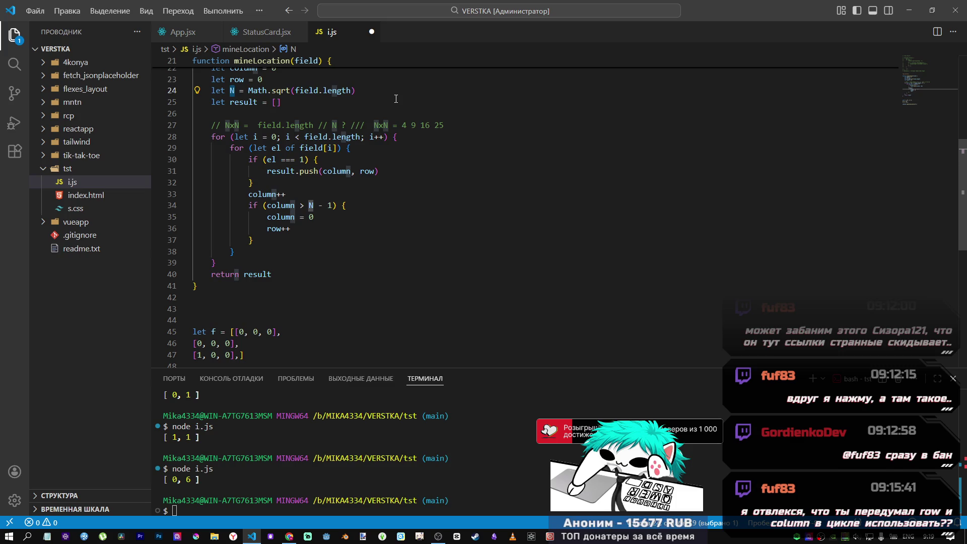
left_click(378, 95)
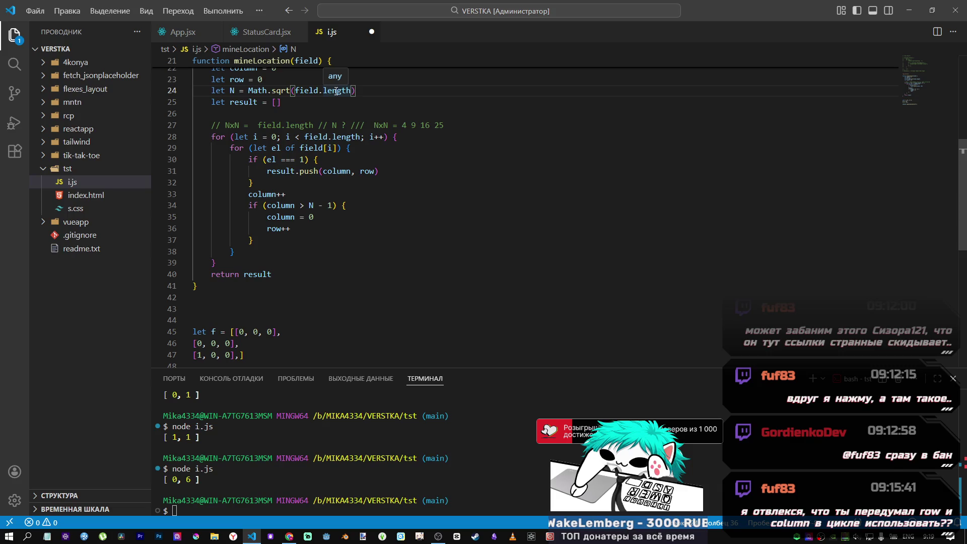
left_click(297, 90)
left_click(289, 536)
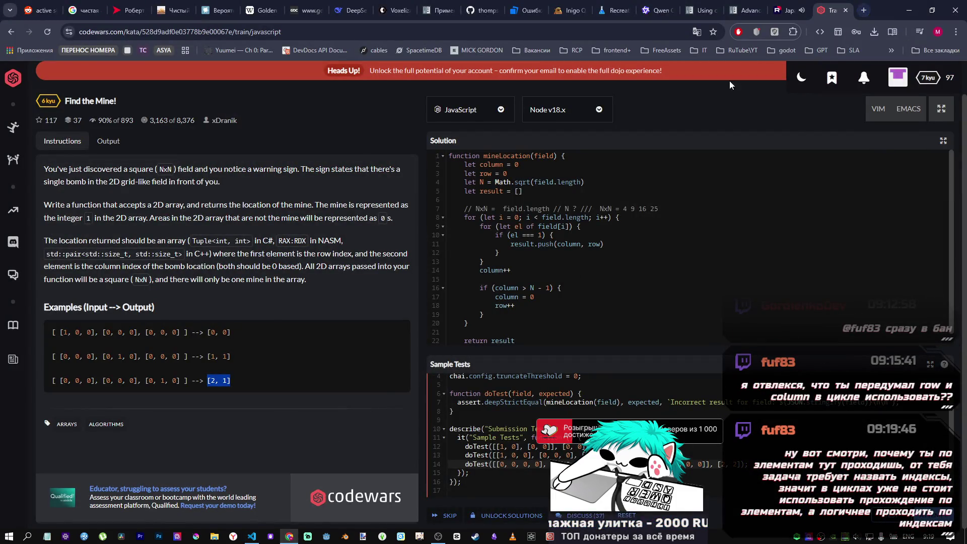
- Switch from Chrome back to i.js in Visual Studio Code
left_click(438, 536)
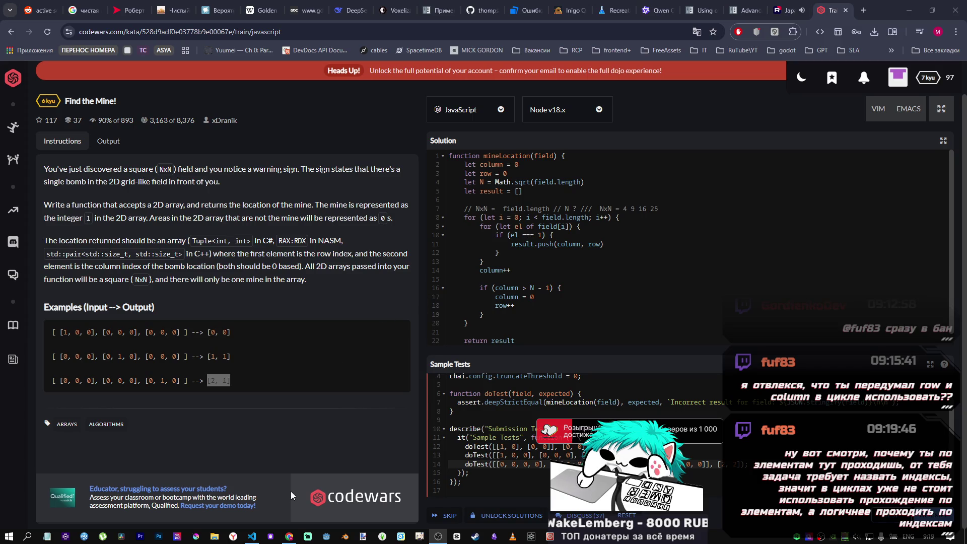
left_click(252, 536)
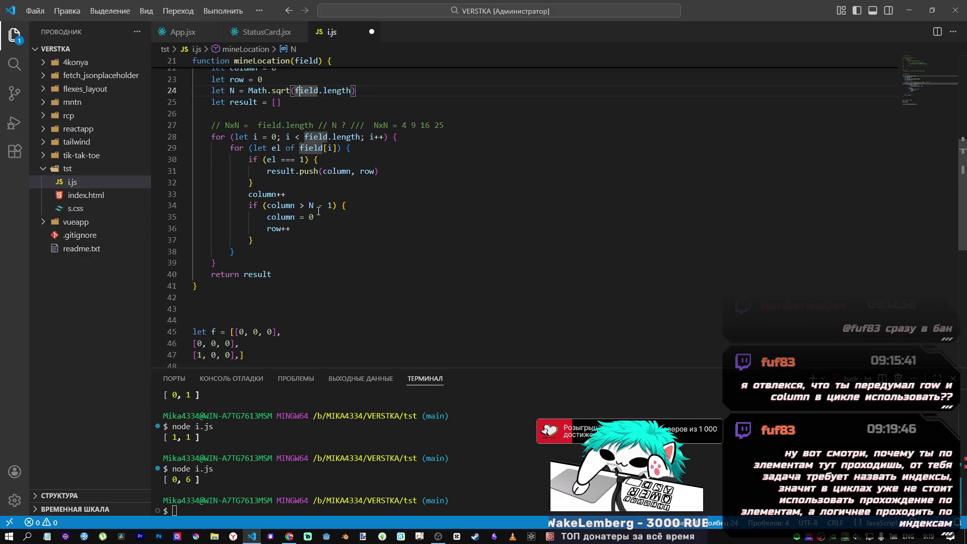
scroll(323, 226, "down", 2)
scroll(319, 222, "up", 2)
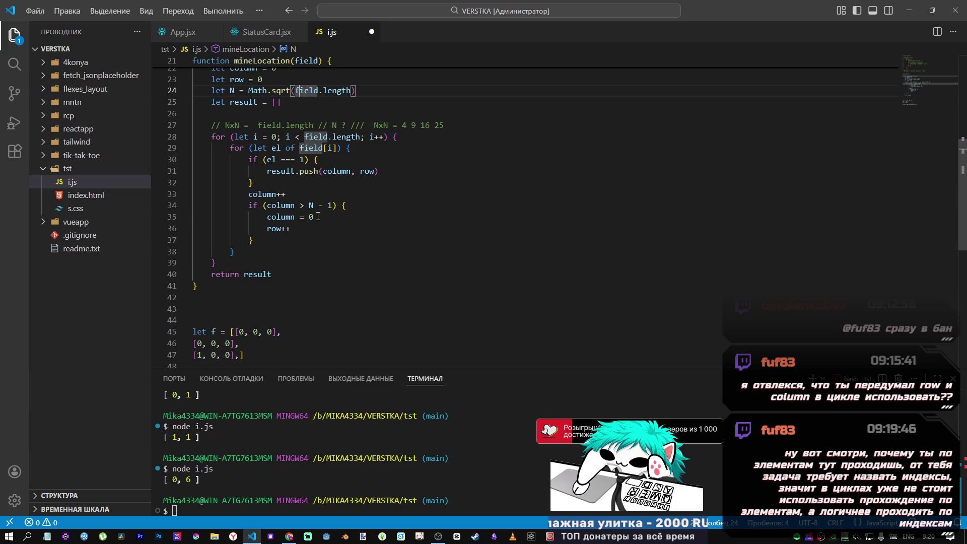
scroll(318, 215, "up", 2)
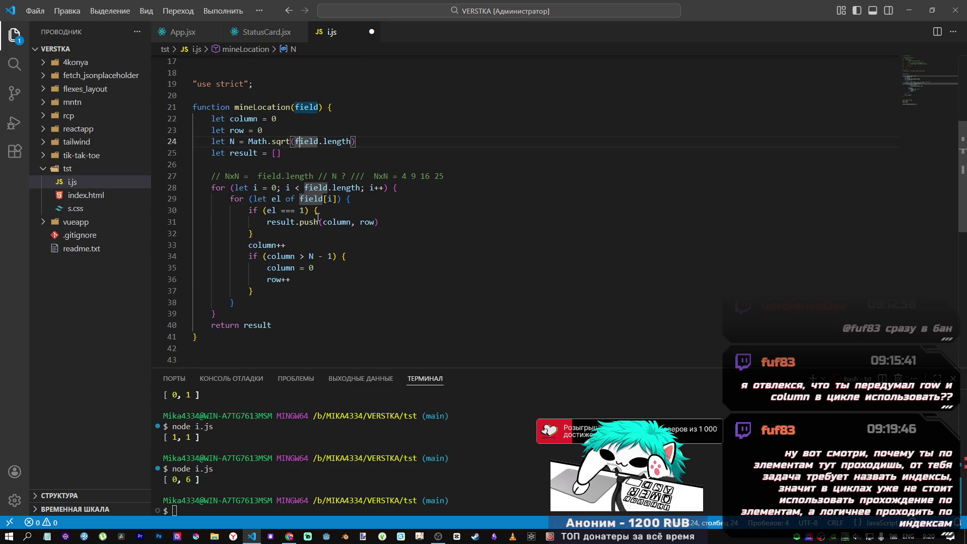
mouse_move(318, 218)
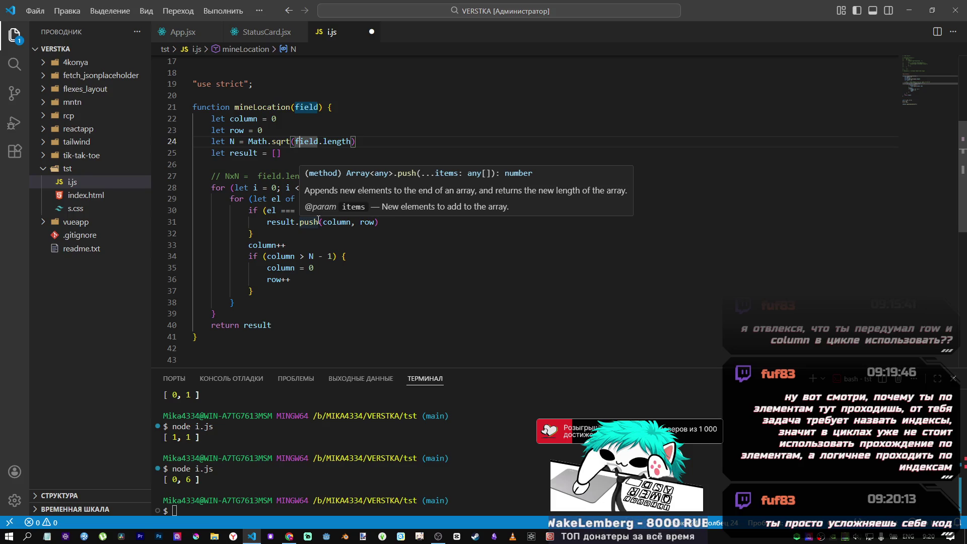
left_click(323, 221)
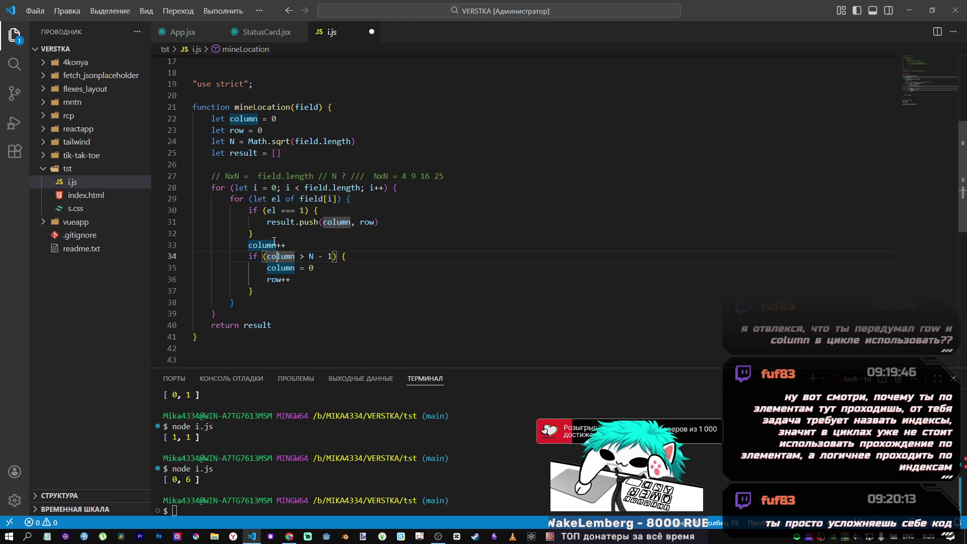
left_click(277, 210)
key("End")
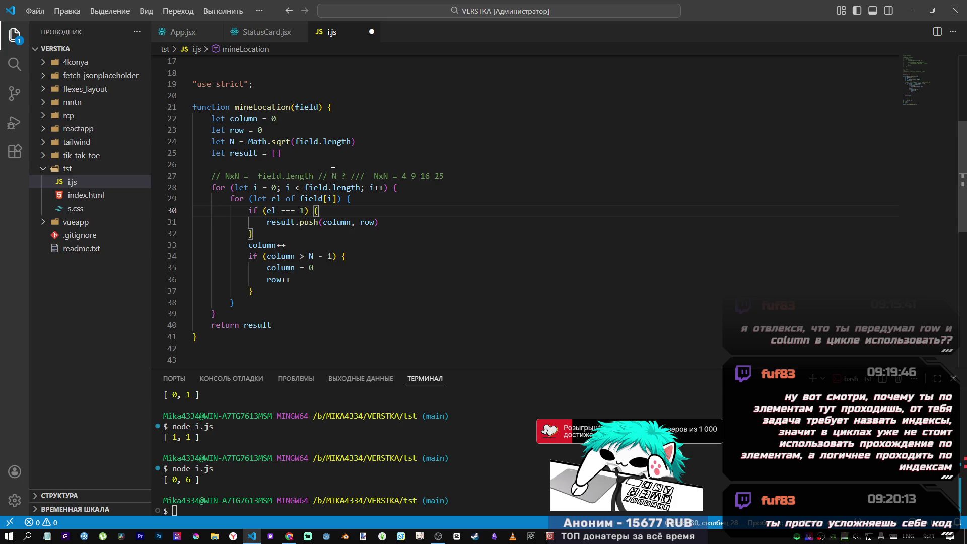
left_click(296, 199)
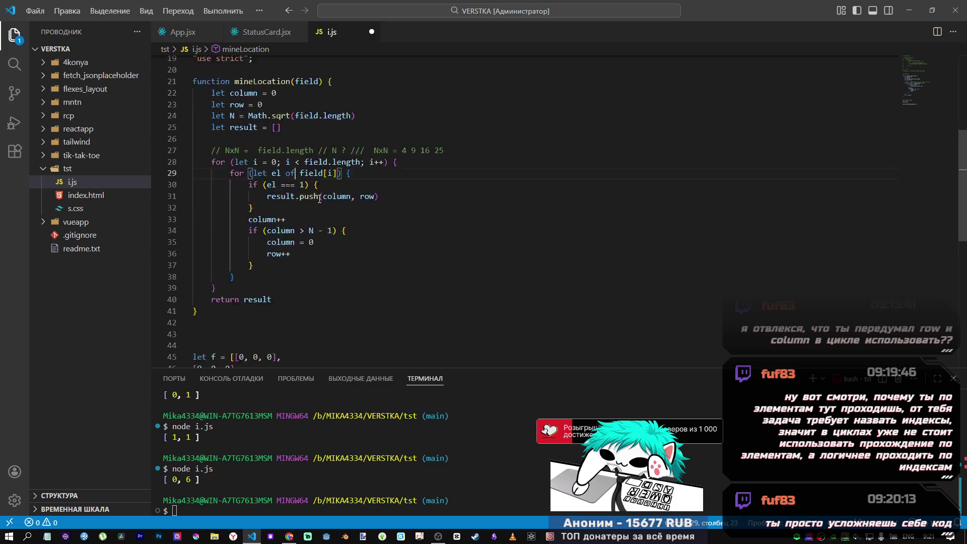
scroll(267, 283, "down", 2)
scroll(263, 294, "up", 2)
scroll(263, 294, "down", 3)
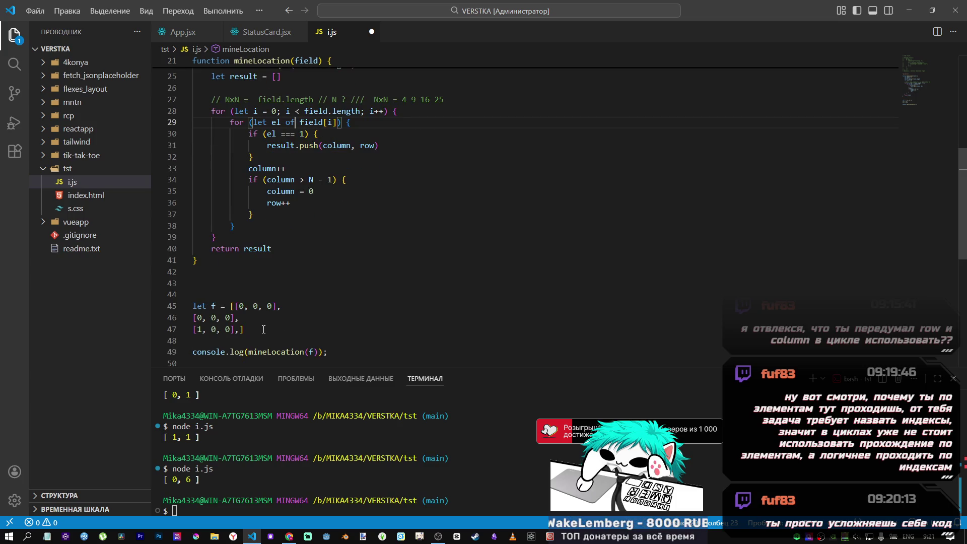
key("Left")
key("Left")
key("Left")
scroll(252, 319, "up", 3)
scroll(251, 321, "down", 2)
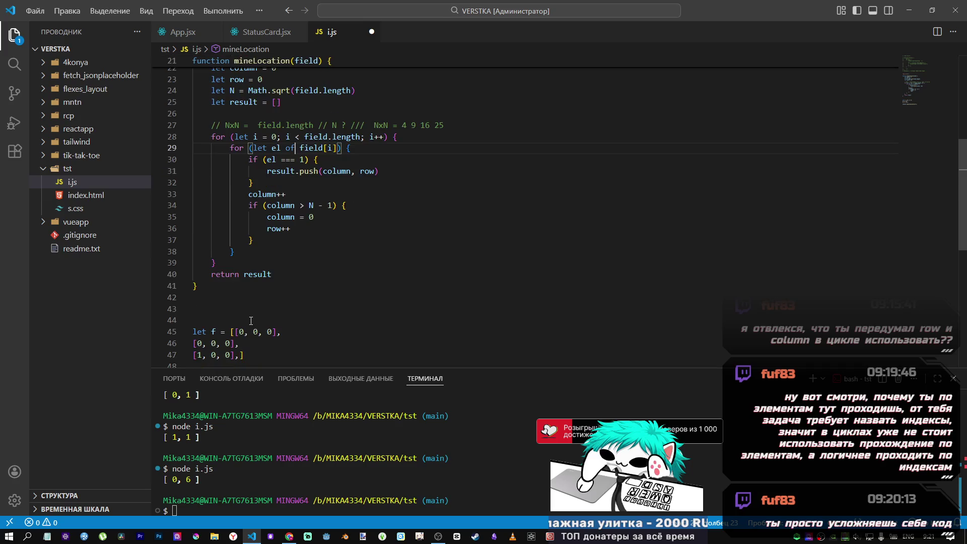
left_click_drag(235, 331, 278, 331)
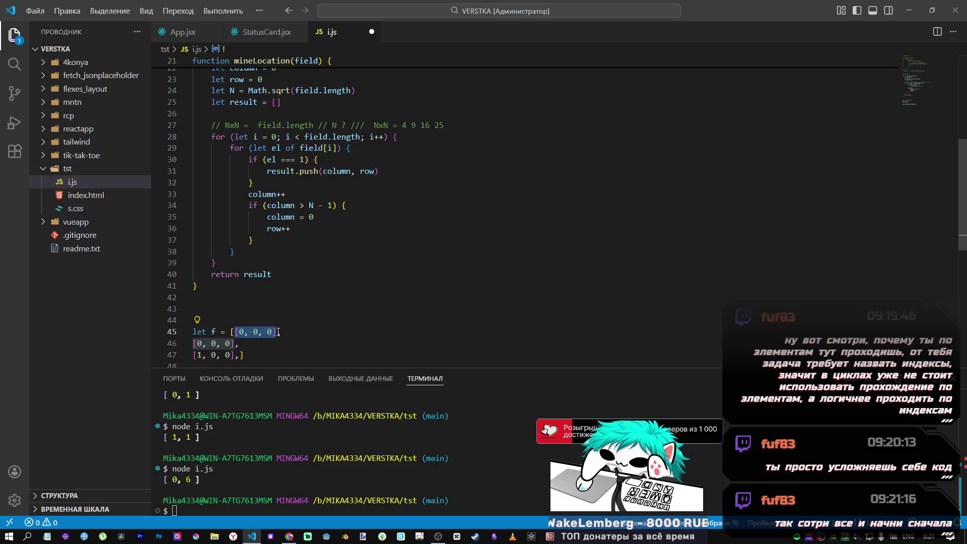
scroll(278, 332, "up", 2)
double_click(285, 279)
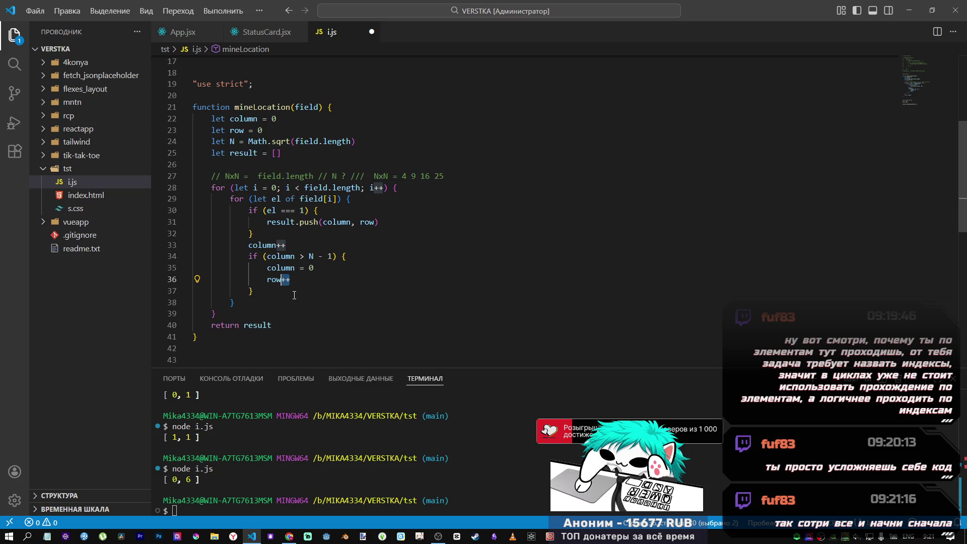
left_click(302, 257)
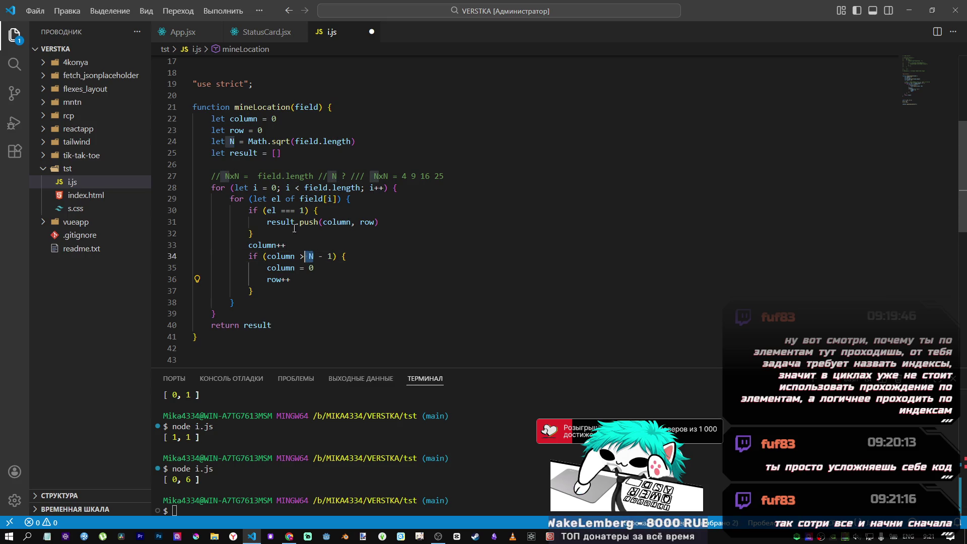
- Select the Math.sqrt expression on line 24 and try a log snippet on line 26
left_click(248, 142)
left_click_drag(247, 142, 355, 142)
left_click(292, 165)
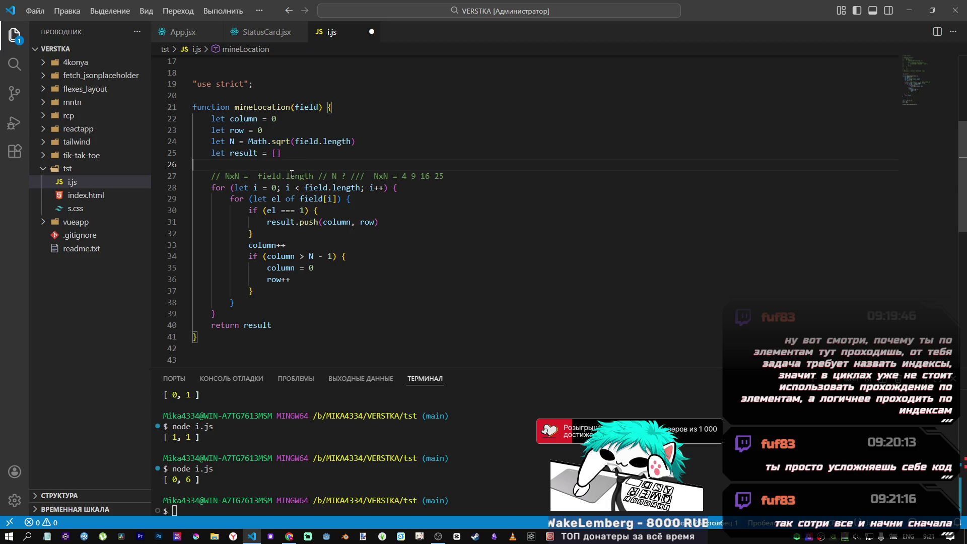
type("log")
key("Down")
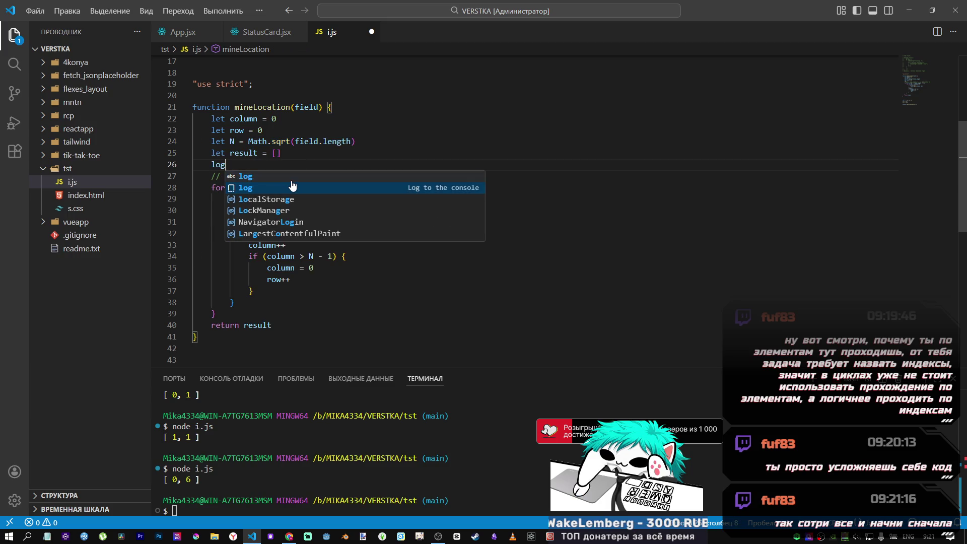
left_click(371, 142)
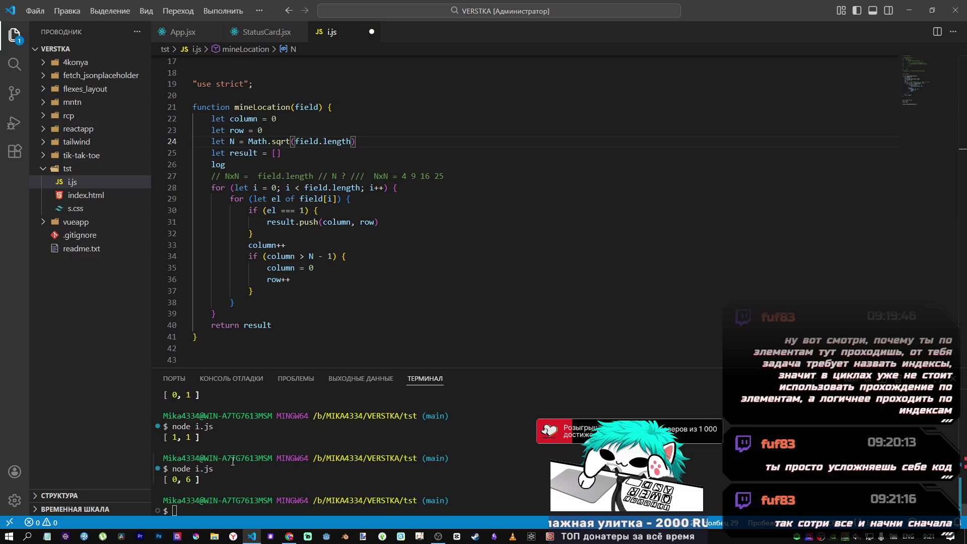
- Review the rows of the test field array
scroll(225, 457, "up", 2)
scroll(224, 457, "up", 3)
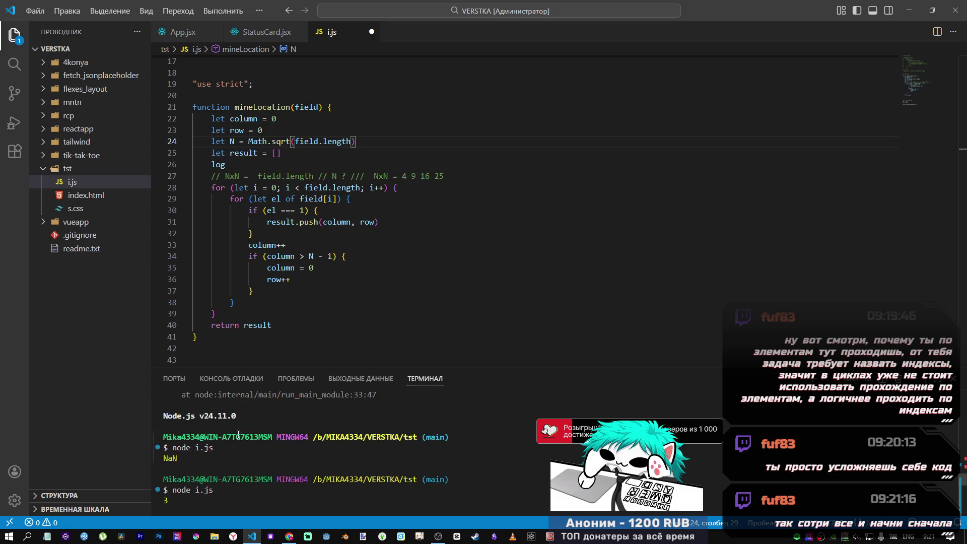
scroll(238, 435, "down", 6)
scroll(262, 284, "down", 3)
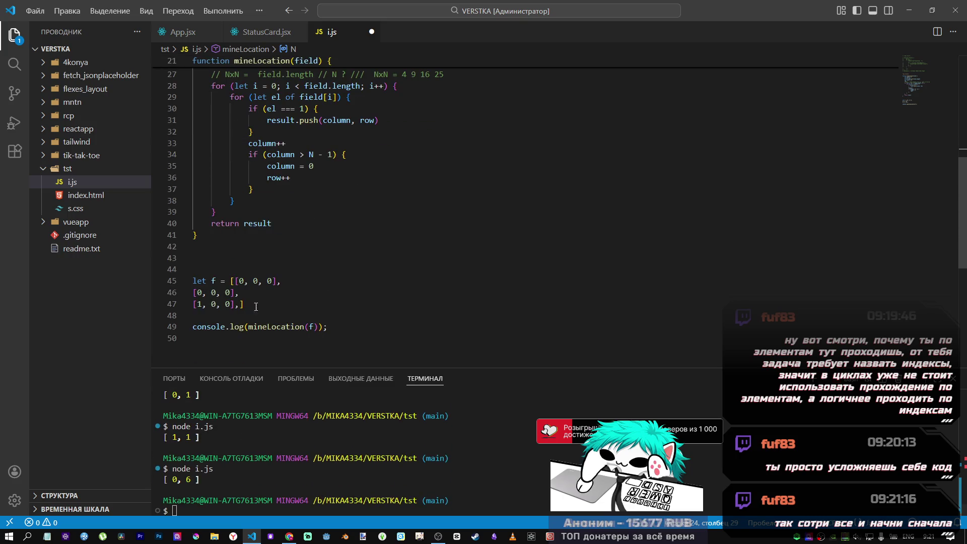
left_click_drag(234, 281, 235, 306)
scroll(333, 306, "up", 3)
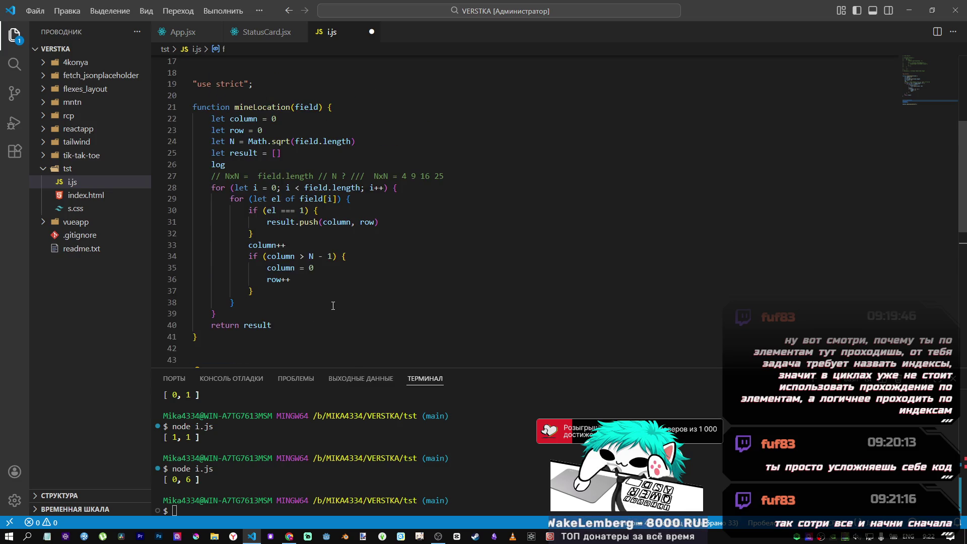
scroll(330, 306, "down", 1)
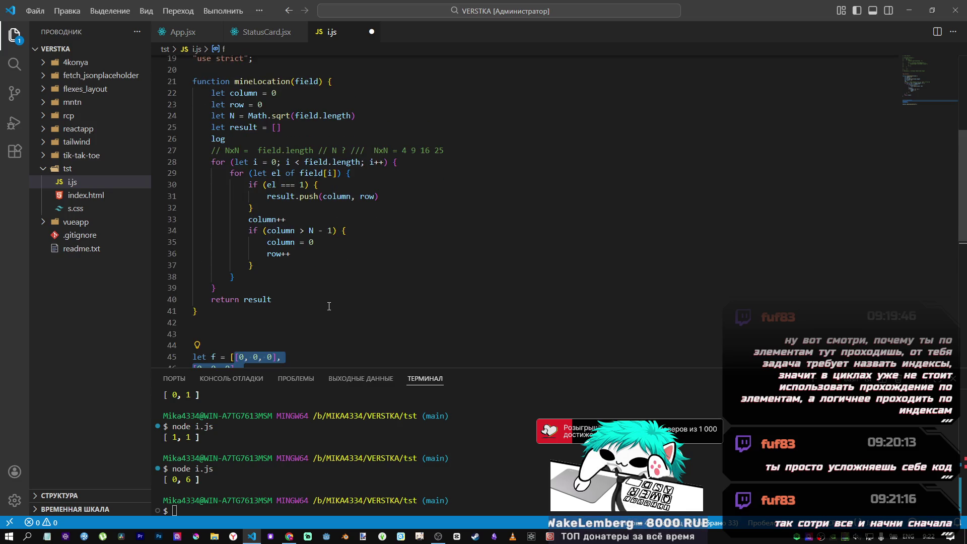
scroll(215, 345, "up", 2)
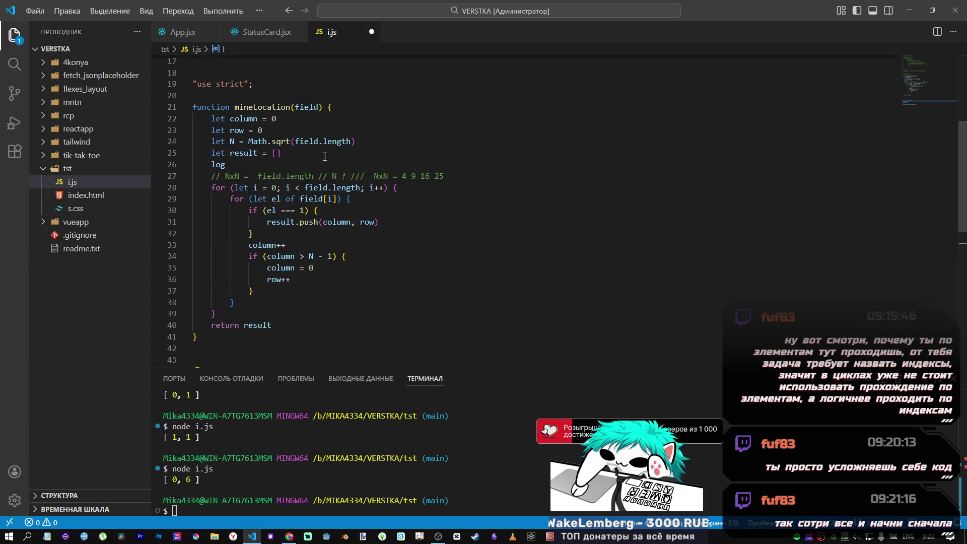
- Strip Math.sqrt( and its closing parenthesis so N = field.length, and save i.js
left_click_drag(296, 141, 255, 142)
key("BackSpace")
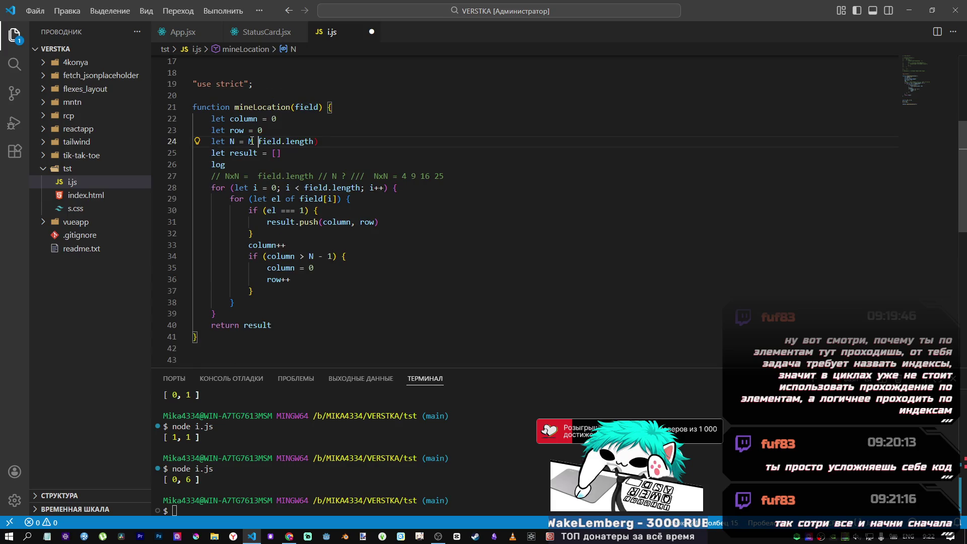
key("End")
key("BackSpace")
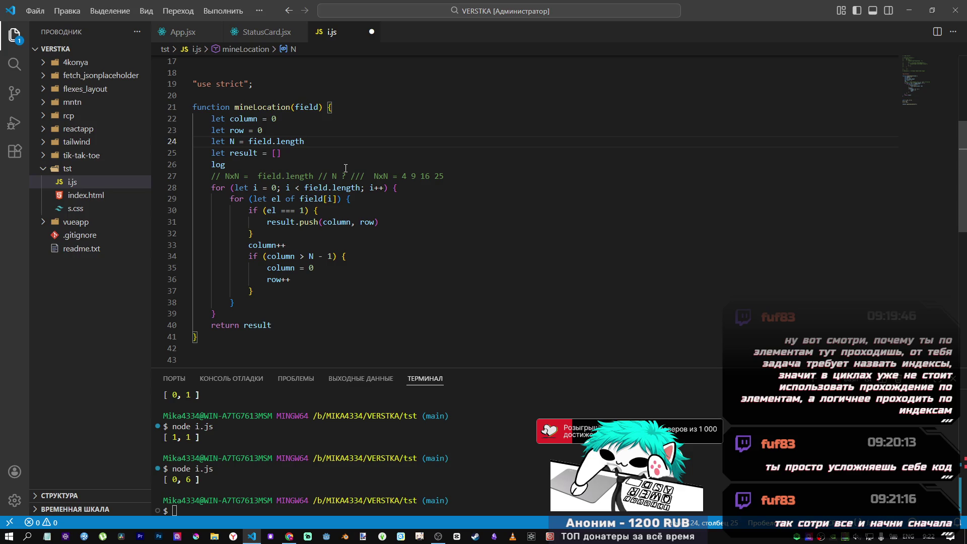
key("ctrl+s")
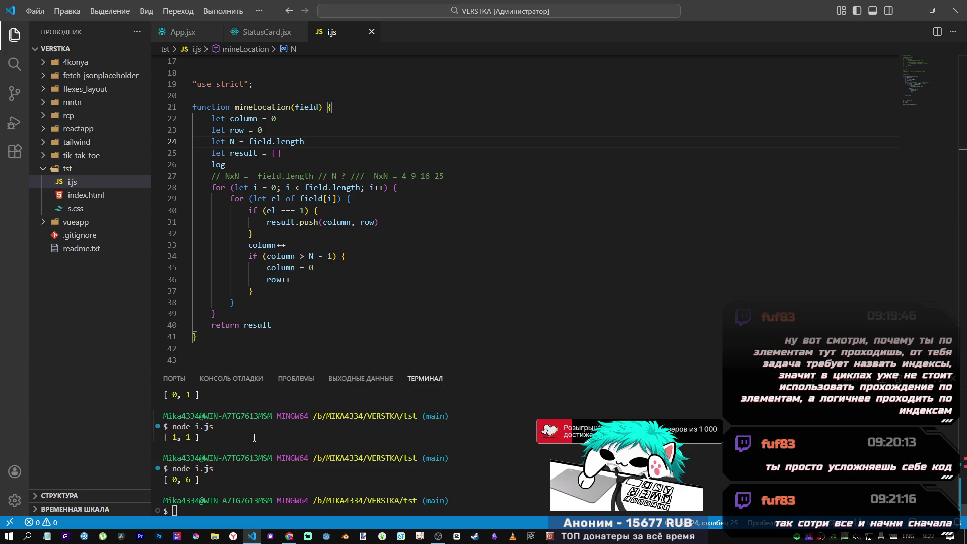
- Check where N is used in mineLocation before running the script
left_click(244, 140)
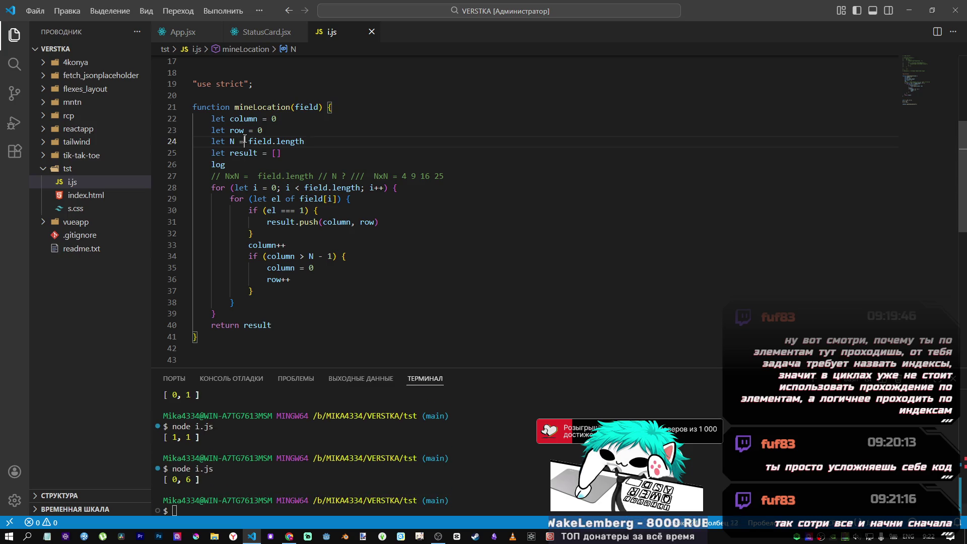
left_click(232, 141)
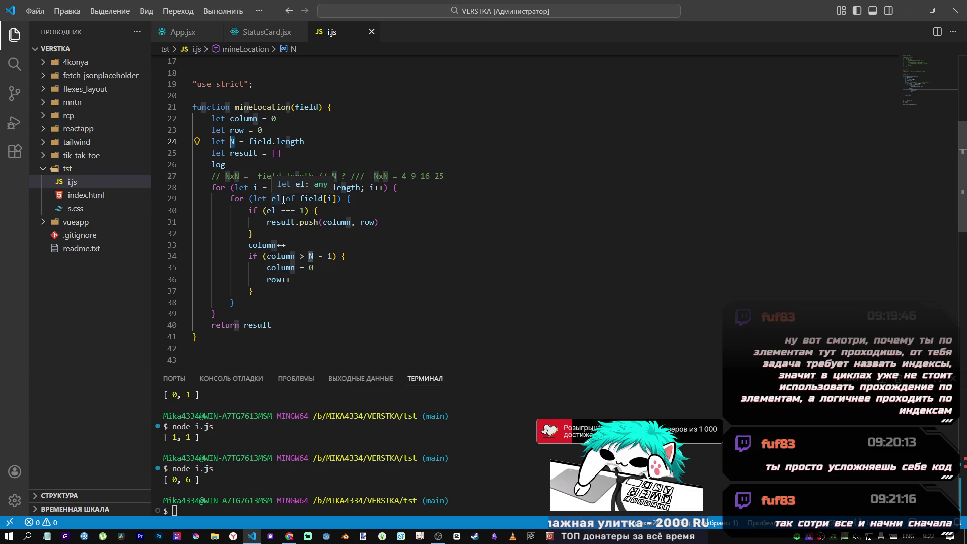
left_click(329, 503)
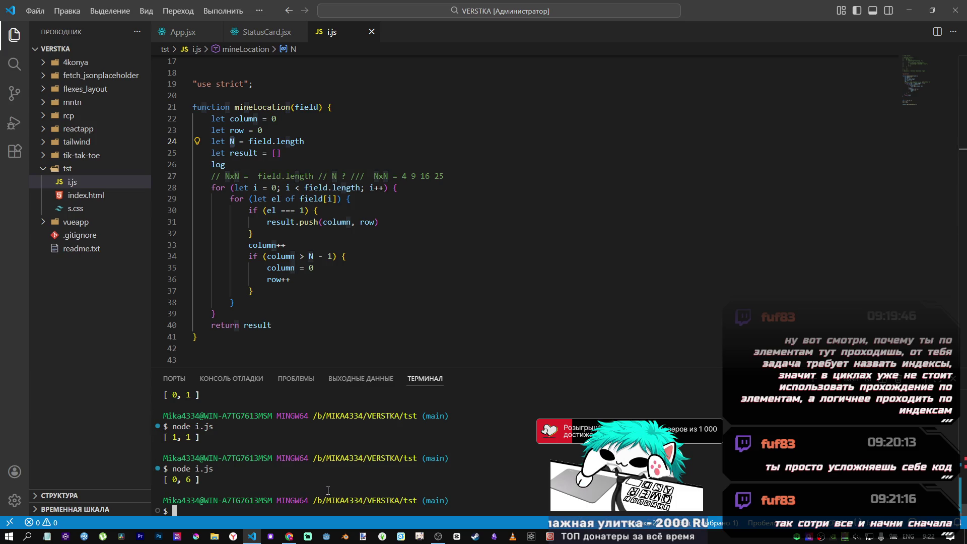
key("Up")
key("Return")
key("Up")
key("Return")
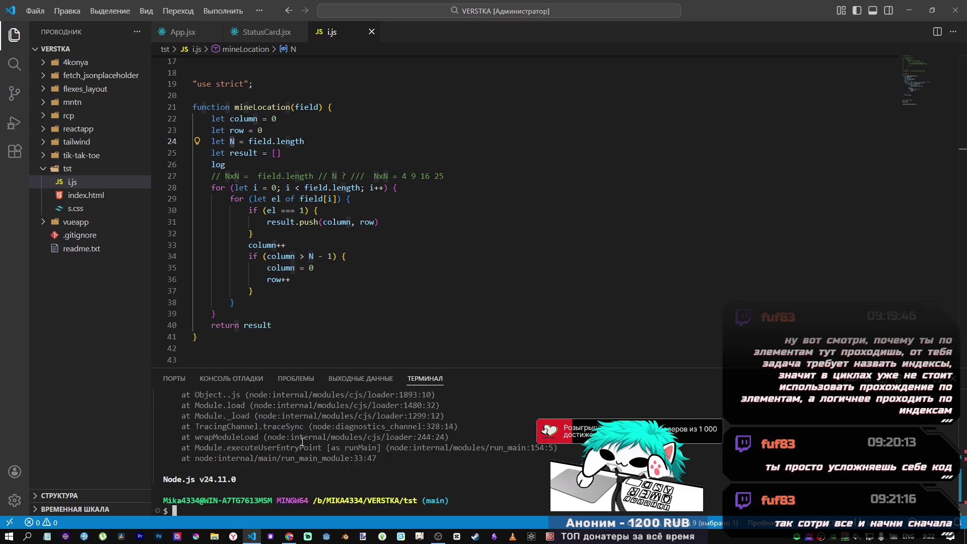
key("Up")
key("Return")
left_click_drag(225, 165, 193, 168)
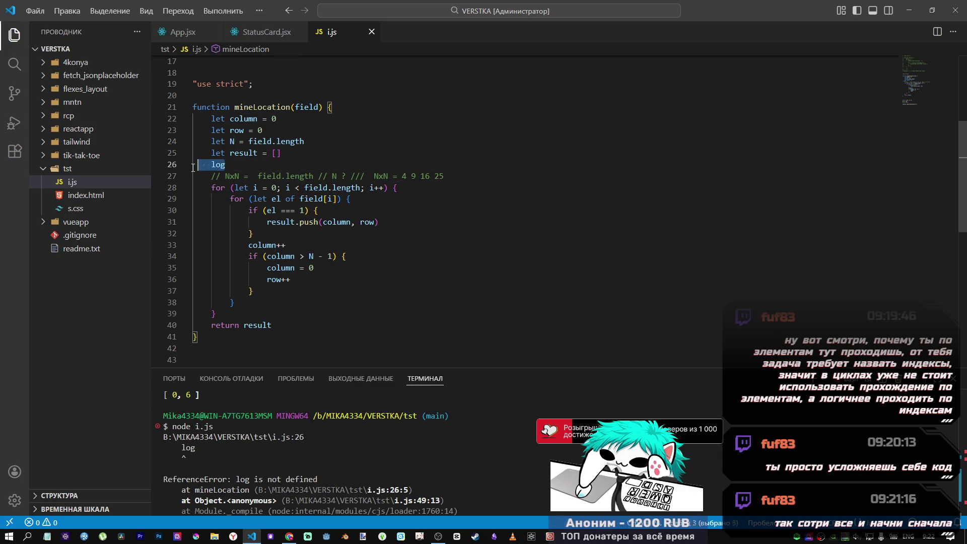
key("BackSpace")
scroll(308, 481, "down", 5)
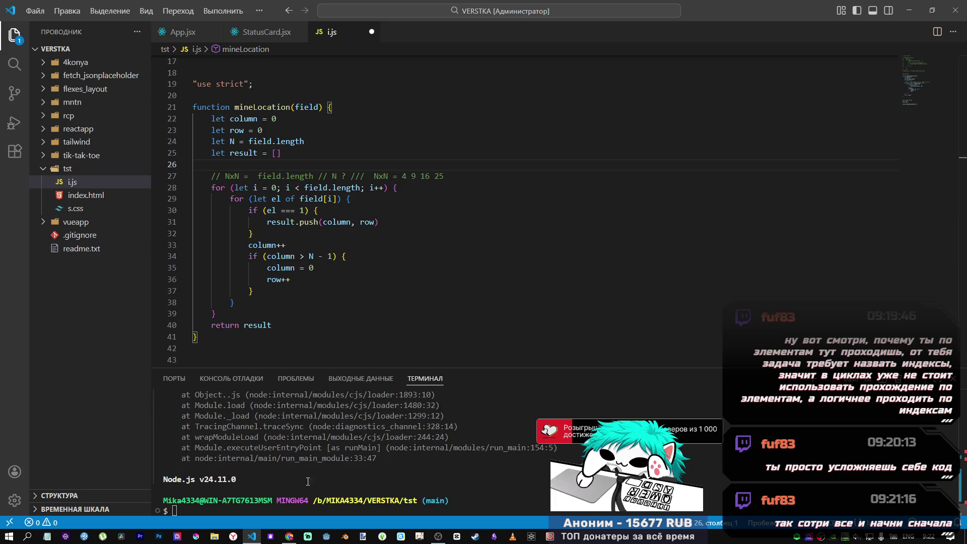
left_click(286, 504)
key("Up")
key("Return")
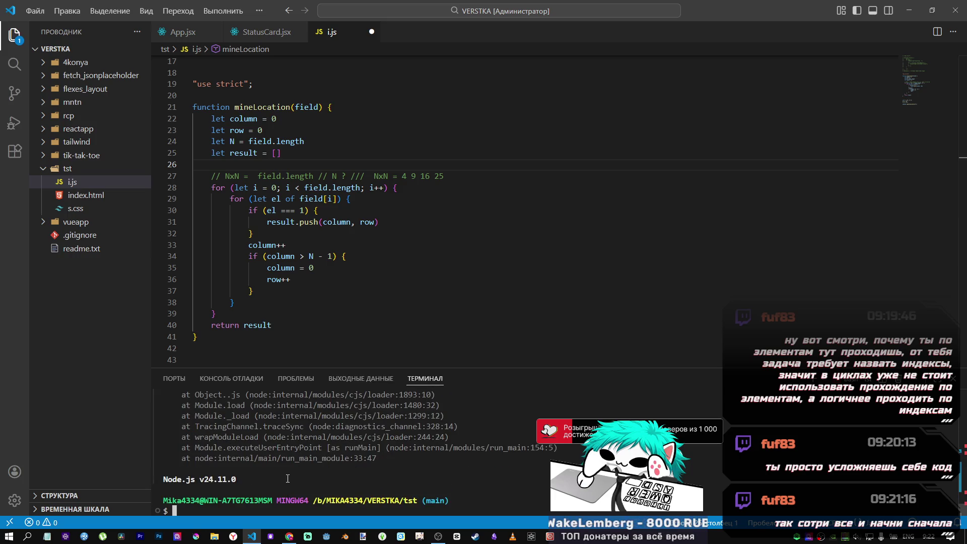
key("Up")
key("Return")
scroll(252, 464, "up", 1)
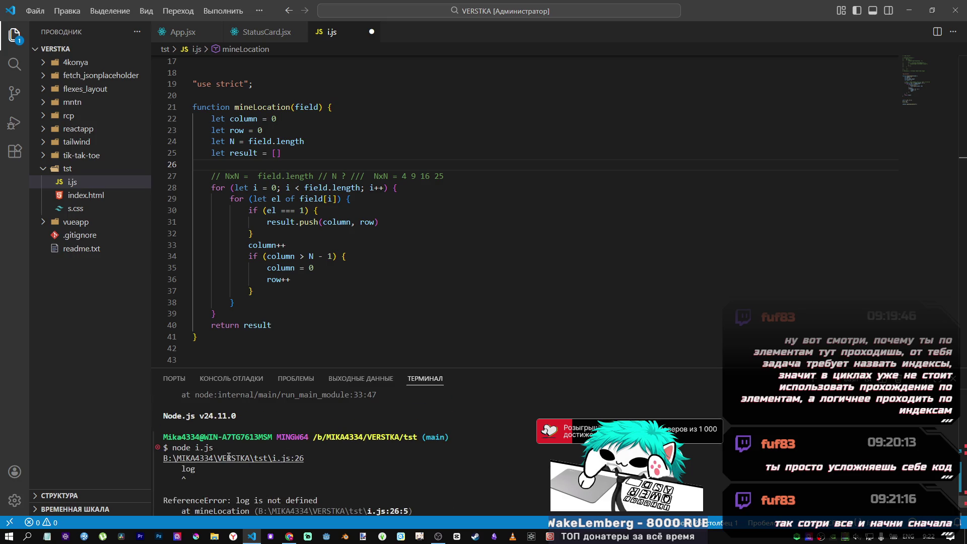
left_click(236, 166)
key("ctrl+s")
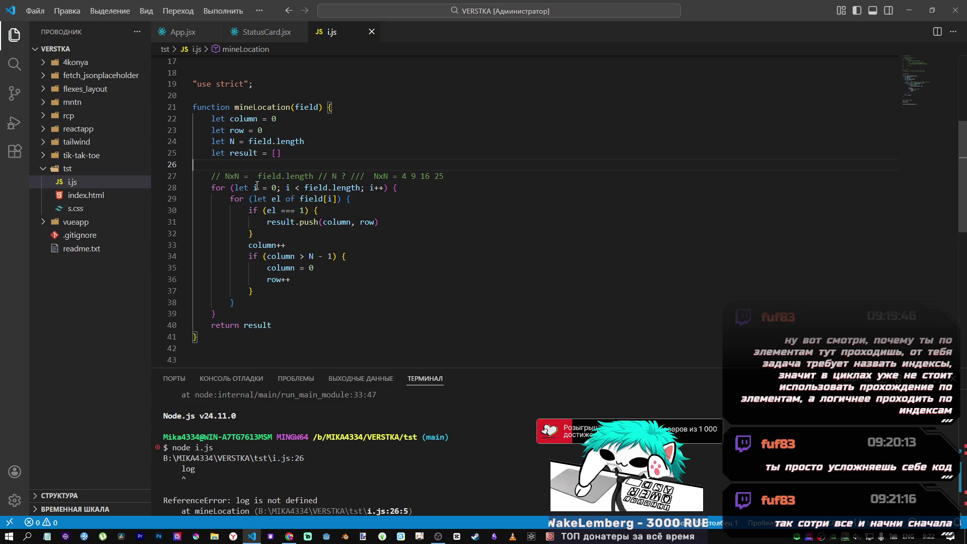
left_click(296, 509)
key("Up")
key("Return")
key("Up")
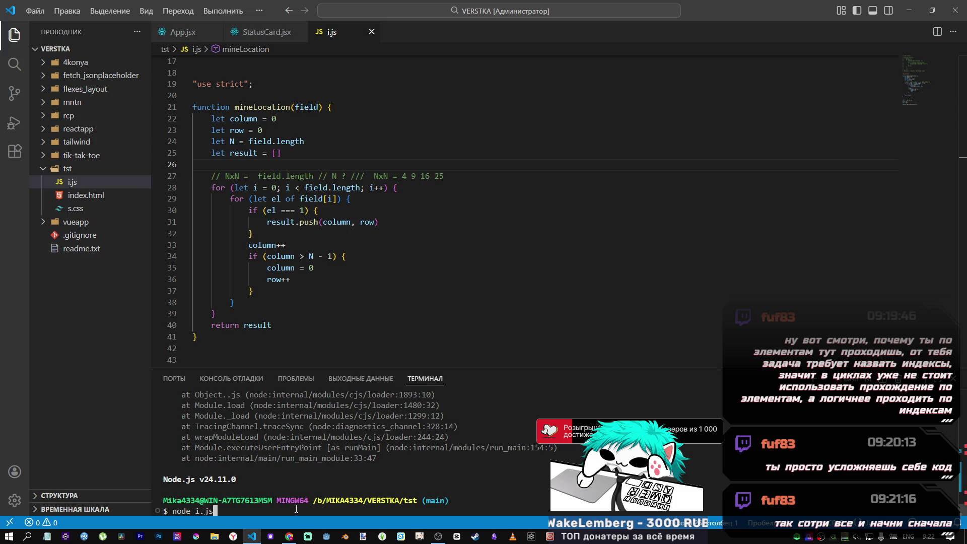
key("Return")
scroll(297, 273, "down", 4)
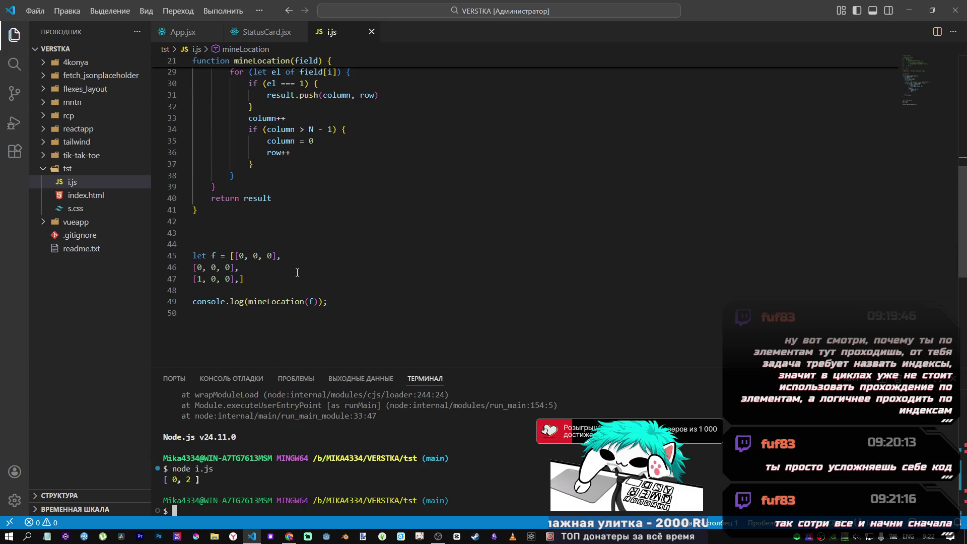
scroll(294, 272, "up", 4)
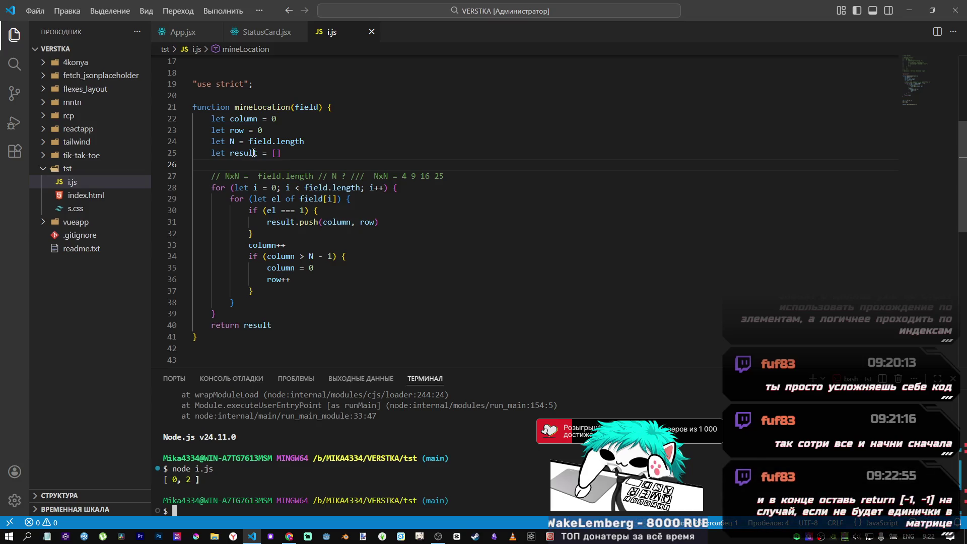
scroll(554, 227, "down", 5)
key("alt+Tab")
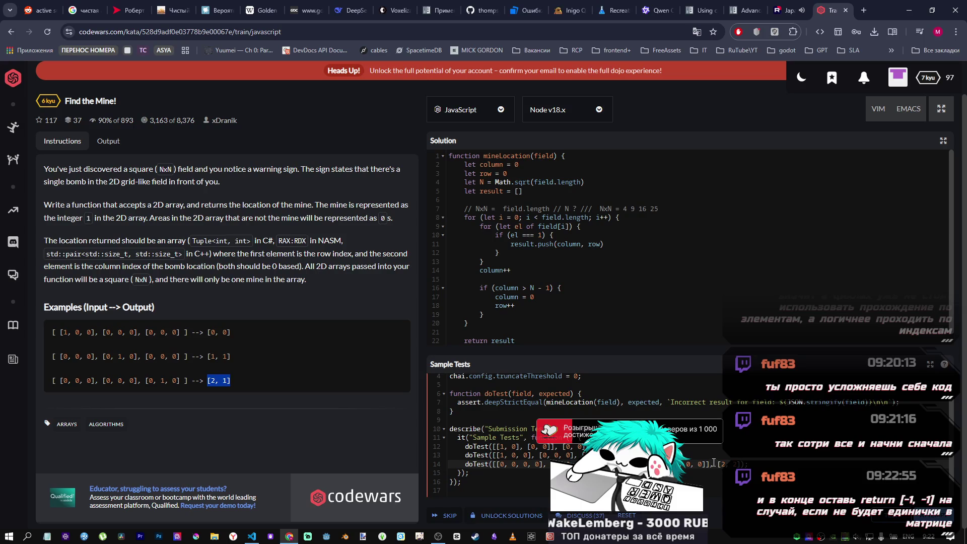
- Copy the 4x4 field array from Sample Tests line 14 and return to i.js
mouse_move(712, 464)
left_mouse_down()
mouse_move(456, 473)
mouse_move(499, 464)
left_mouse_up()
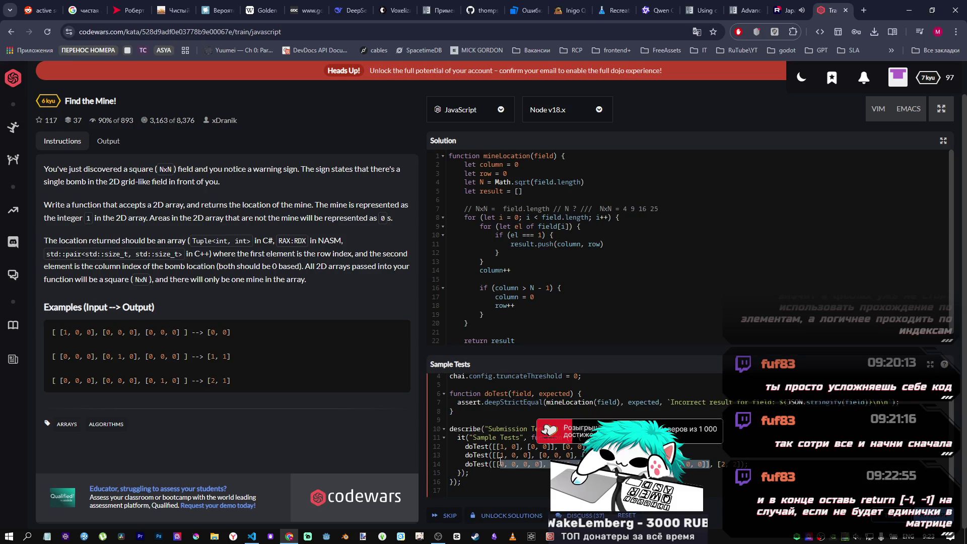
key("alt+Tab")
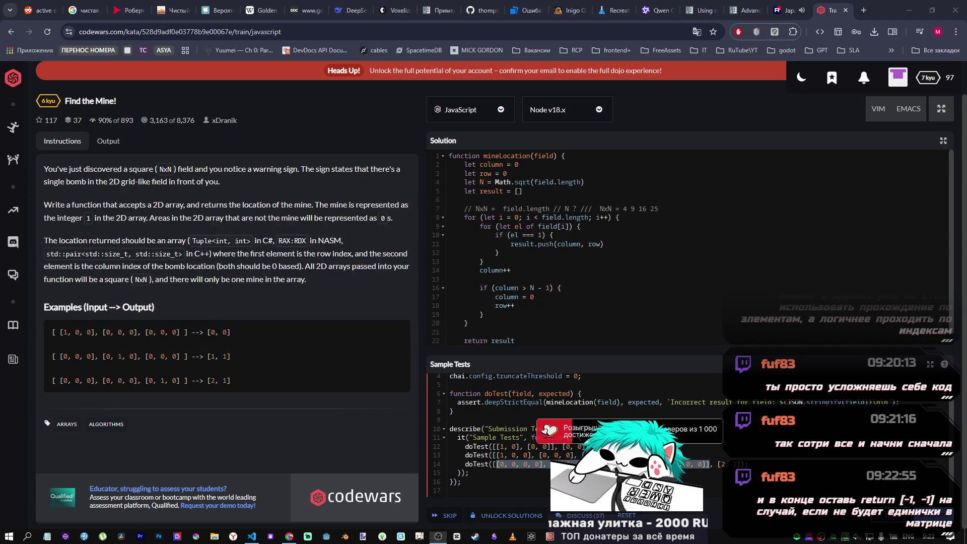
key("alt+Tab")
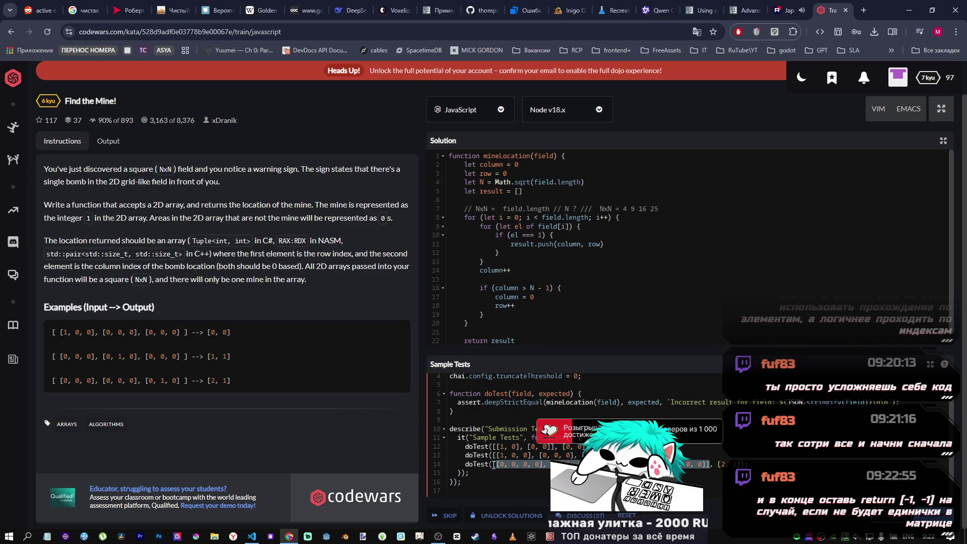
mouse_move(494, 464)
left_mouse_down()
mouse_move(750, 464)
mouse_move(709, 466)
left_mouse_up()
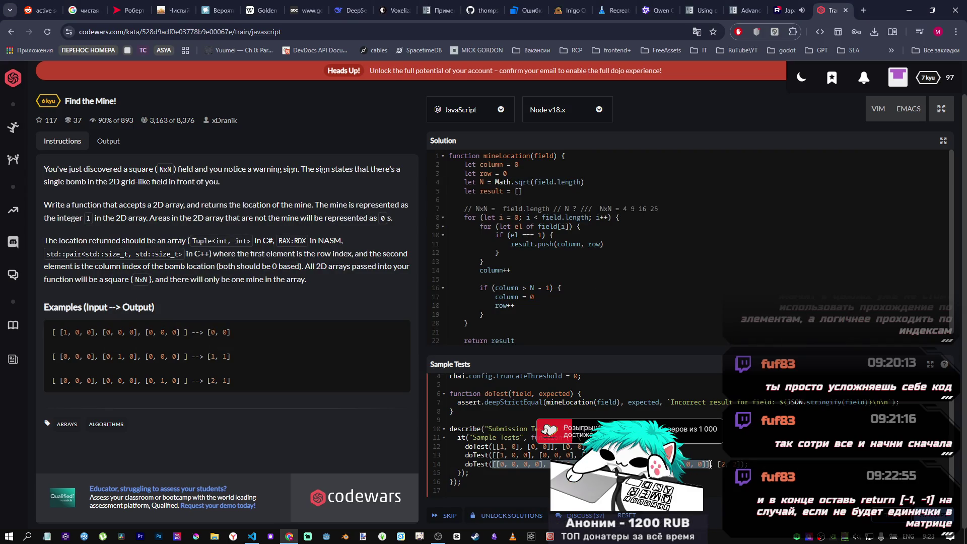
key("alt+Tab")
key("alt+Tab")
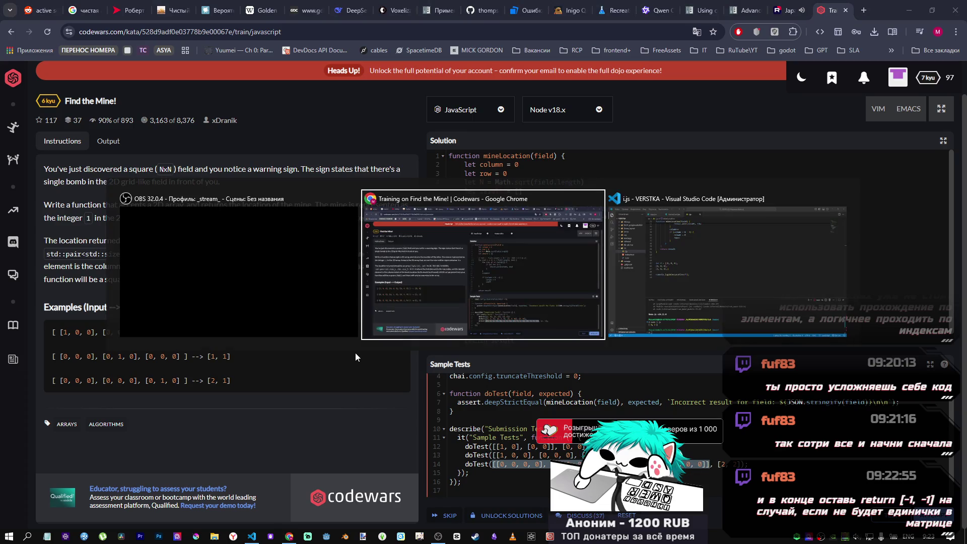
scroll(322, 317, "down", 1)
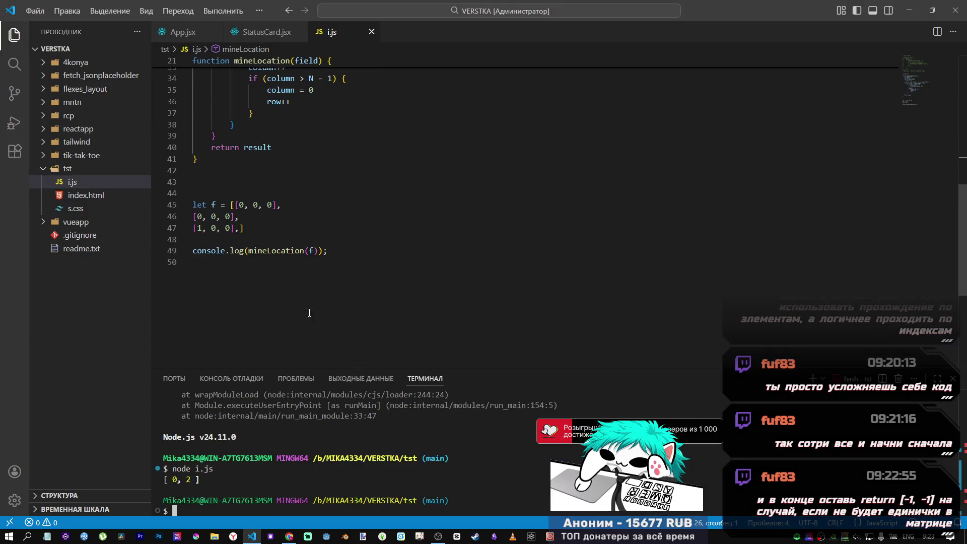
- Replace the 3x3 test array with the copied 4x4 field, save, and run node i.js
left_click_drag(244, 230, 237, 206)
type("[[0, 0, 0, 0], [0, 0, 0, 0], [0, 0, 1, 0], [0, 0, 0, 0]]")
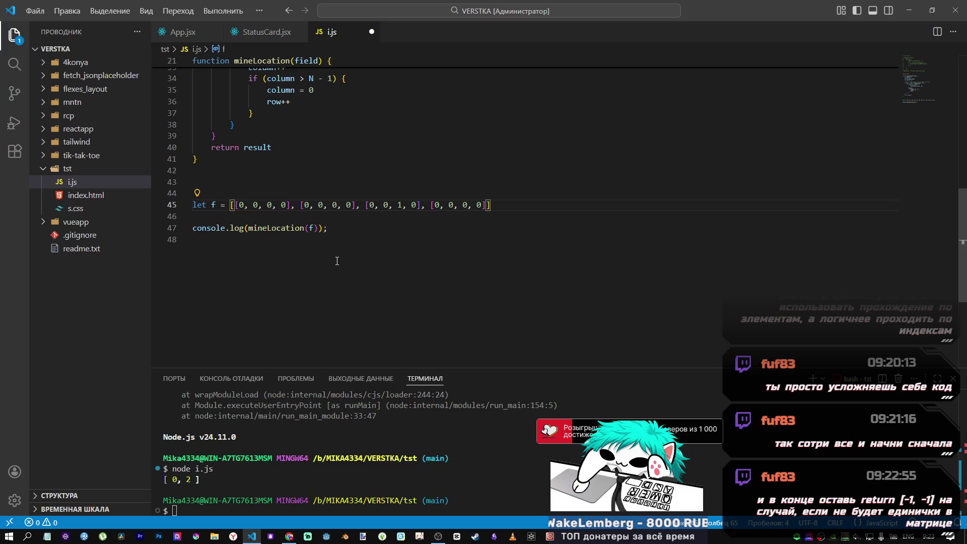
key("ctrl+s")
left_click(295, 502)
key("Up")
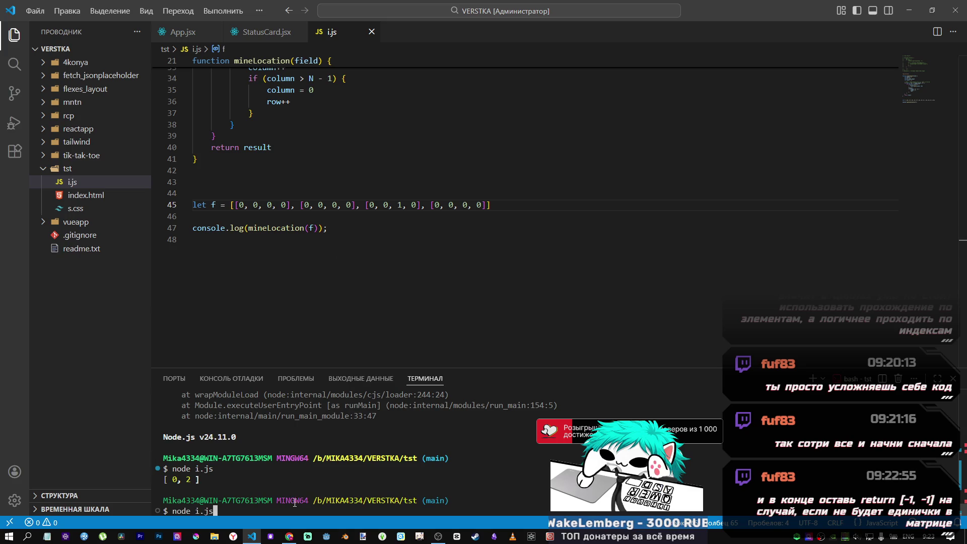
key("Return")
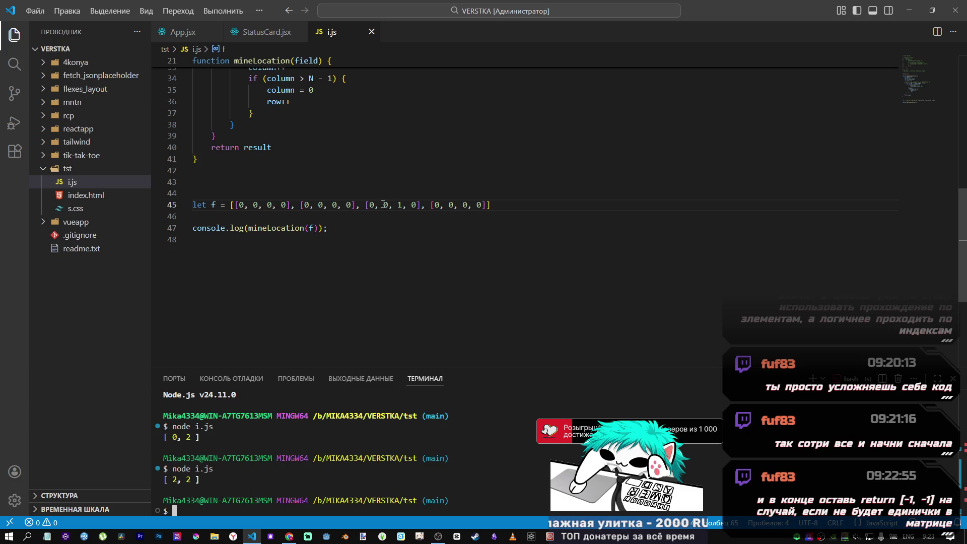
- Remove ' - 1' from the row-wrap condition on line 34 and rerun node i.js
scroll(371, 212, "up", 6)
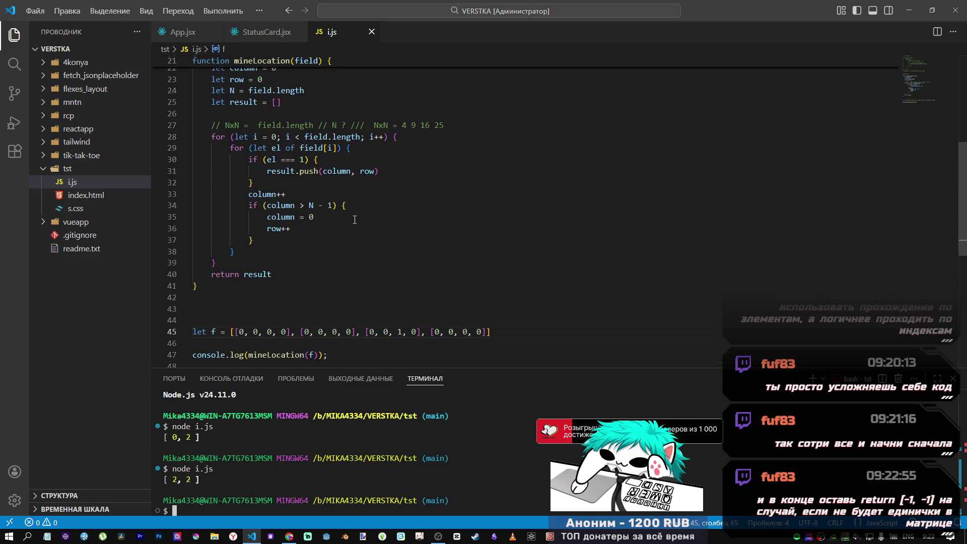
scroll(348, 218, "down", 1)
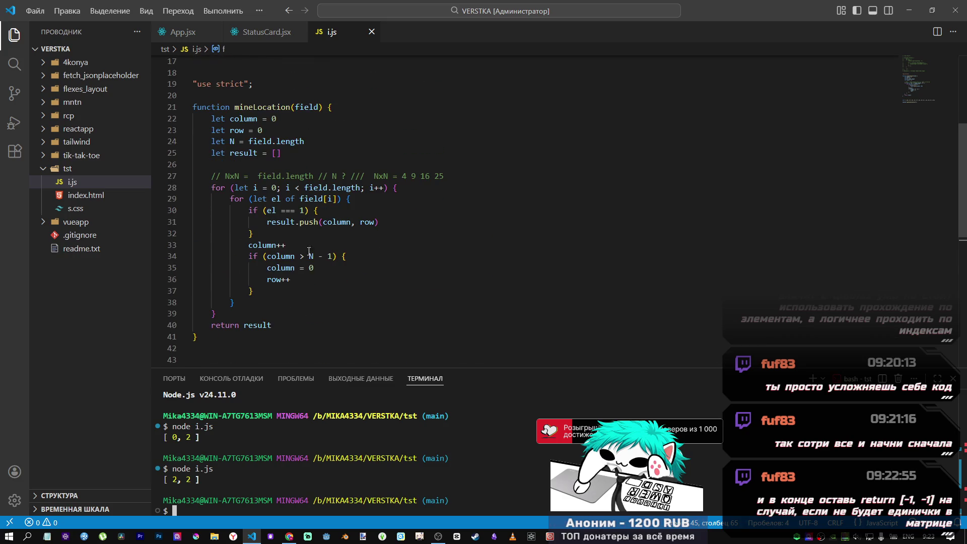
left_click_drag(332, 256, 313, 256)
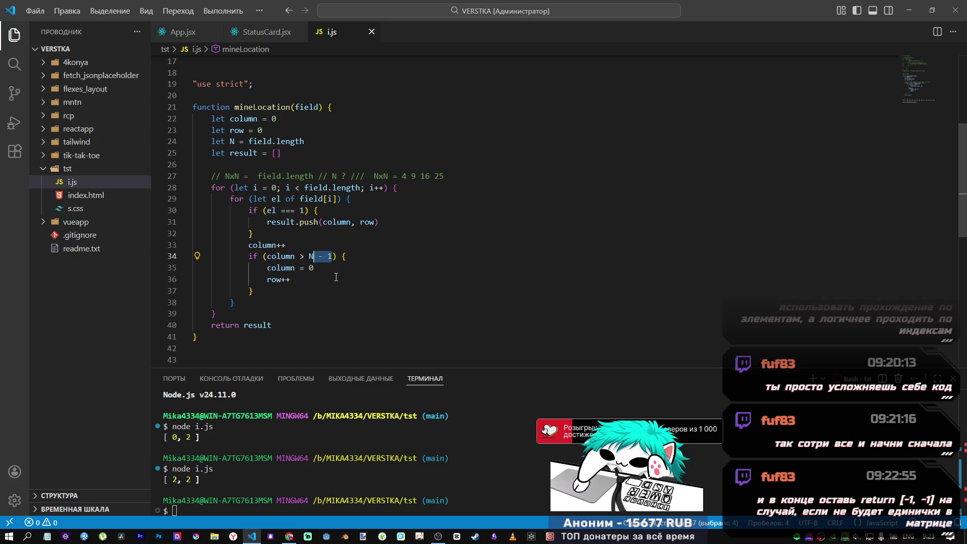
key("BackSpace")
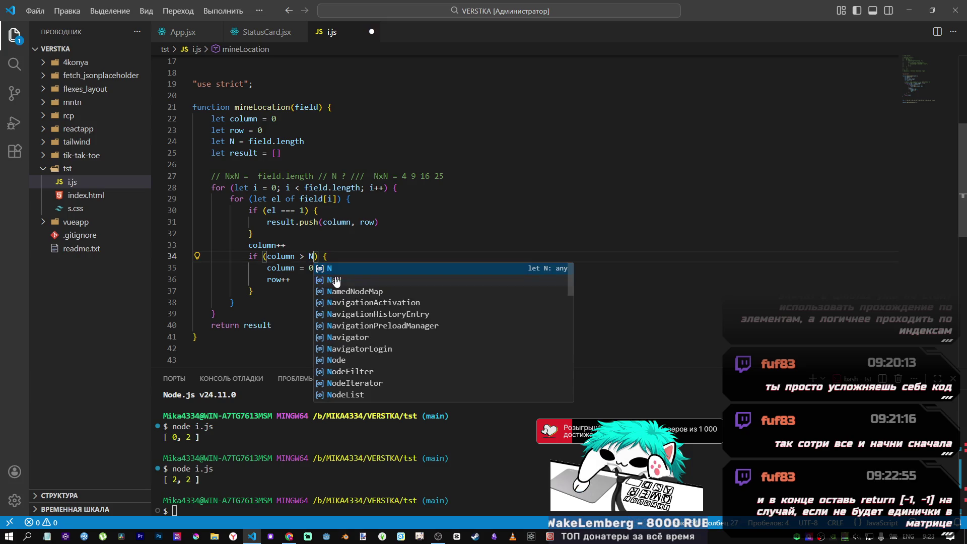
key("Escape")
key("Up")
key("Up")
scroll(387, 328, "down", 3)
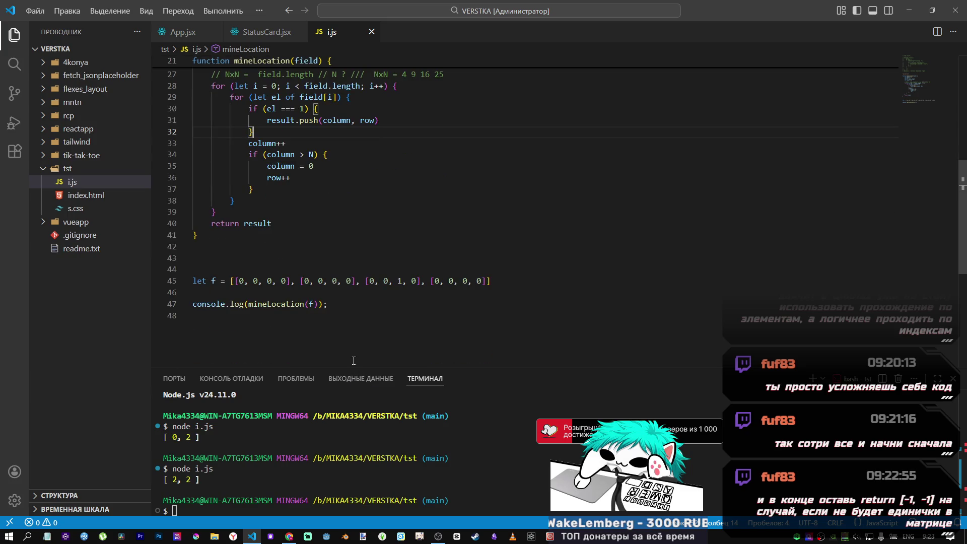
left_click(323, 502)
key("Up")
key("Return")
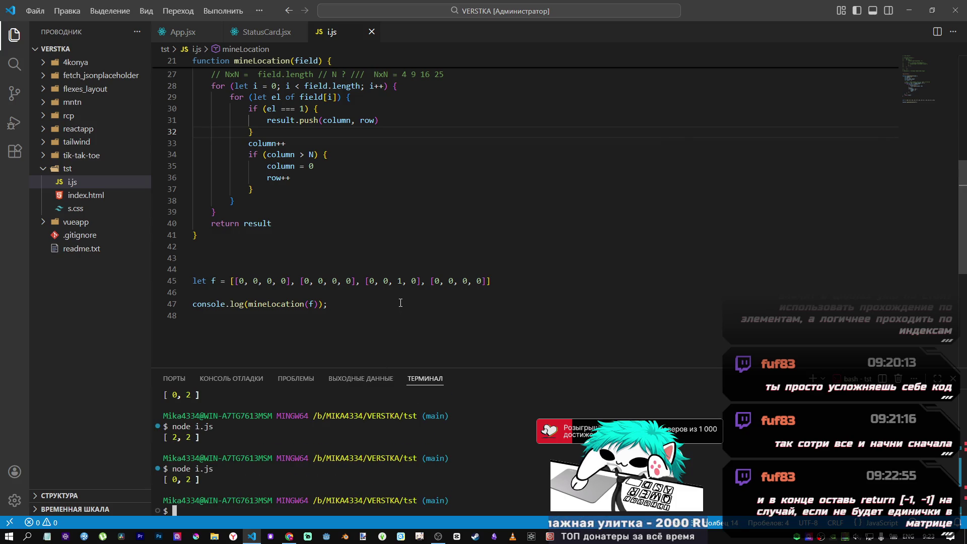
- Restore the ' - 1', save, and rerun node i.js, getting [ 2, 2 ]
left_click(313, 154)
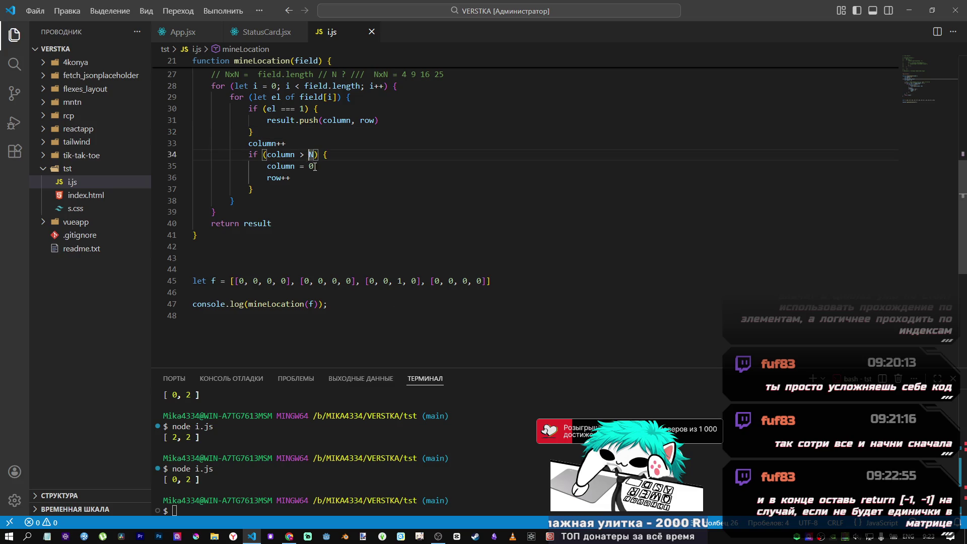
key("ctrl+z")
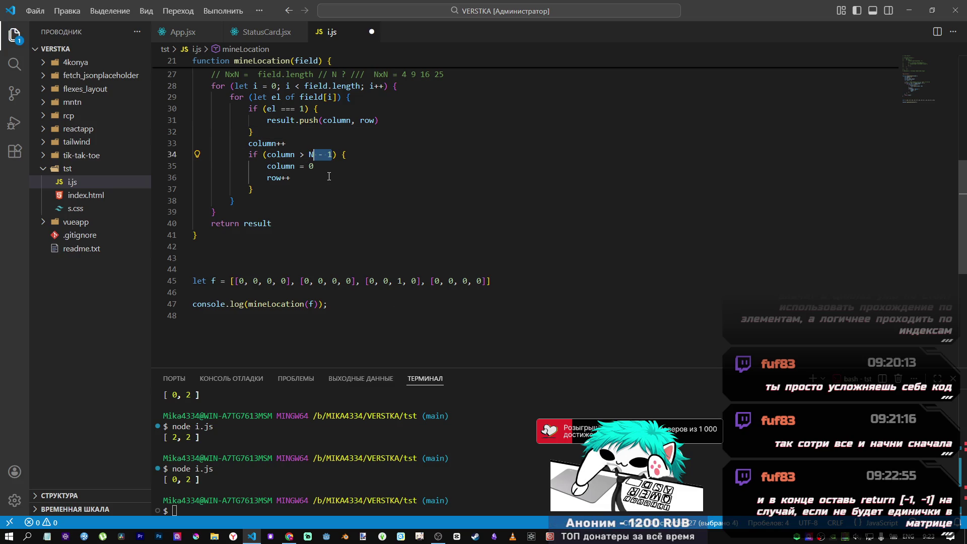
key("ctrl+s")
scroll(328, 176, "up", 2)
left_click(335, 485)
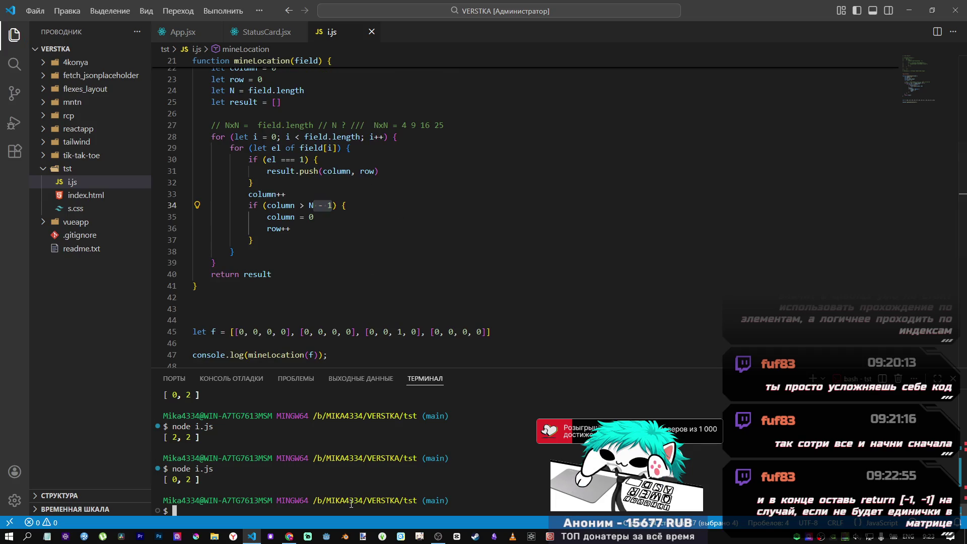
key("Up")
key("Return")
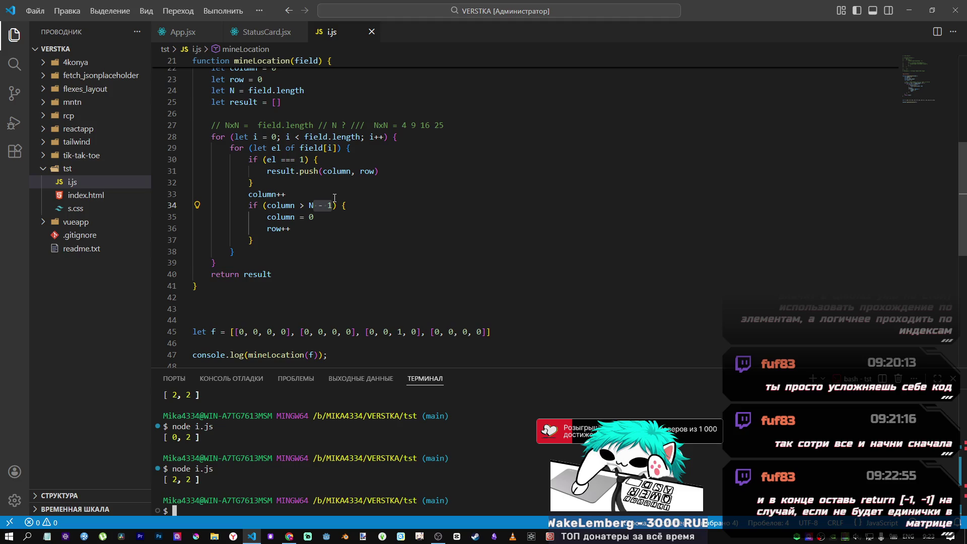
double_click(402, 332)
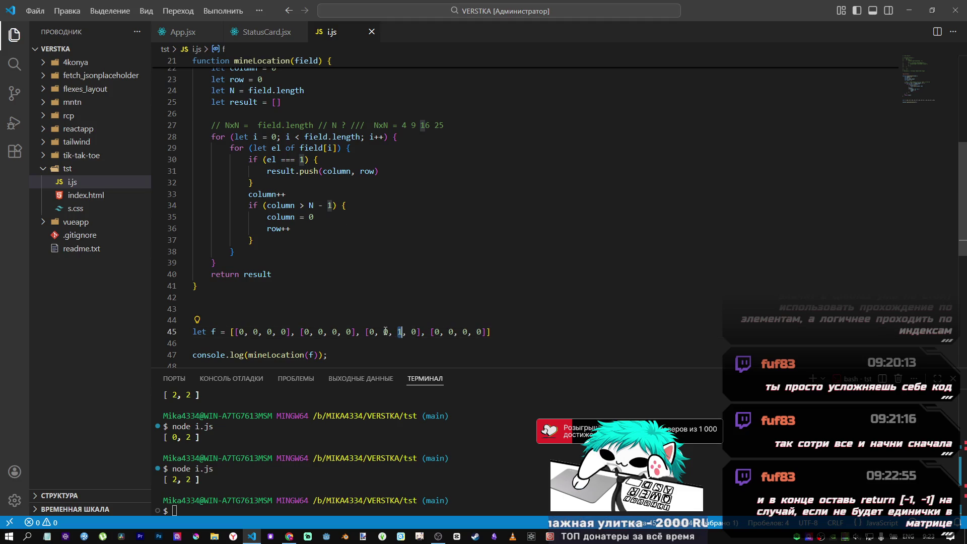
left_click(402, 204)
scroll(292, 247, "up", 3)
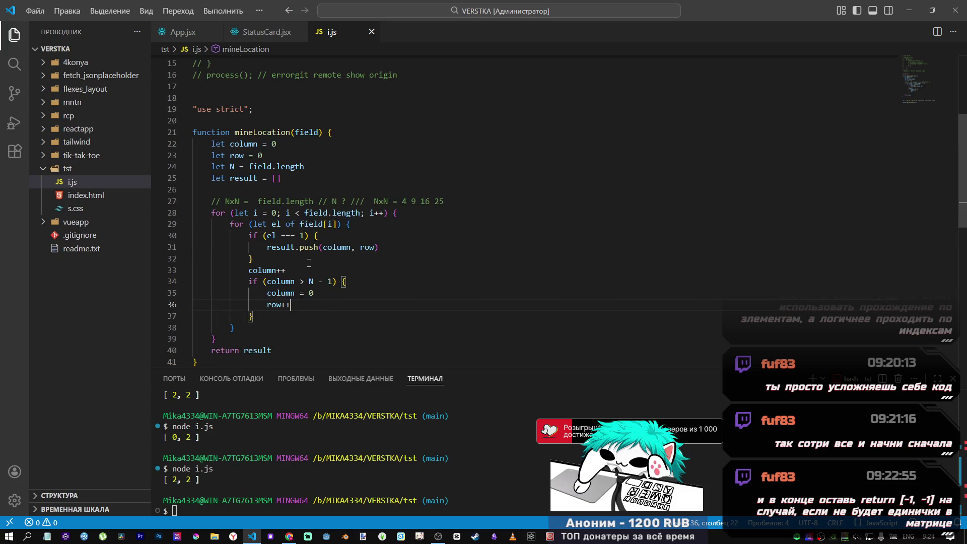
- Delete the NxN comment line from mineLocation
key("Down")
key("Down")
scroll(270, 262, "down", 2)
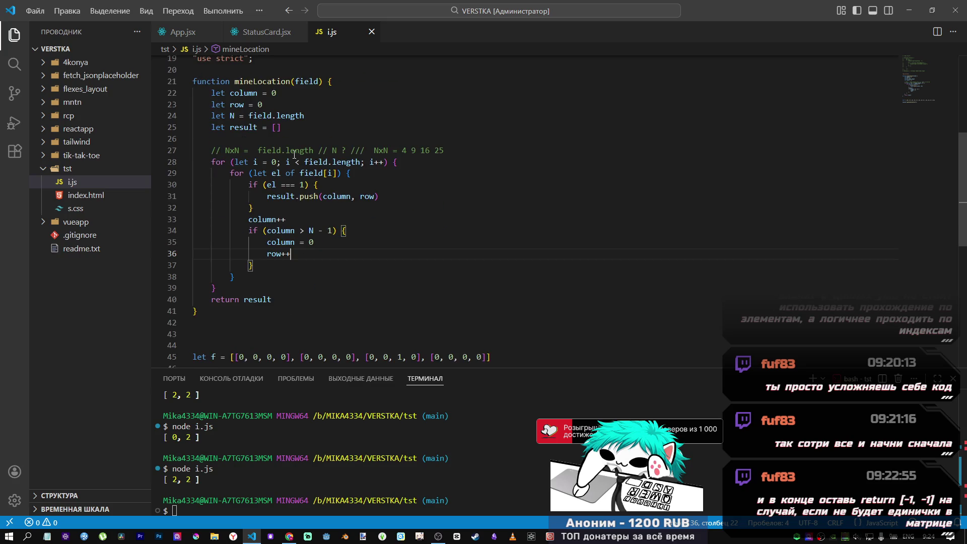
left_click_drag(444, 150, 188, 138)
key("BackSpace")
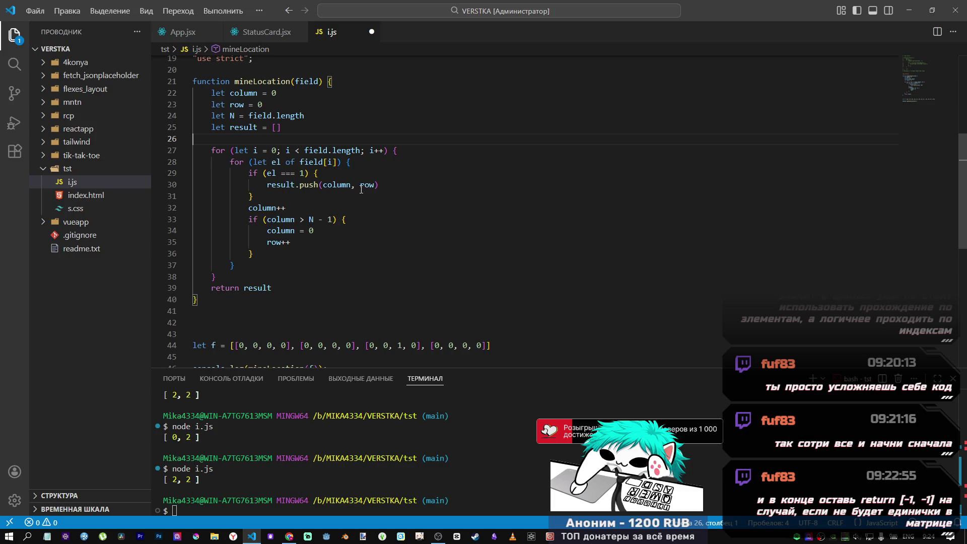
- Try i in place of row in result.push, restore row, then select the whole function
left_click_drag(360, 185, 375, 184)
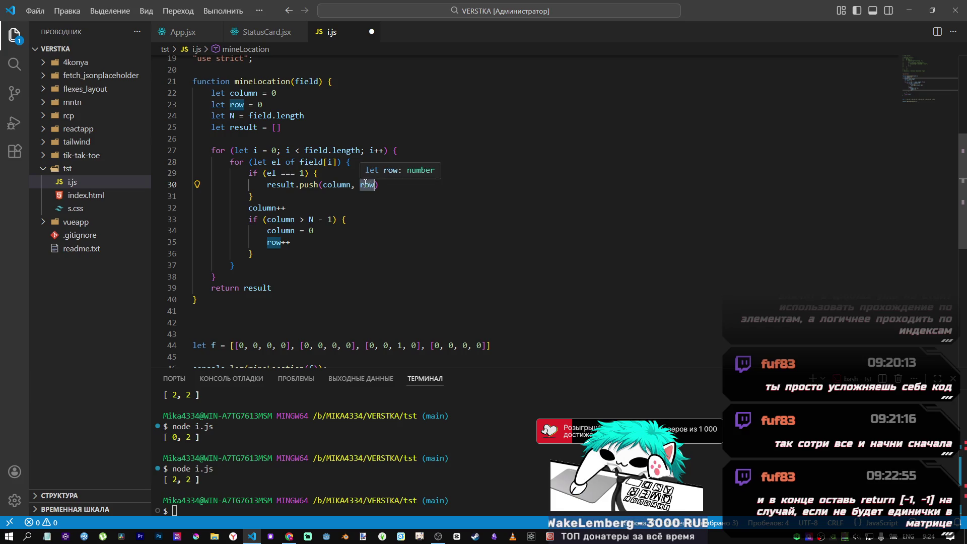
type("i")
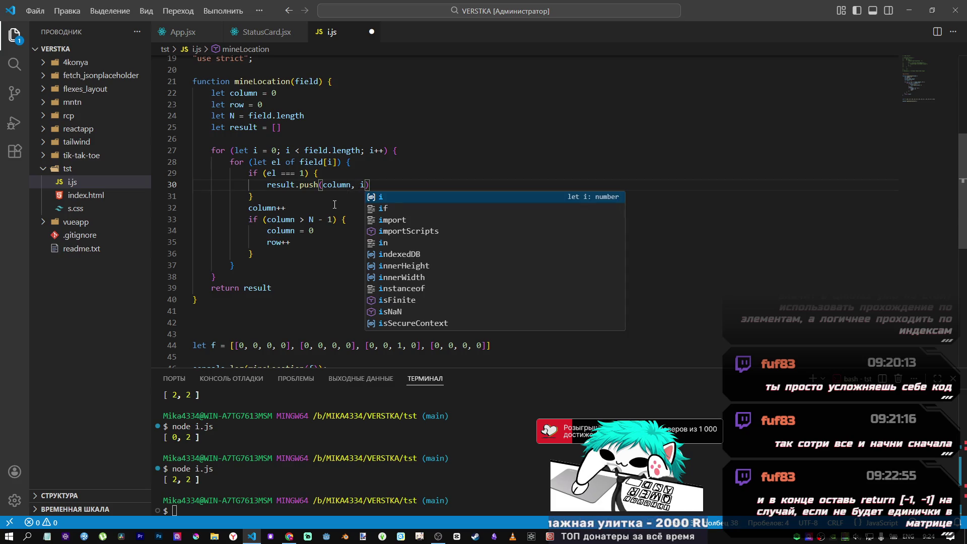
left_click(254, 150)
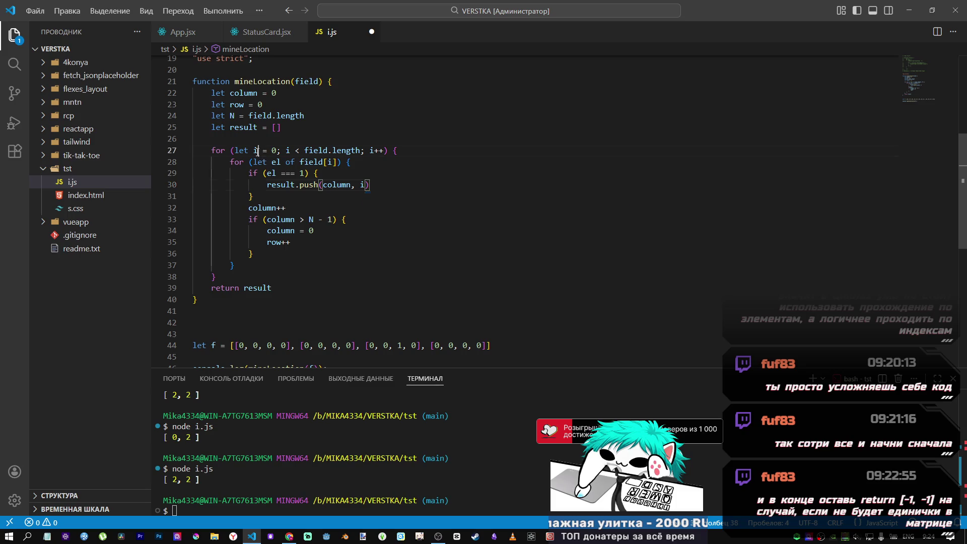
double_click(363, 184)
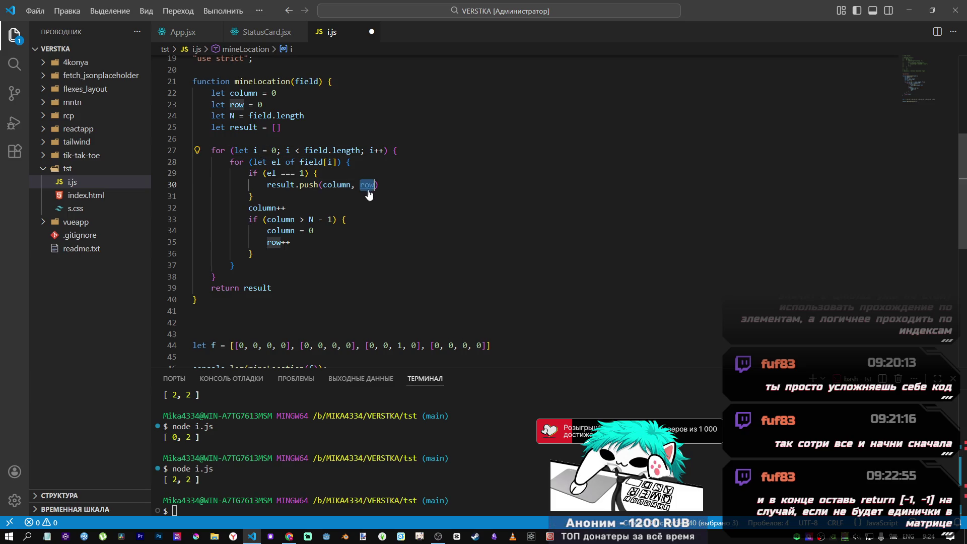
type("row")
left_click(315, 278)
left_click_drag(312, 300, 156, 82)
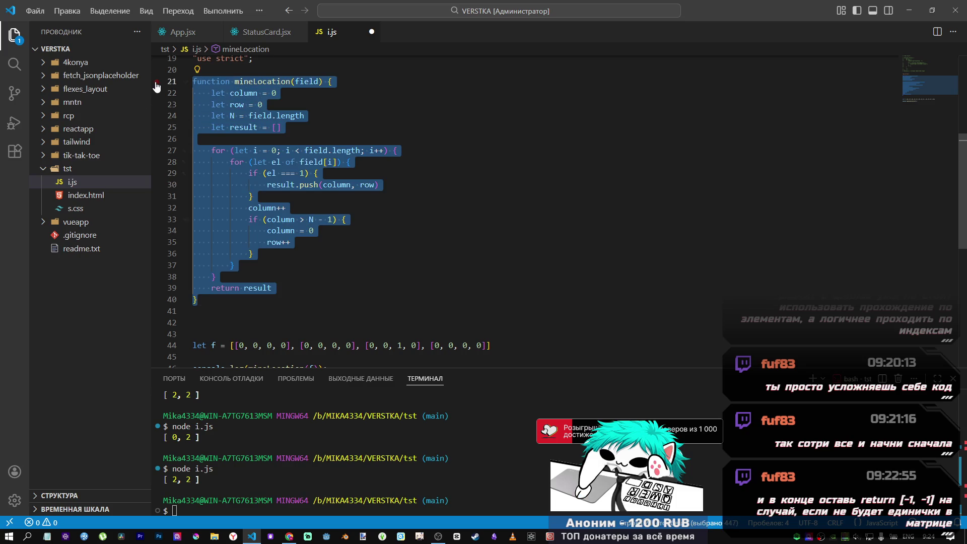
- Comment out the old mineLocation draft and paste a fresh copy at the end of the file
scroll(198, 122, "down", 2)
mouse_move(333, 293)
left_mouse_down()
mouse_move(179, 128)
mouse_move(176, 71)
mouse_move(175, 88)
left_mouse_up()
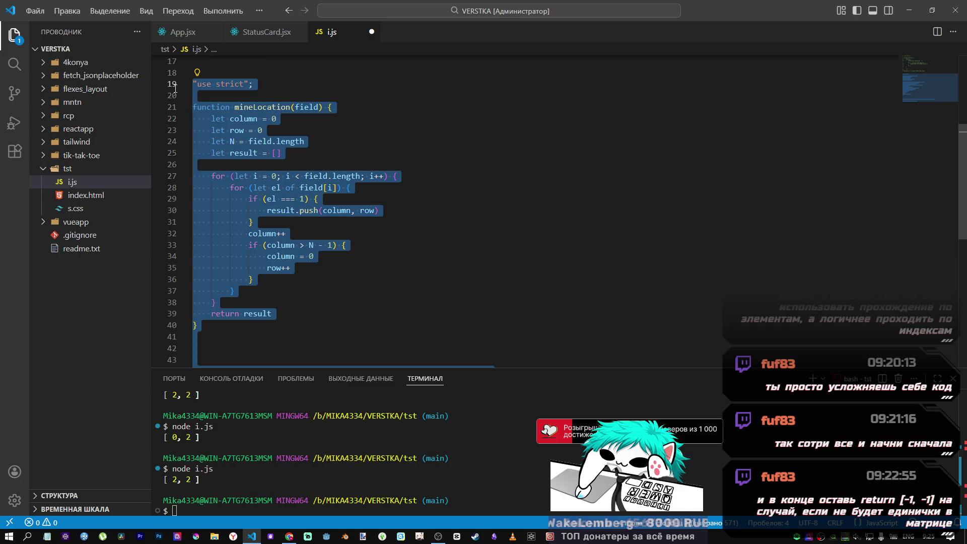
scroll(322, 286, "down", 6)
scroll(321, 286, "up", 7)
key("ctrl+slash")
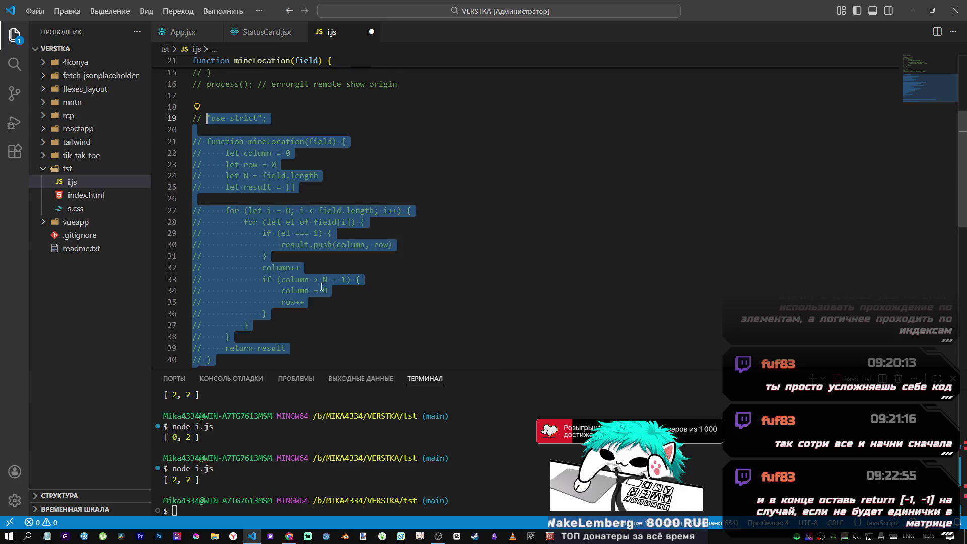
scroll(321, 286, "down", 6)
left_click(266, 285)
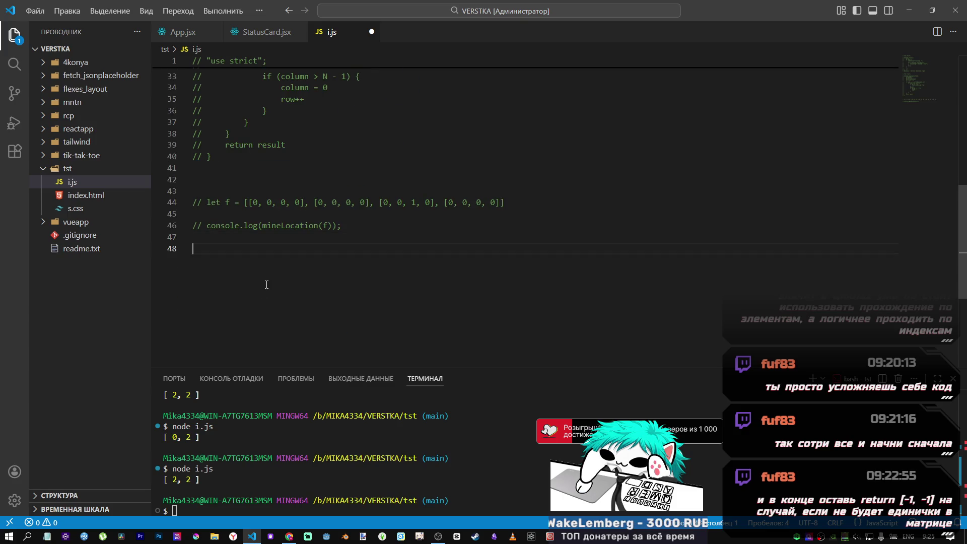
key("Return")
key("Return")
type("\"use strict\";  function mineLocation(field) {     let column = 0     let row = 0     let N = field.length     let result = []      for (let i = 0; i < field.length; i++) {         for (let el of field[i]) {             if (el === 1) {                 result.push(column, row)             }             column++             if (column > N - 1) {                 column = 0                 row++             }         }     }     return result }    let f = [[0, 0, 0, 0], [0, 0, 0, 0], [0, 0, 1, 0], [0, 0, 0, 0]]  console.log(mineLocation(f));")
- Change the row argument in the result push call to i
scroll(292, 259, "up", 4)
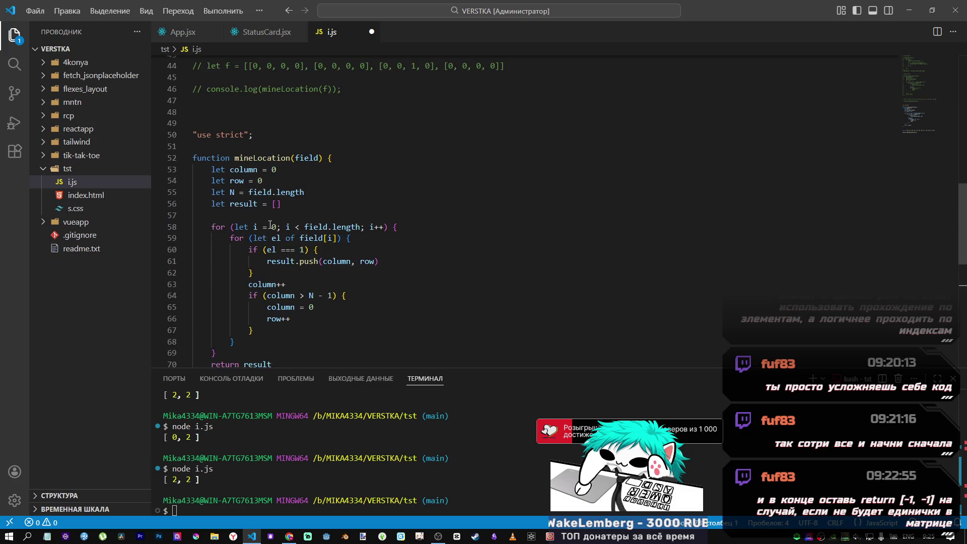
scroll(279, 196, "down", 1)
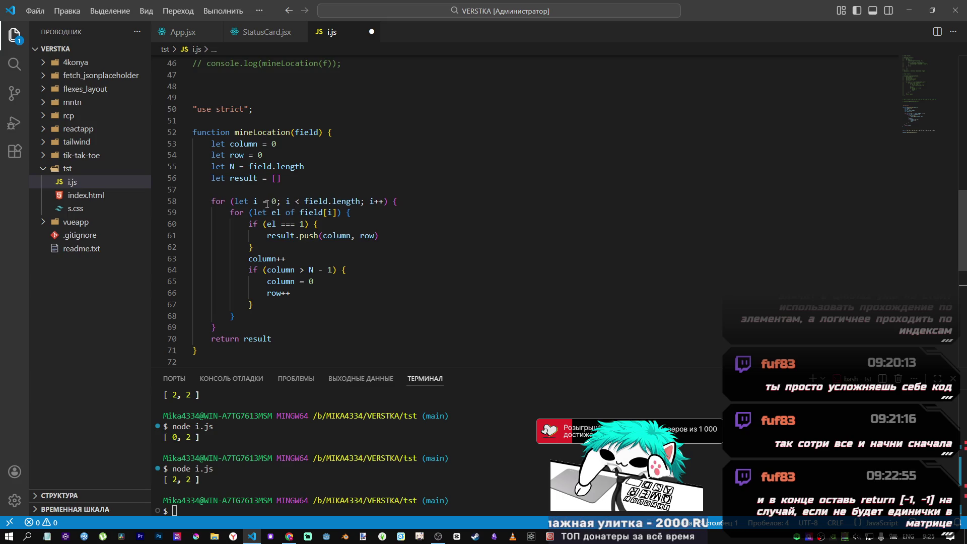
scroll(295, 219, "down", 1)
double_click(372, 210)
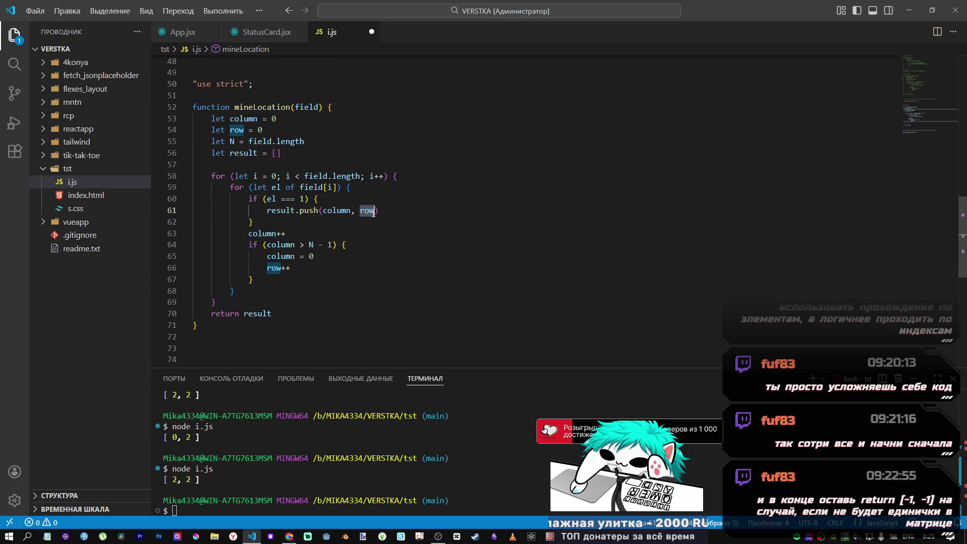
type("i")
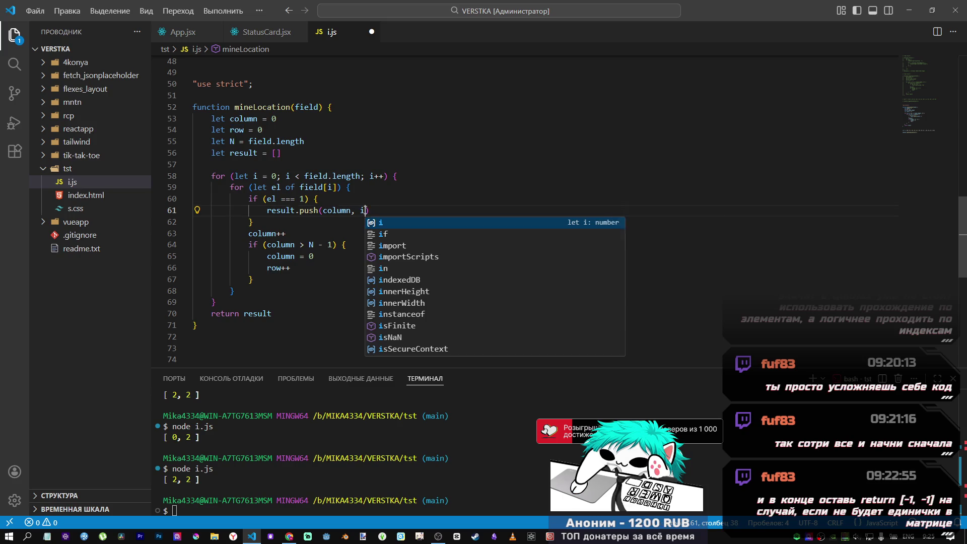
left_click(289, 198)
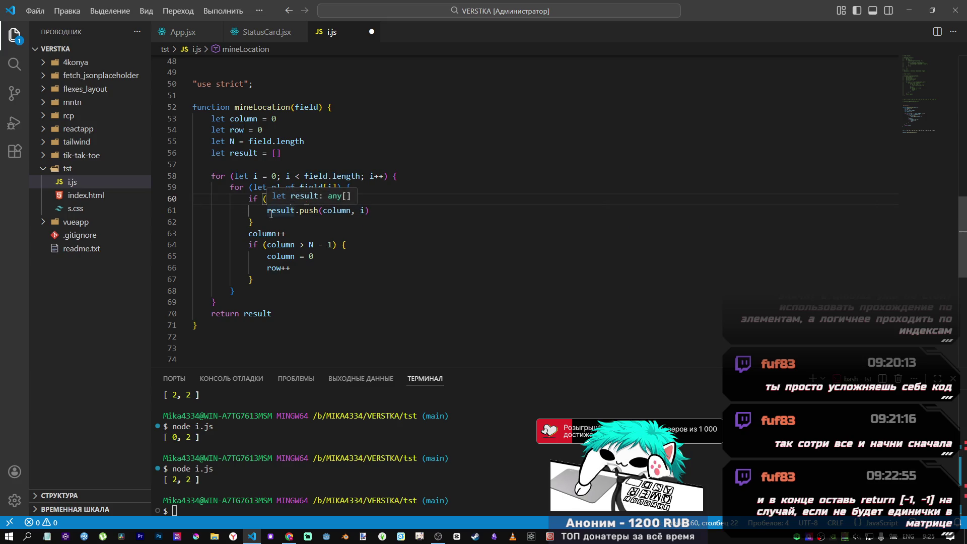
- Check the test field values, then rename the for-of loop variable el to j
left_click(248, 176)
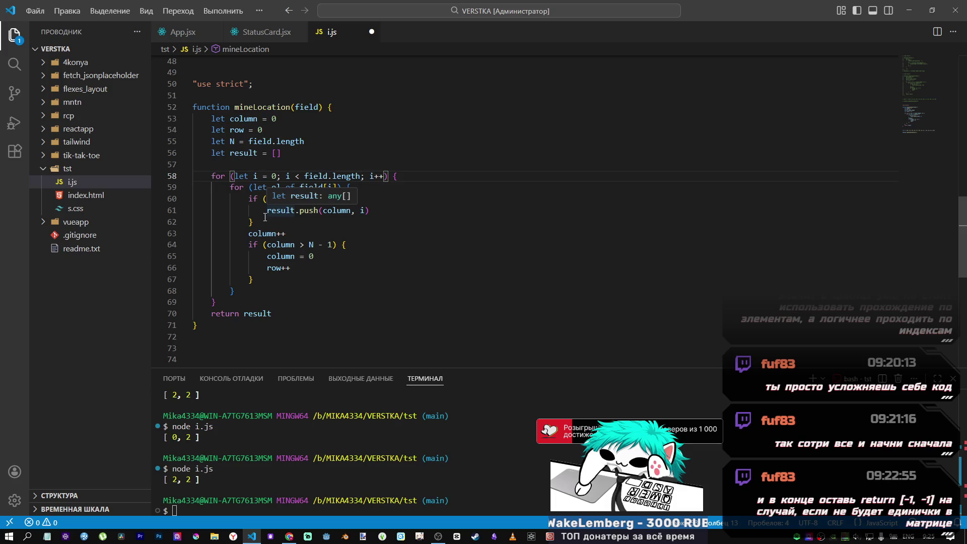
double_click(272, 188)
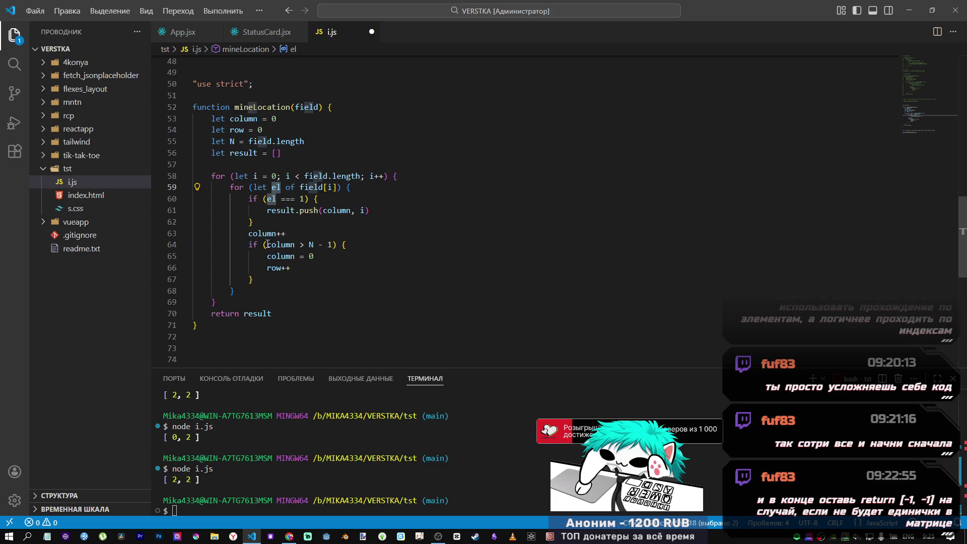
scroll(272, 252, "down", 3)
scroll(287, 277, "up", 1)
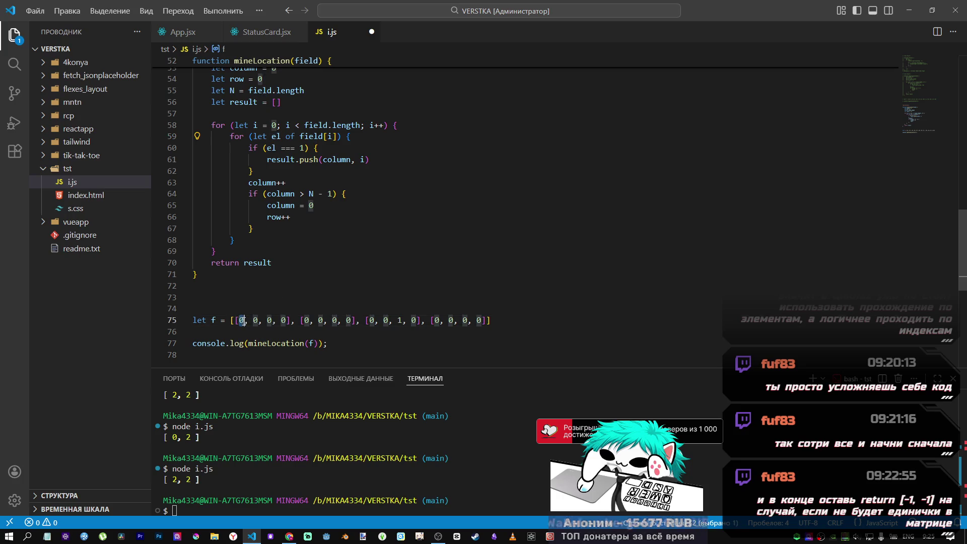
left_click(240, 320)
left_click(255, 320)
left_click(271, 320)
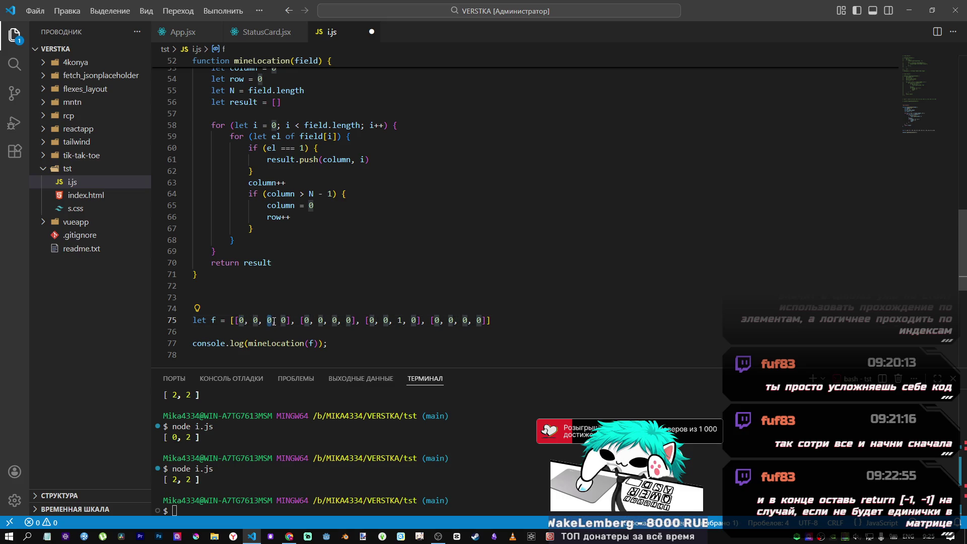
left_click(285, 136)
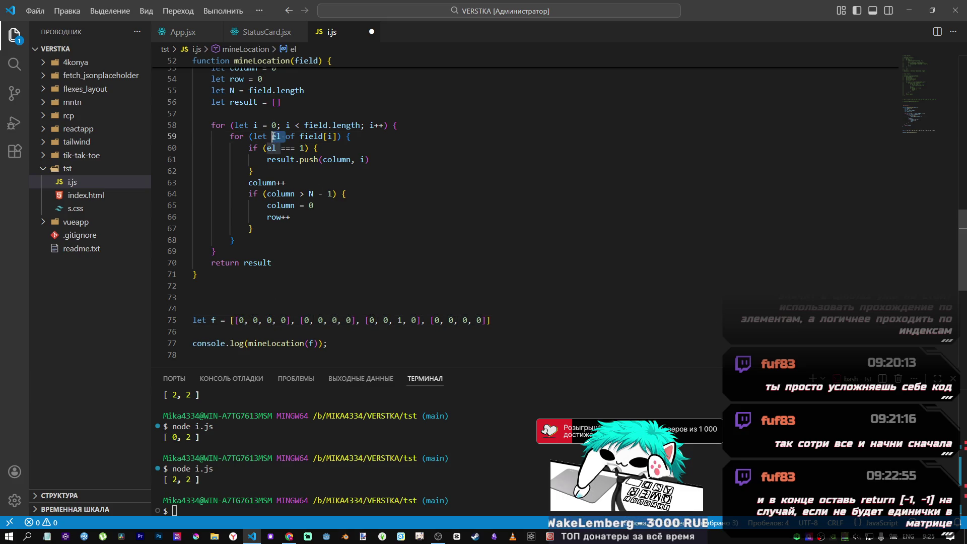
left_click_drag(281, 136, 273, 136)
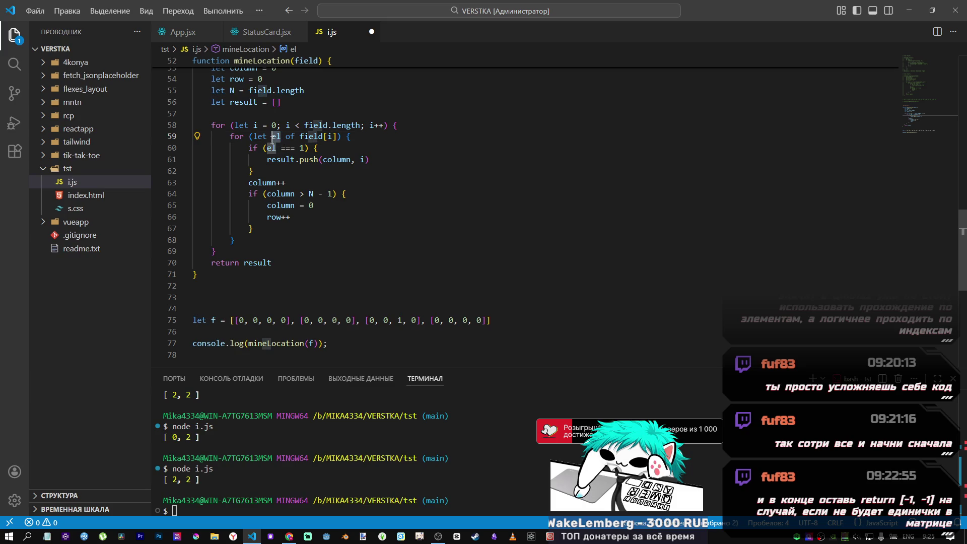
type("j")
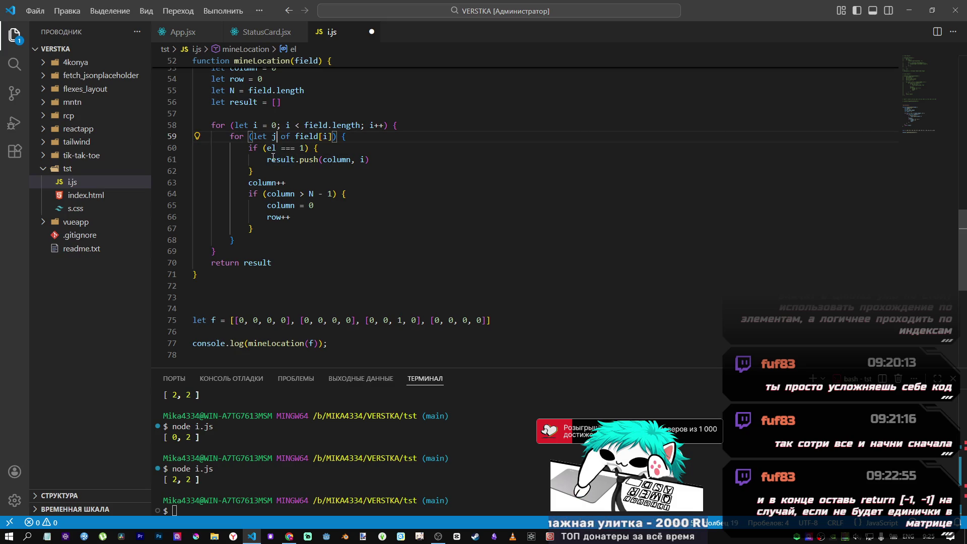
- Replace the inner for-of header with a counting loop over index j
left_click(310, 138)
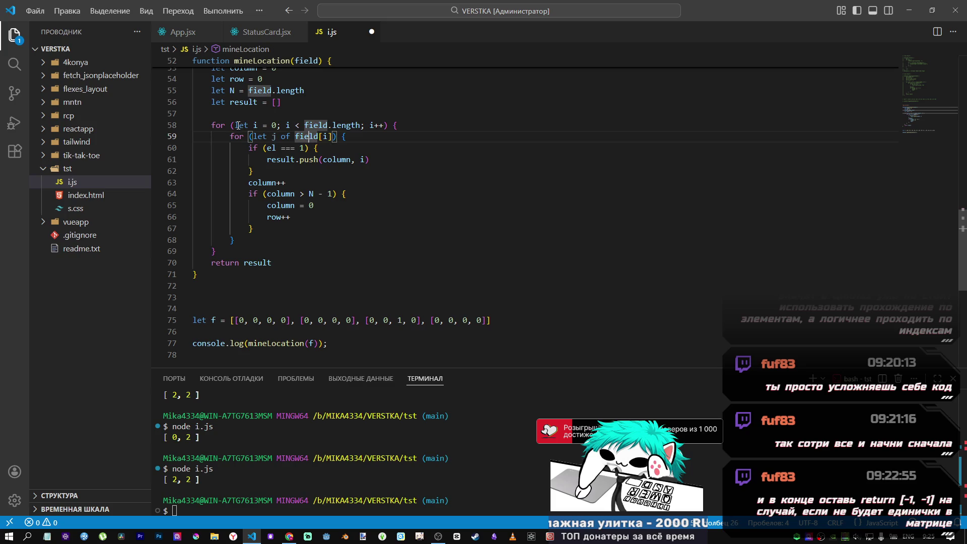
mouse_move(236, 125)
left_mouse_down()
mouse_move(390, 126)
mouse_move(231, 126)
left_mouse_up()
left_click_drag(337, 137, 252, 137)
type("(let i = 0; i < field.length; i++)")
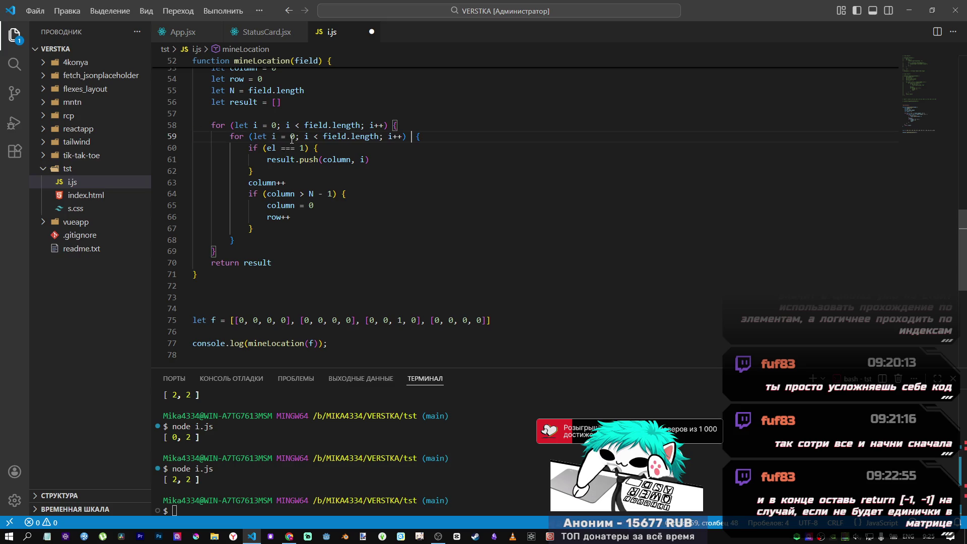
left_click(276, 137)
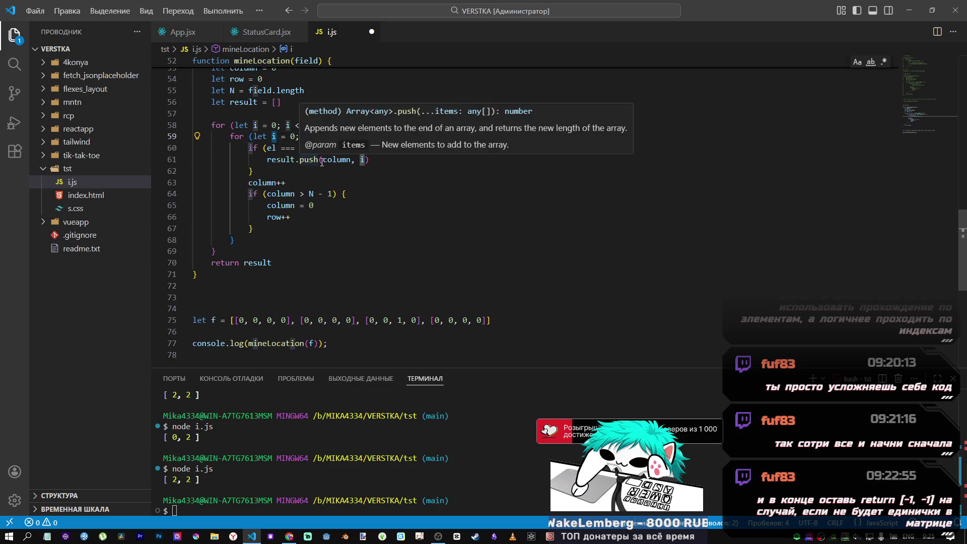
type("j")
double_click(391, 136)
type("j")
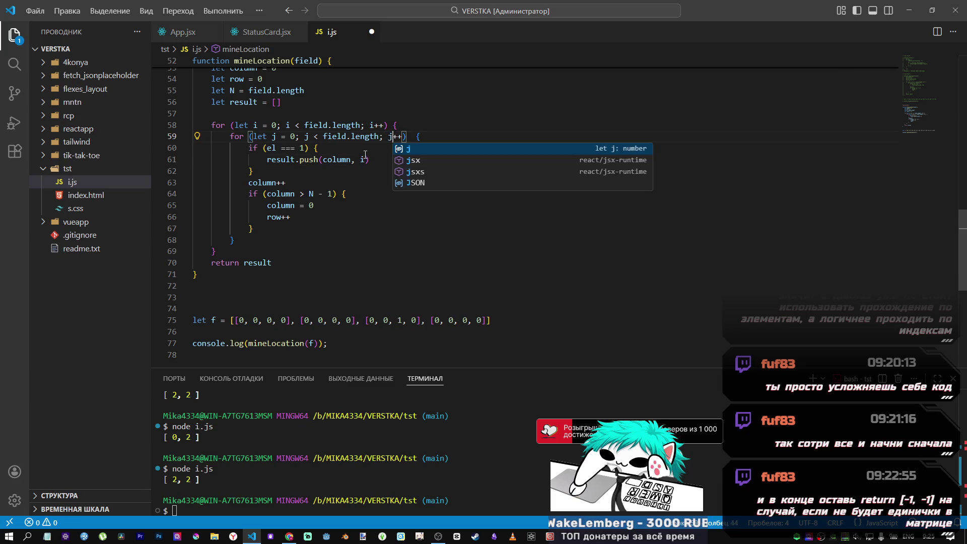
- Make the if condition test field[j] instead of el
left_click(292, 159)
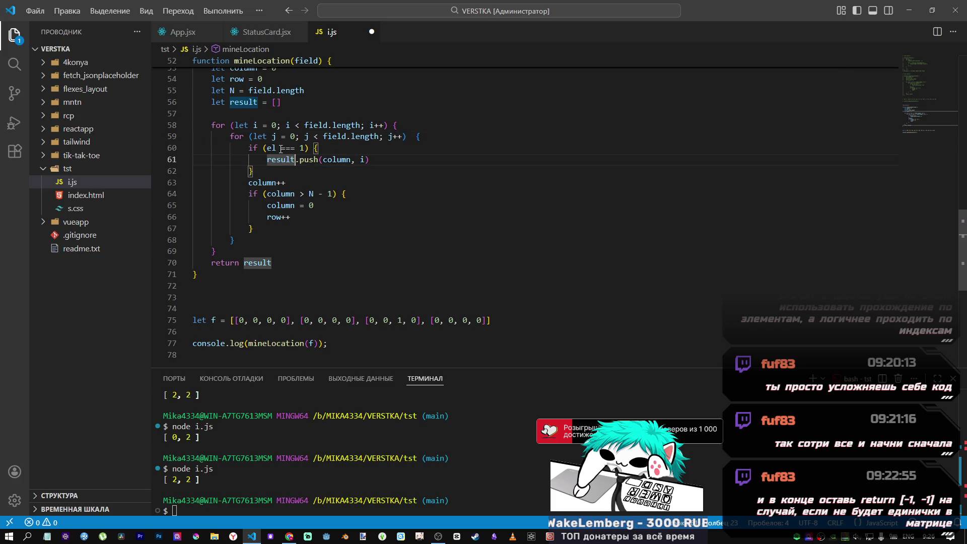
double_click(271, 148)
type("j")
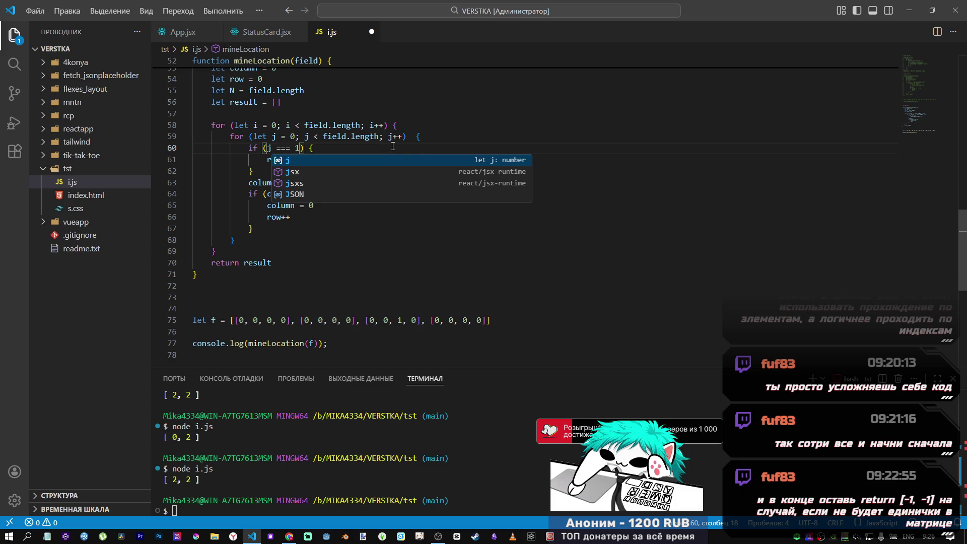
left_click(337, 138)
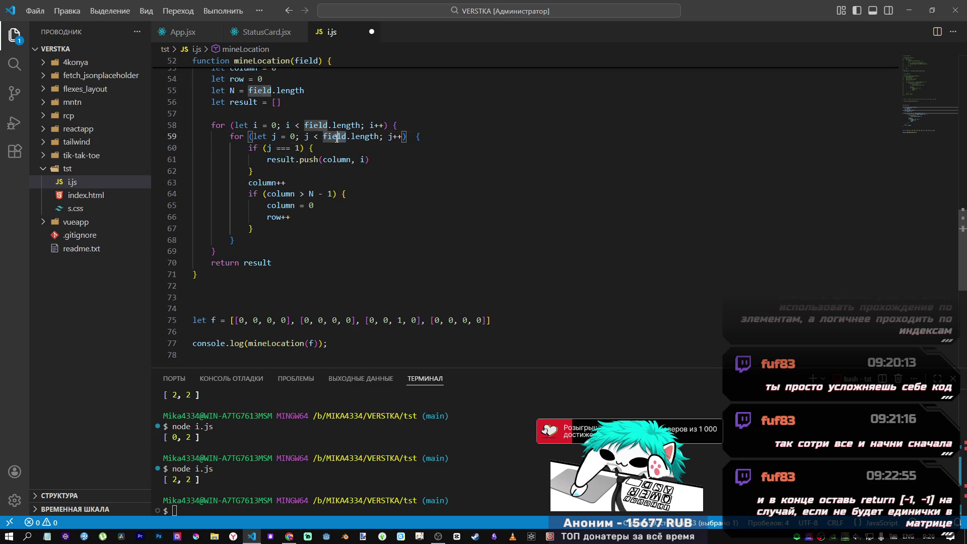
left_click(324, 138)
left_click(267, 147)
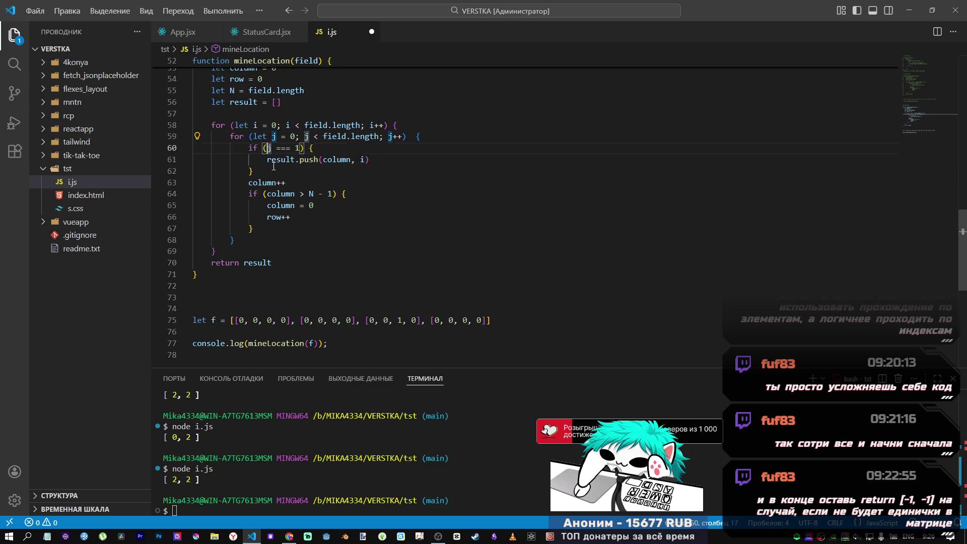
type("field[")
key("Right")
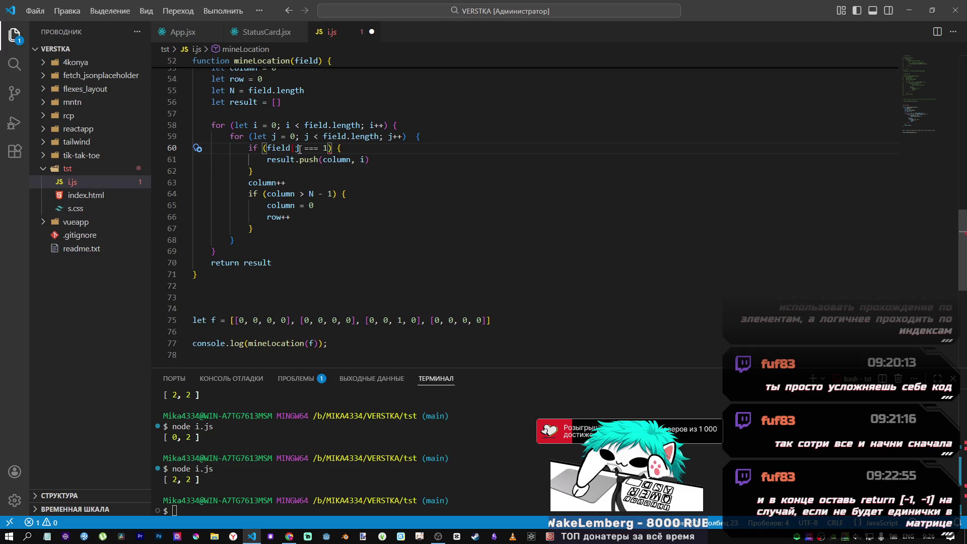
type("]")
- Change column to j in the push call so it pushes j, i
left_click(347, 159)
type("n")
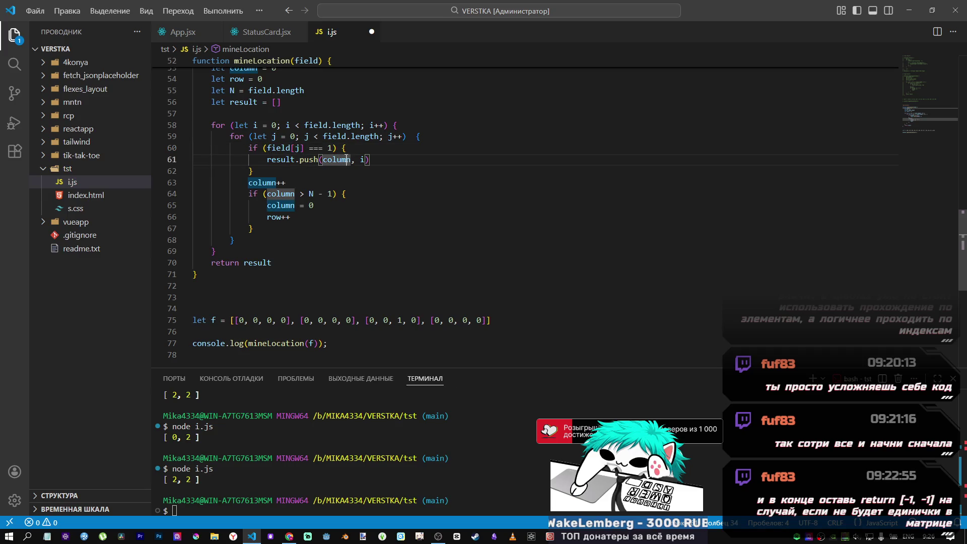
left_click_drag(350, 159, 323, 160)
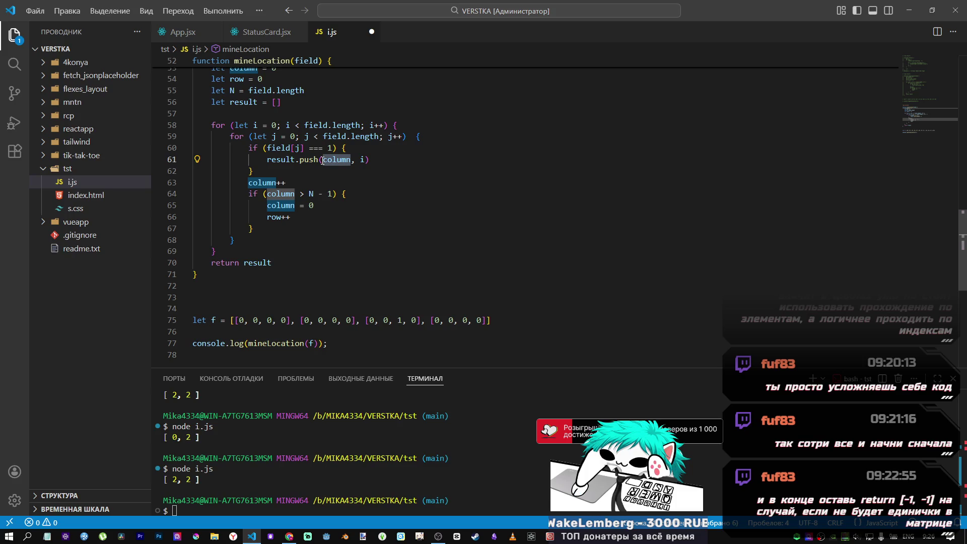
type("j")
key("Escape")
key("Down")
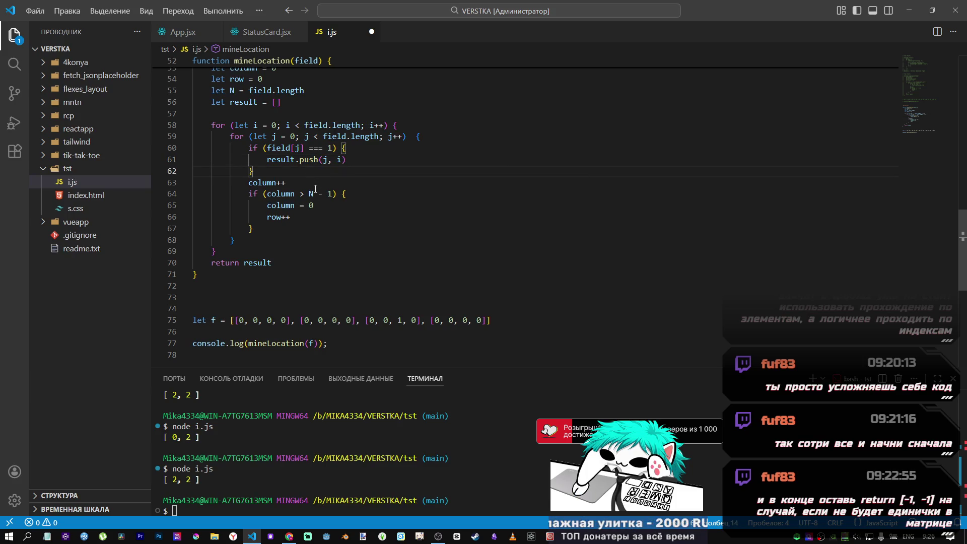
- Delete the column and row counting block and save i.js
left_click_drag(272, 228, 133, 178)
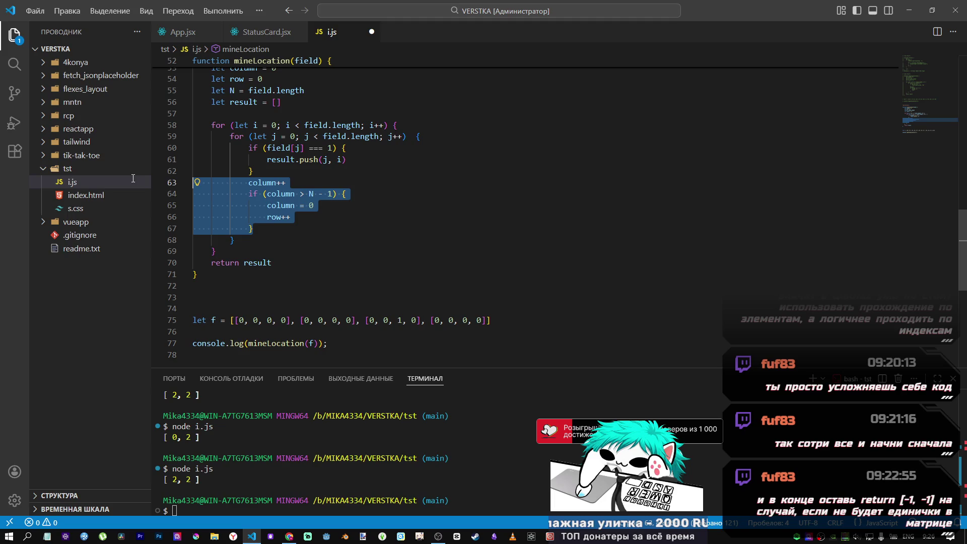
key("BackSpace")
key("BackSpace")
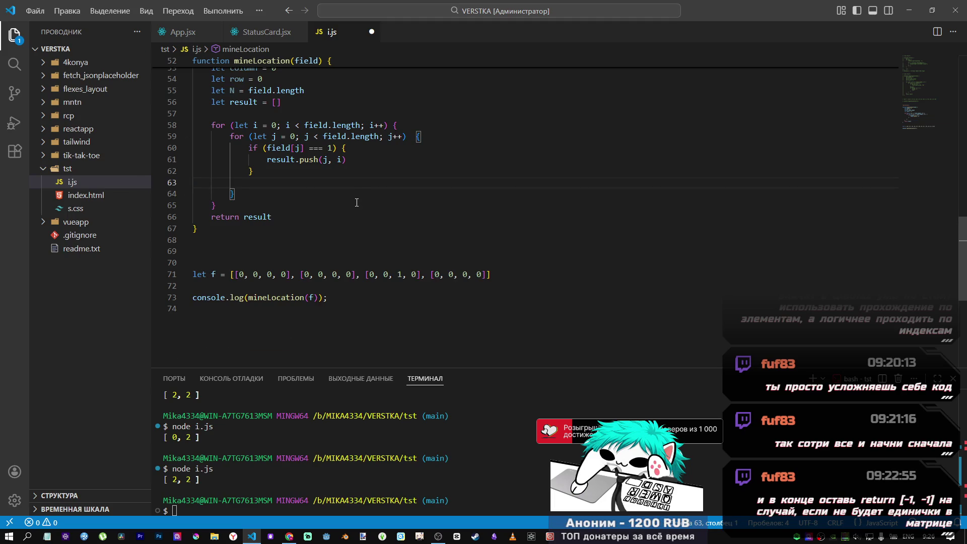
key("ctrl+s")
key("Down")
key("Down")
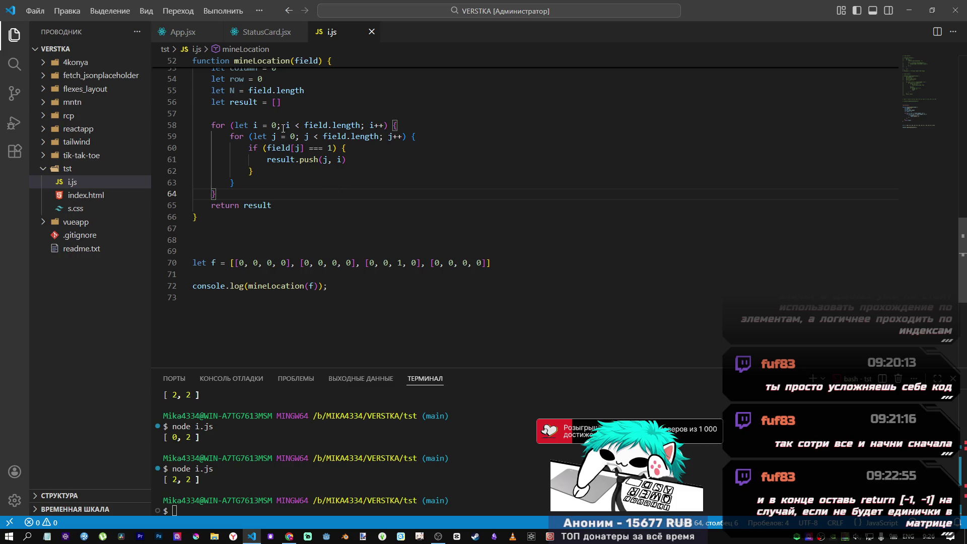
- Inspect the test field rows, including the [0, 0, 1, 0] mine row, then switch to the Codewars kata
scroll(292, 187, "up", 1)
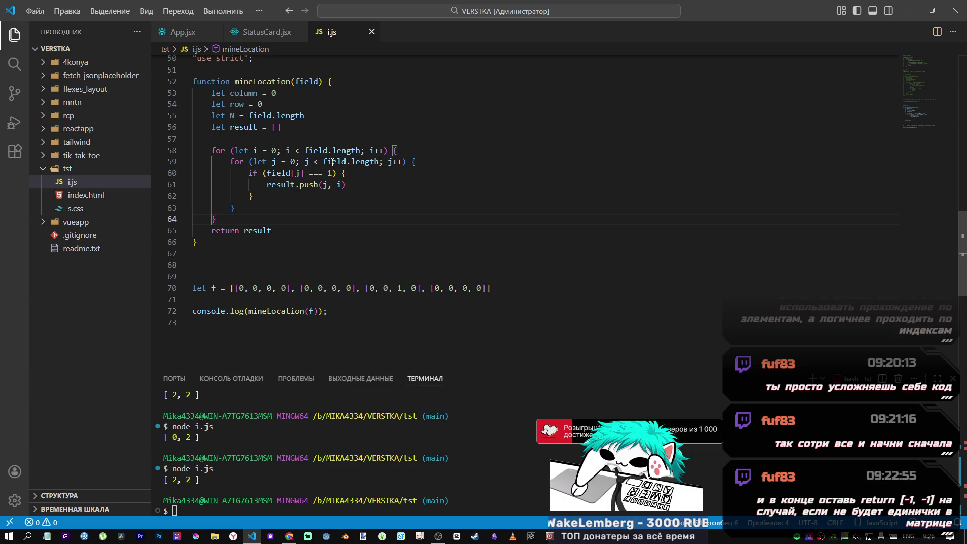
left_click_drag(234, 288, 290, 288)
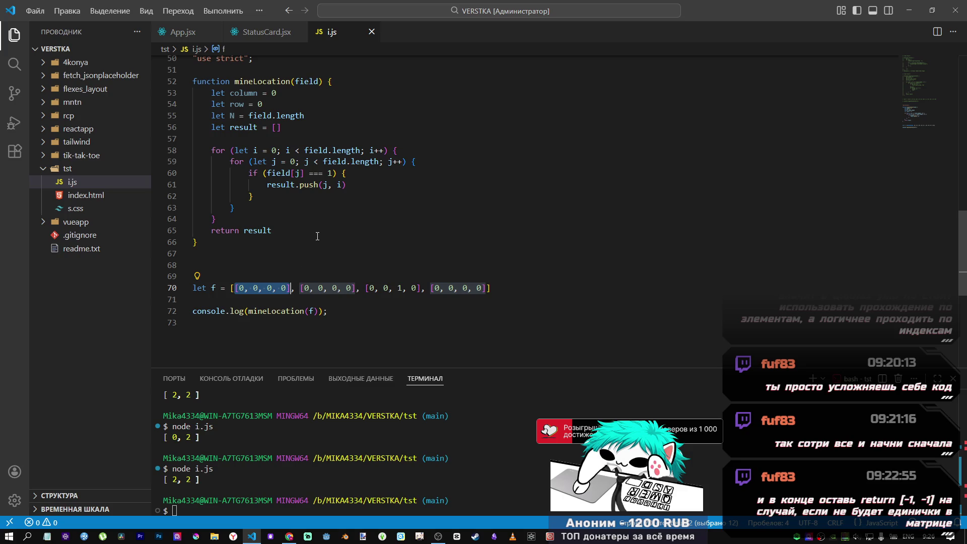
key("Up")
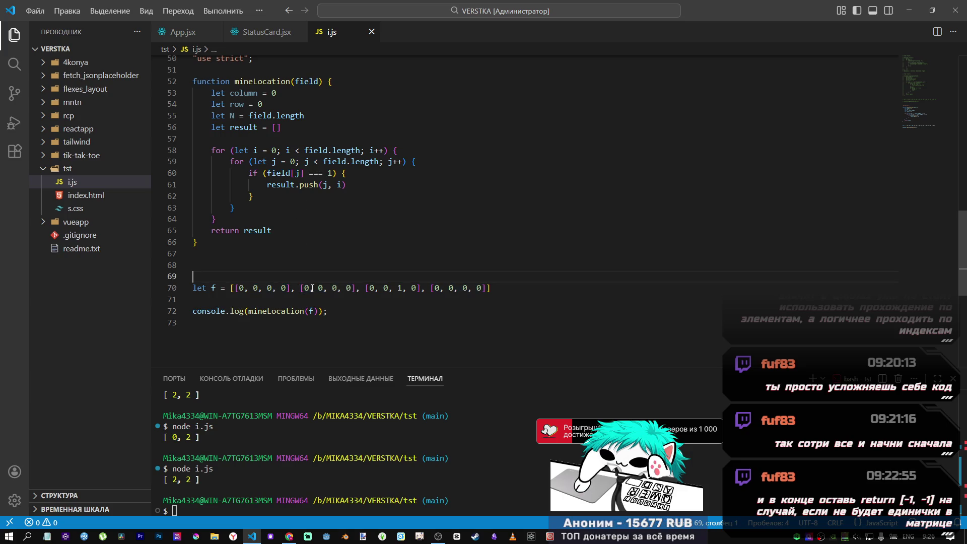
left_click_drag(367, 287, 420, 287)
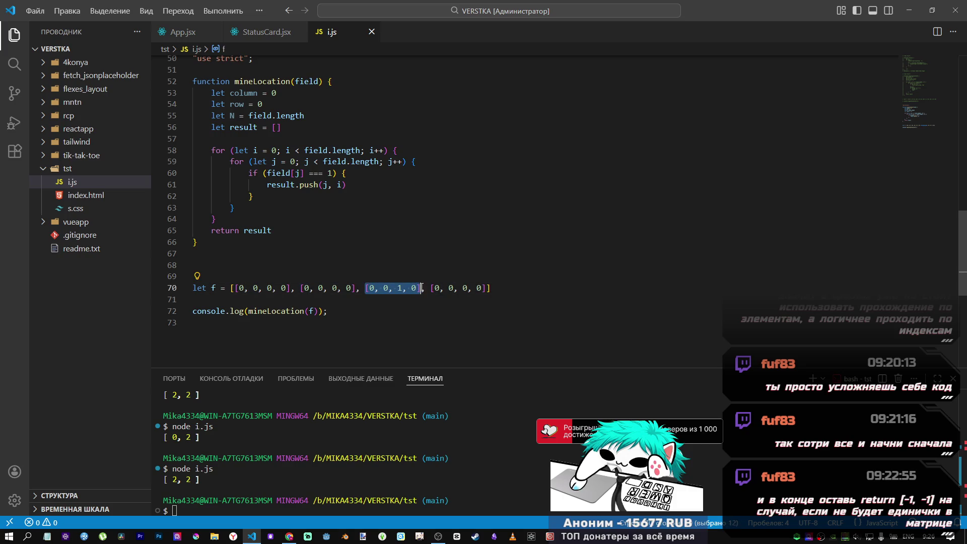
left_click(403, 262)
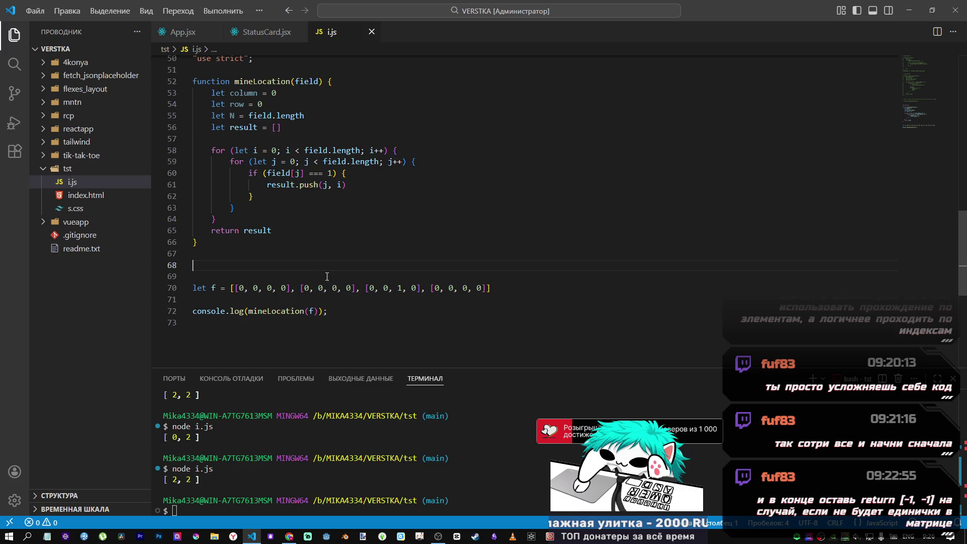
left_click(289, 536)
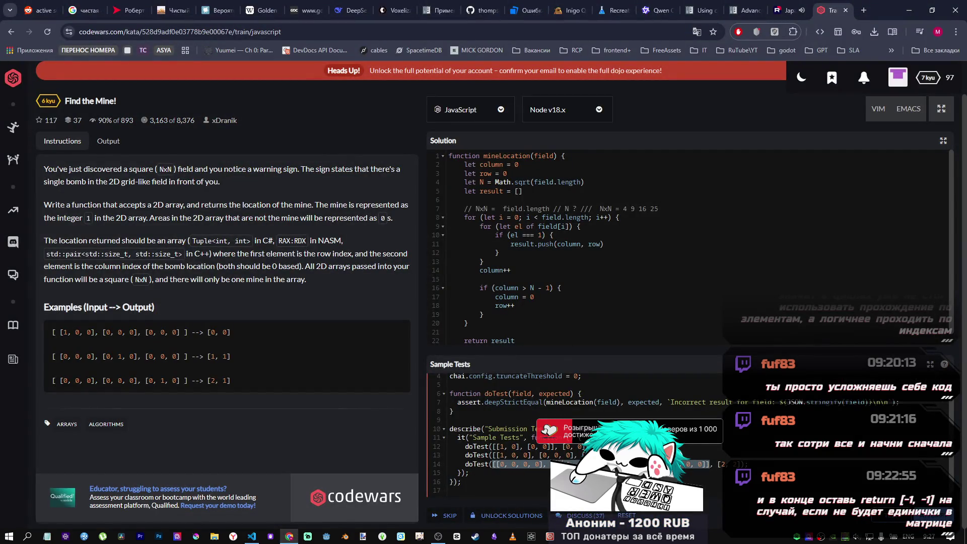
- Look over the first Find the Mine! example field and output, then switch back to VS Code
left_click(543, 466)
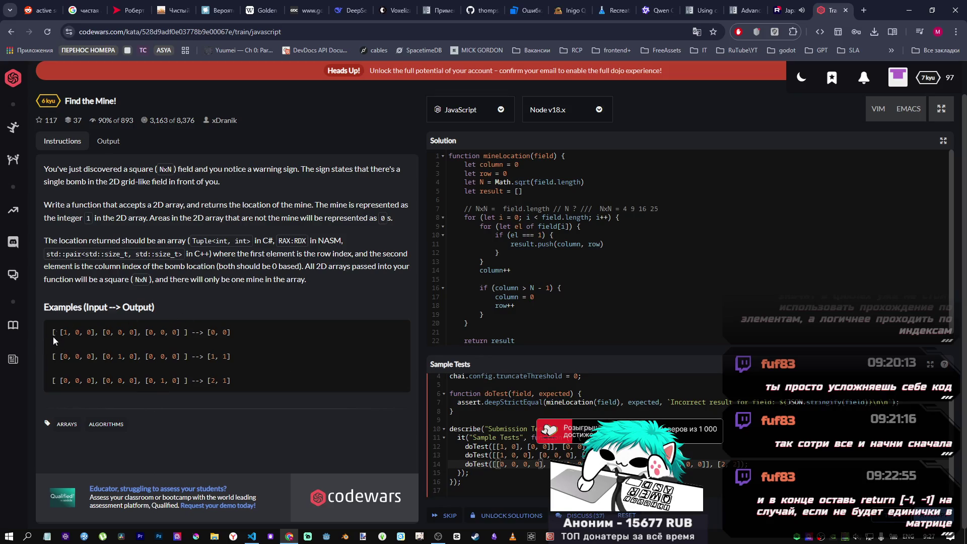
mouse_move(53, 337)
left_mouse_down()
mouse_move(169, 342)
mouse_move(161, 350)
mouse_move(171, 336)
mouse_move(136, 361)
left_mouse_up()
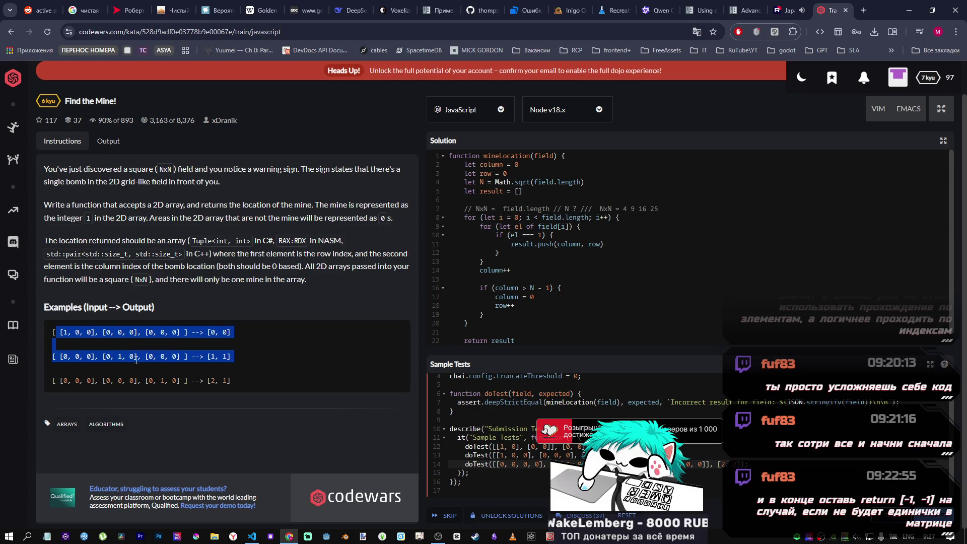
left_click(81, 340)
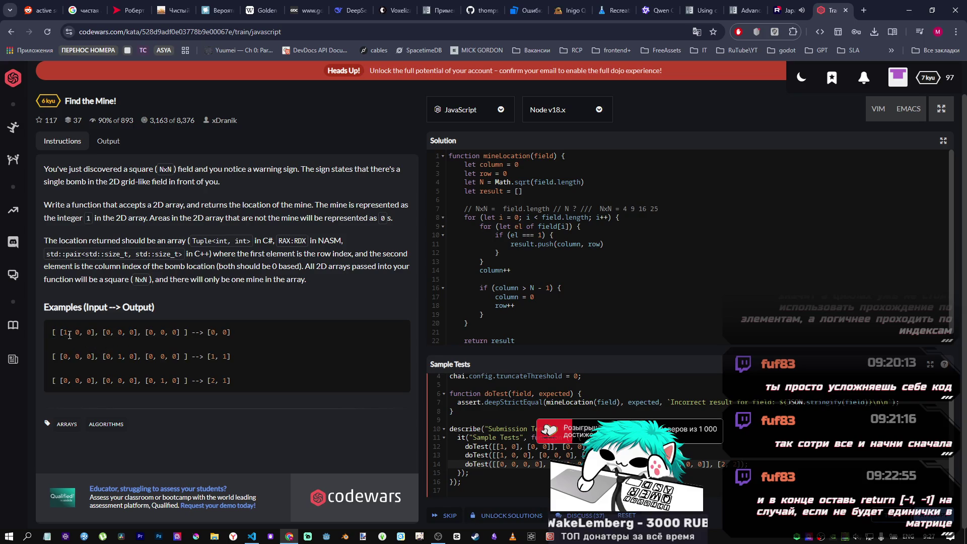
mouse_move(59, 334)
left_mouse_down()
mouse_move(188, 334)
mouse_move(87, 336)
left_mouse_up()
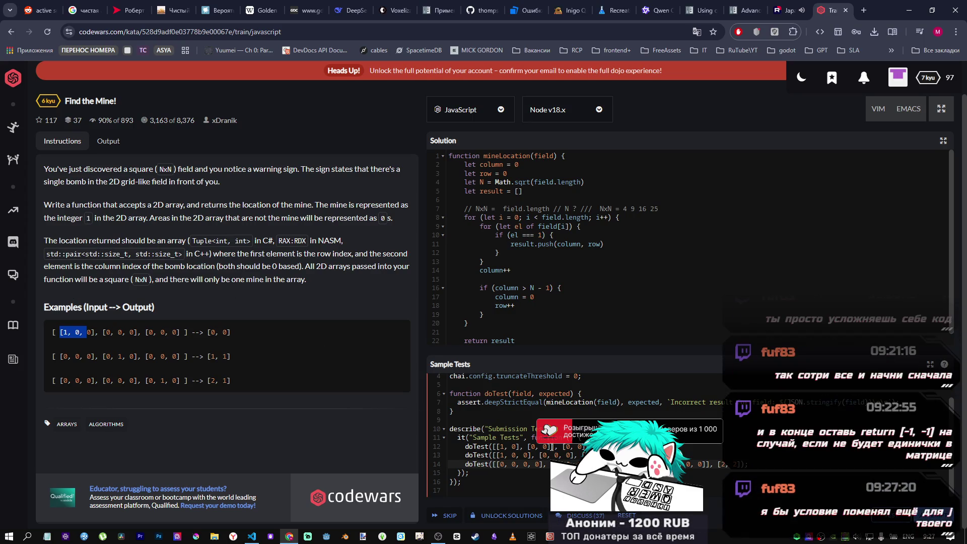
key("alt+Tab")
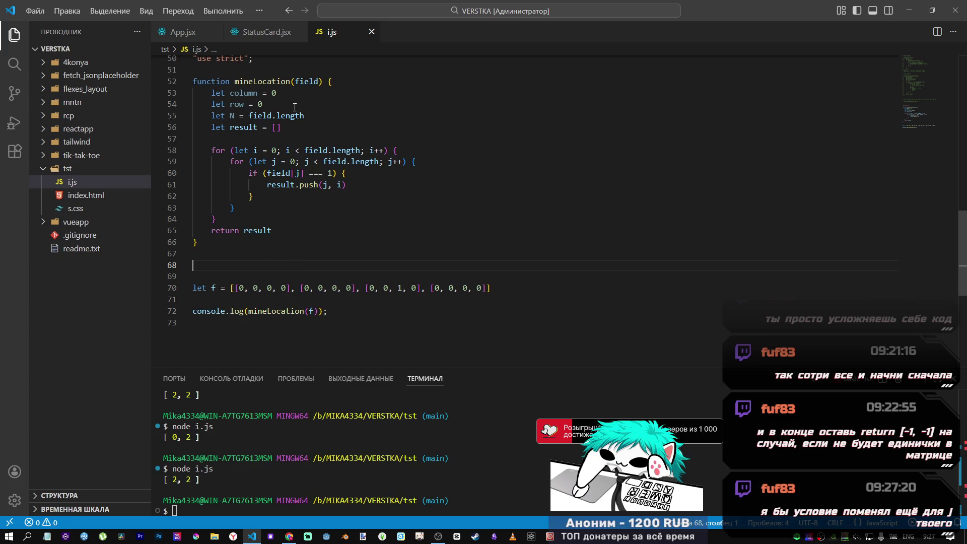
- Delete the let column, let row and let N lines so only let result = [] remains, and save
left_click_drag(314, 115, 184, 119)
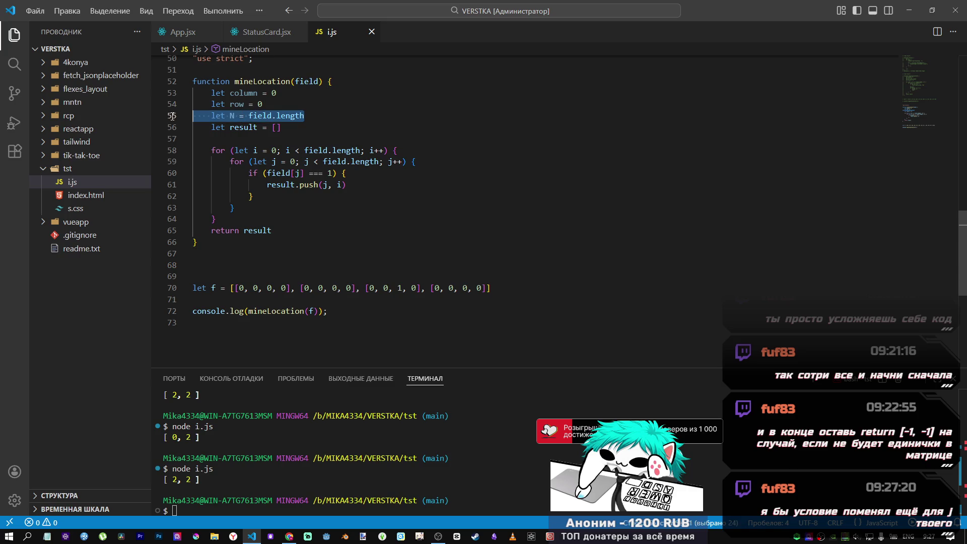
key("BackSpace")
key("BackSpace")
left_click_drag(262, 118, 188, 110)
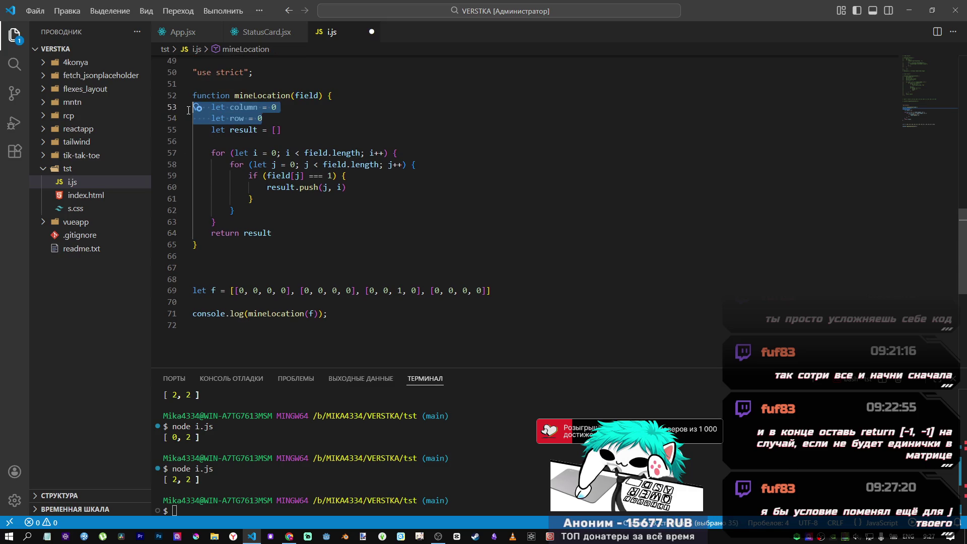
key("ctrl+z")
key("ctrl+z")
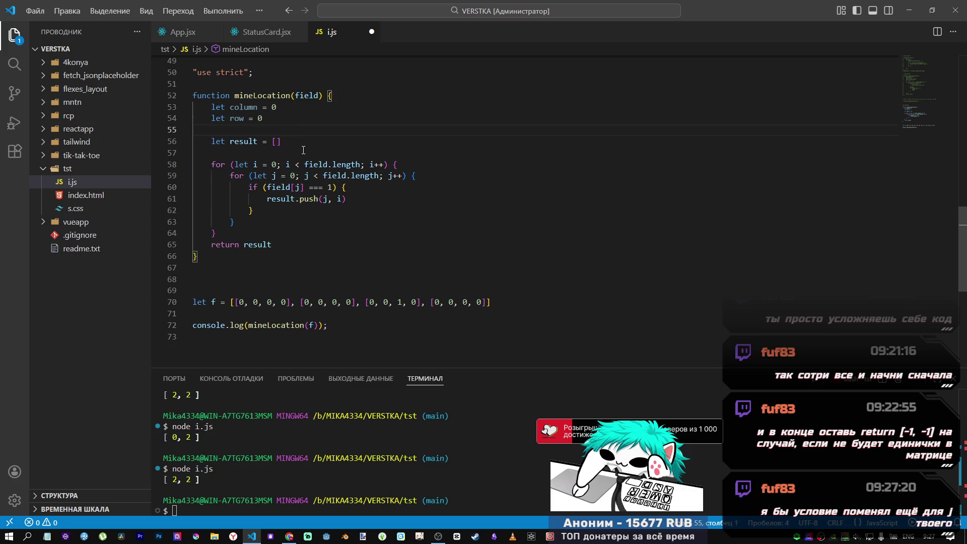
left_click_drag(361, 164, 307, 164)
mouse_move(304, 130)
left_mouse_down()
mouse_move(147, 125)
mouse_move(145, 107)
left_mouse_up()
key("BackSpace")
key("BackSpace")
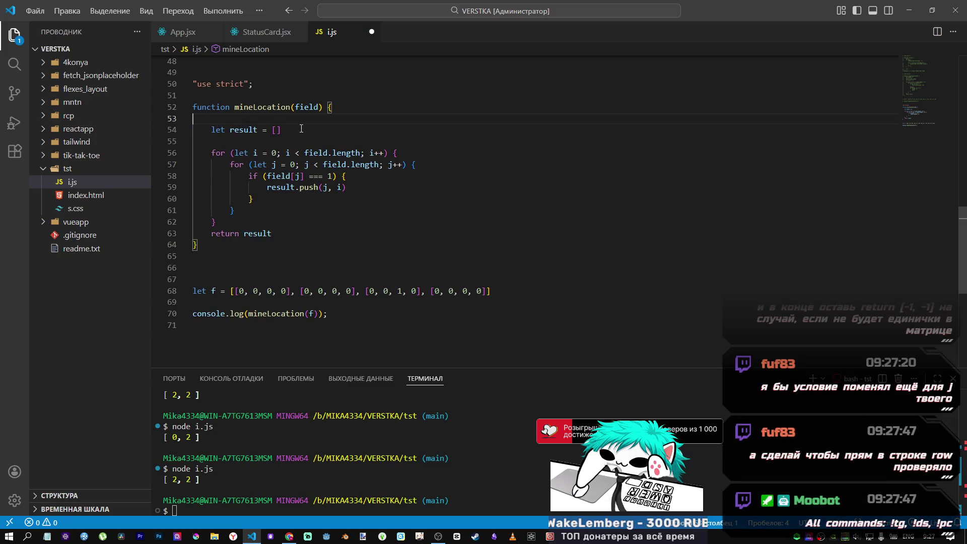
left_click(323, 139)
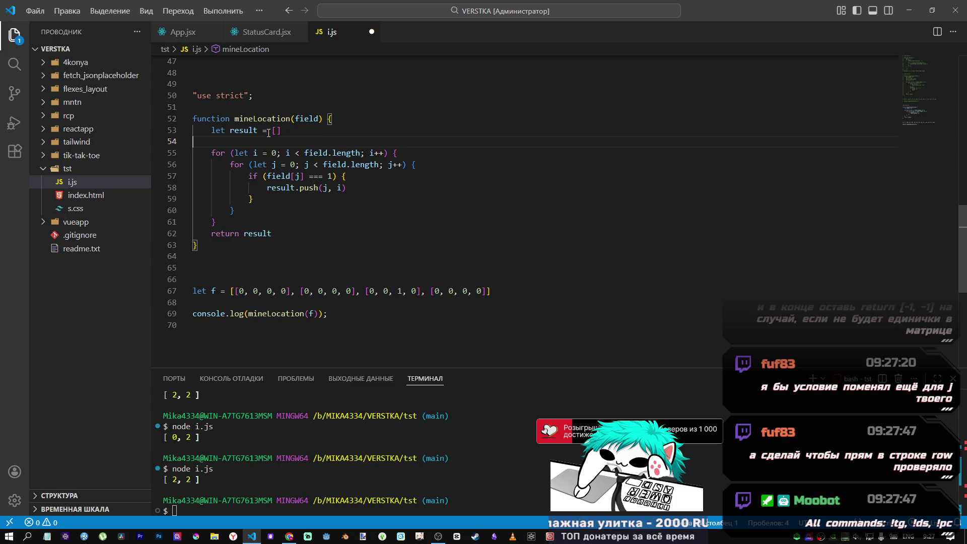
key("ctrl+s")
left_click(253, 247)
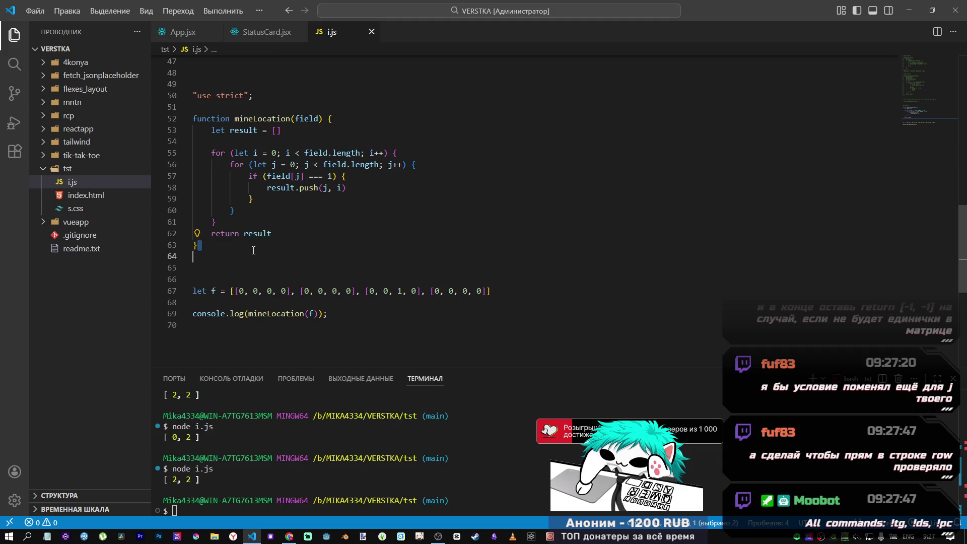
left_click(250, 199)
key("Up")
key("Up")
key("Up")
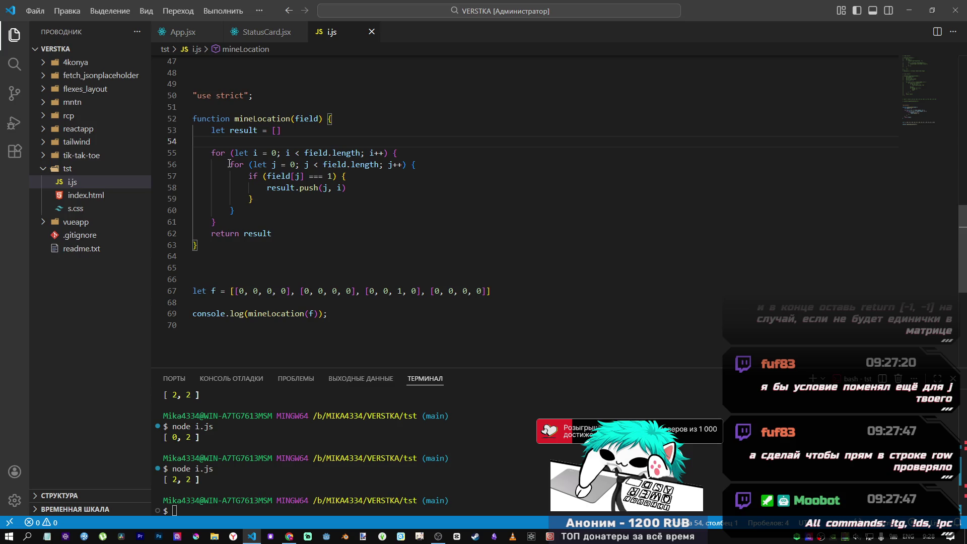
left_click_drag(234, 291, 292, 291)
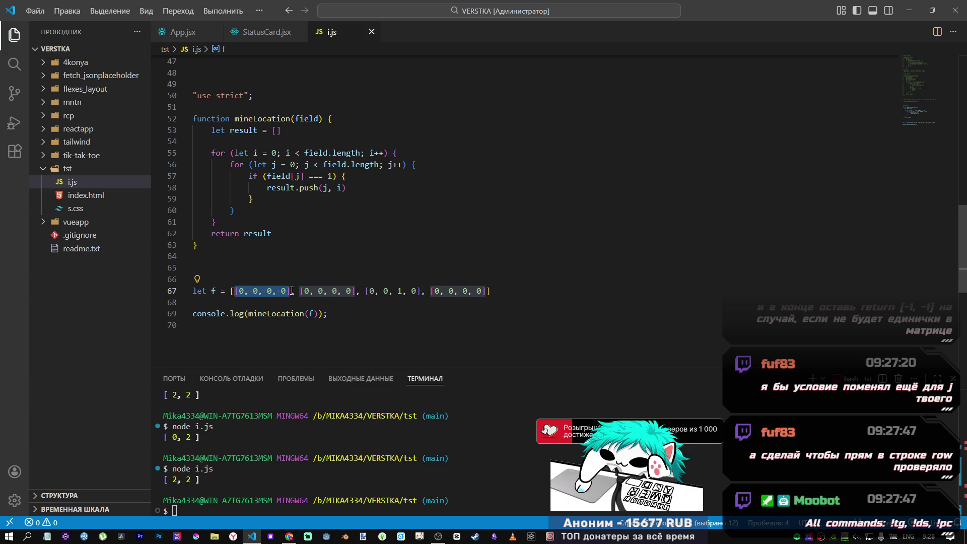
left_click_drag(291, 292, 288, 291)
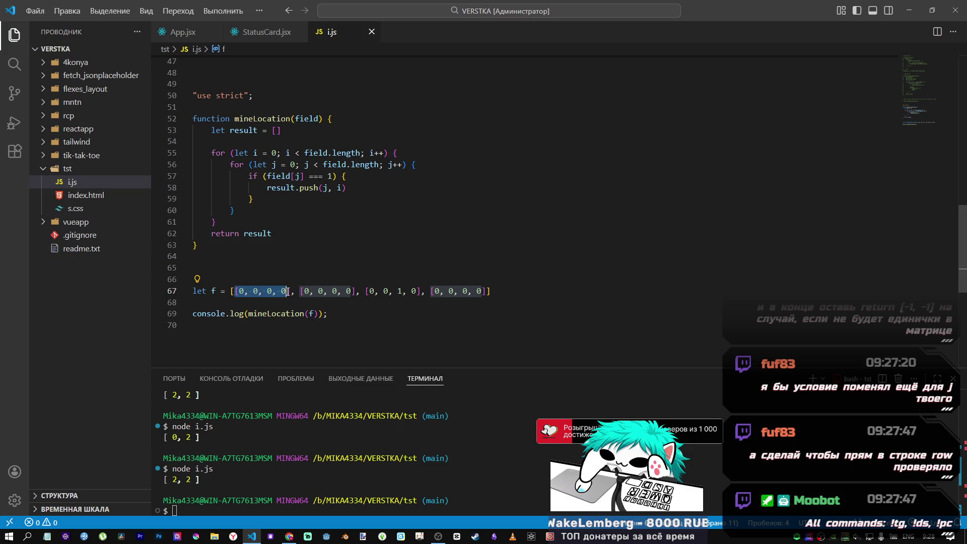
left_click(272, 233)
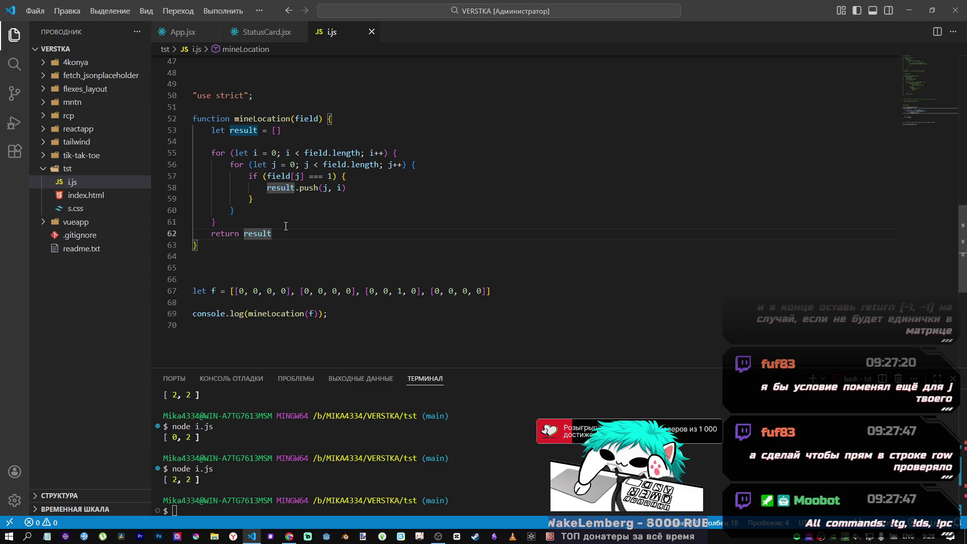
left_click(342, 187)
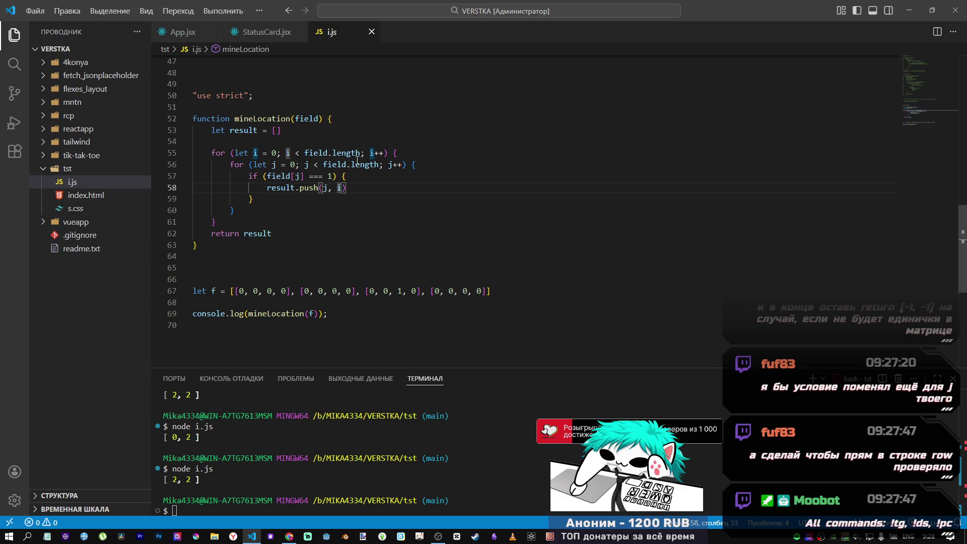
left_click(403, 155)
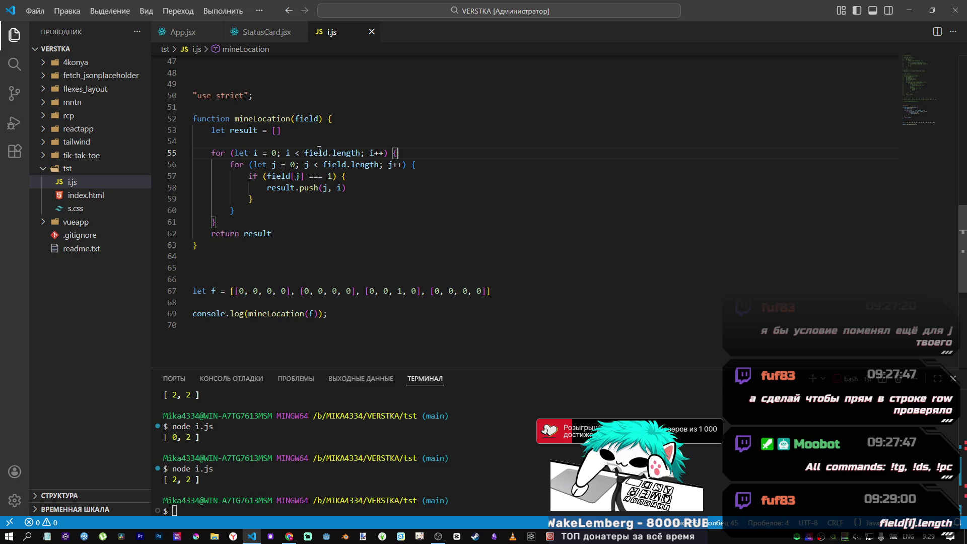
left_click_drag(234, 293, 291, 293)
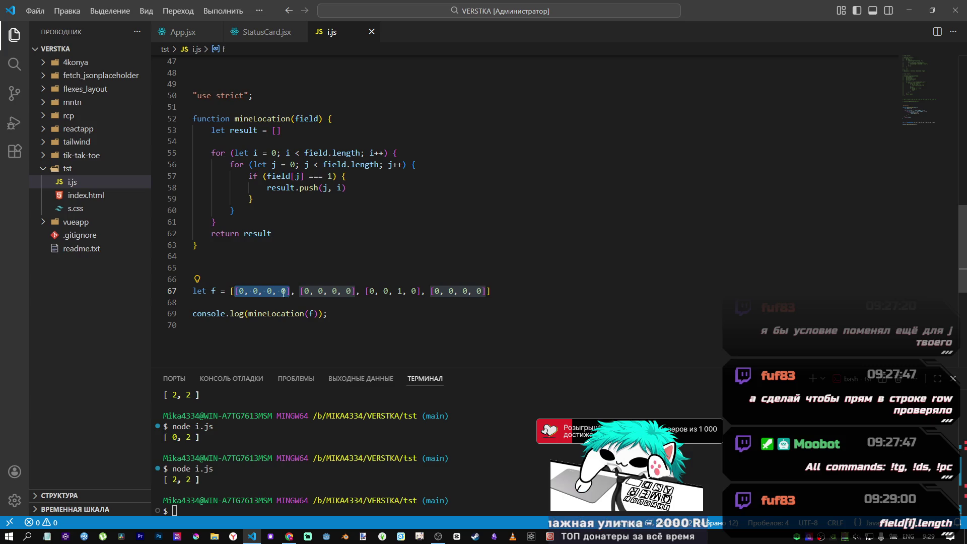
left_click(237, 292)
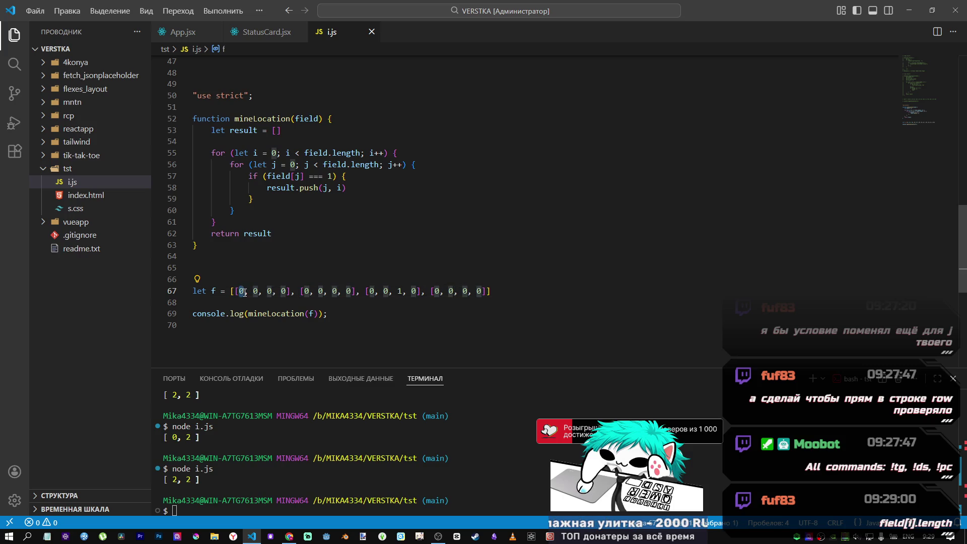
double_click(258, 293)
left_click(417, 293)
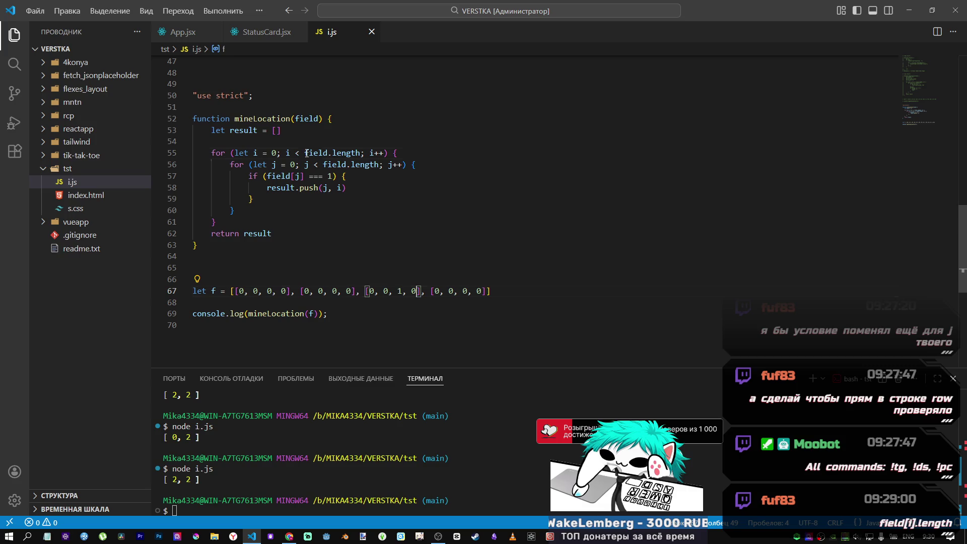
left_click(329, 151)
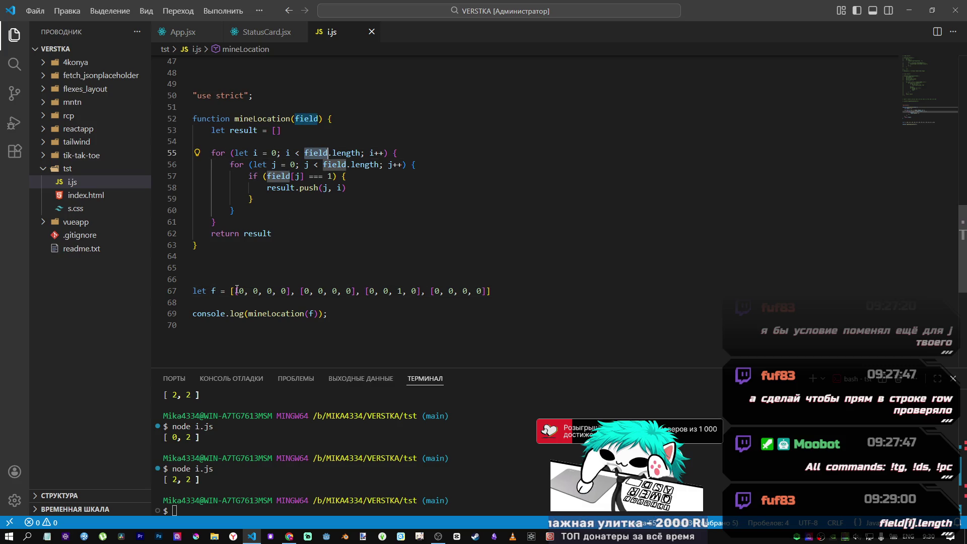
left_click(292, 292)
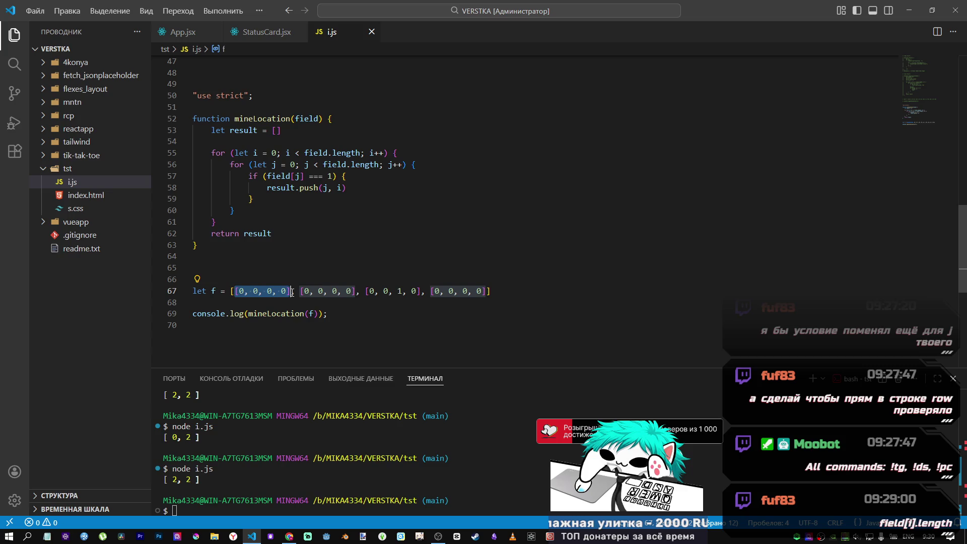
left_click_drag(234, 291, 287, 290)
left_click(415, 155)
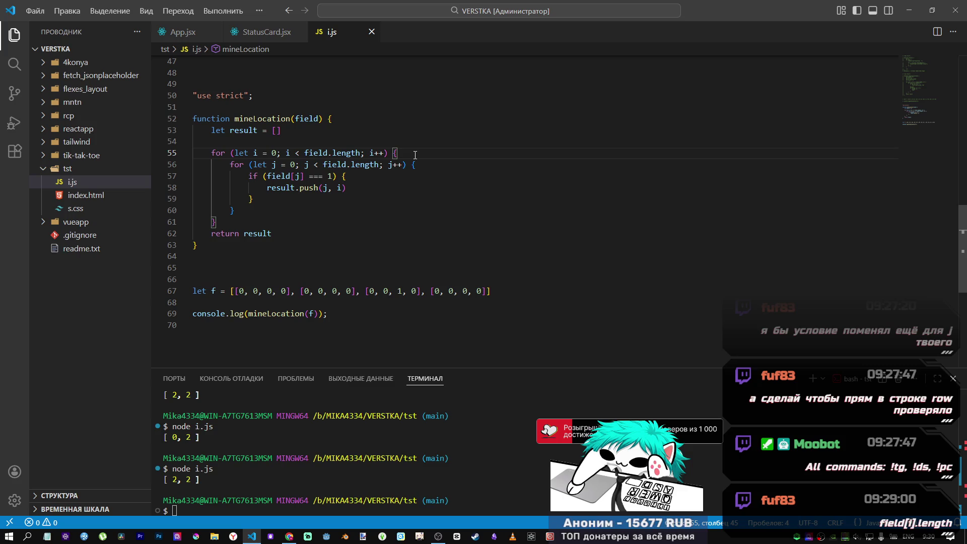
- Write field[i].length on a new line inside the outer loop, copying .length from the loop condition
key("Return")
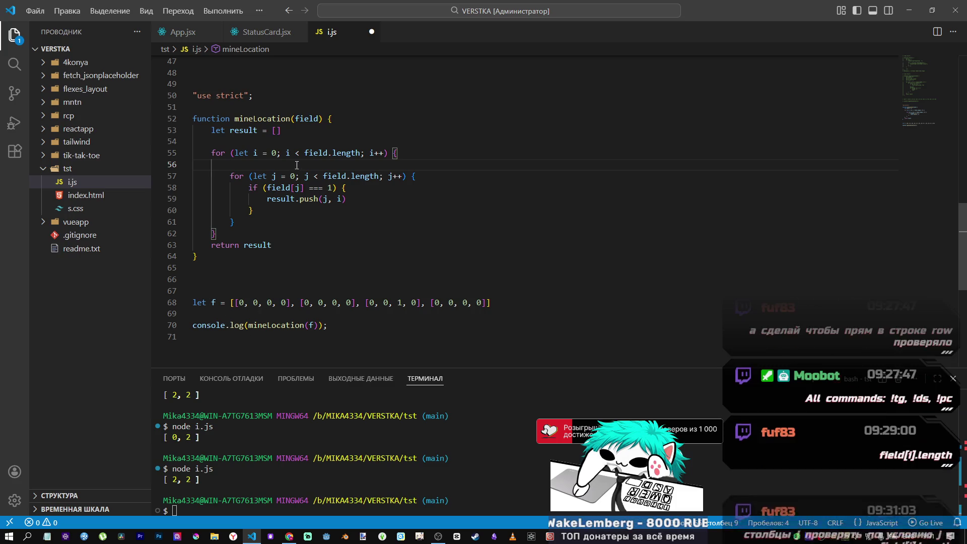
type("field")
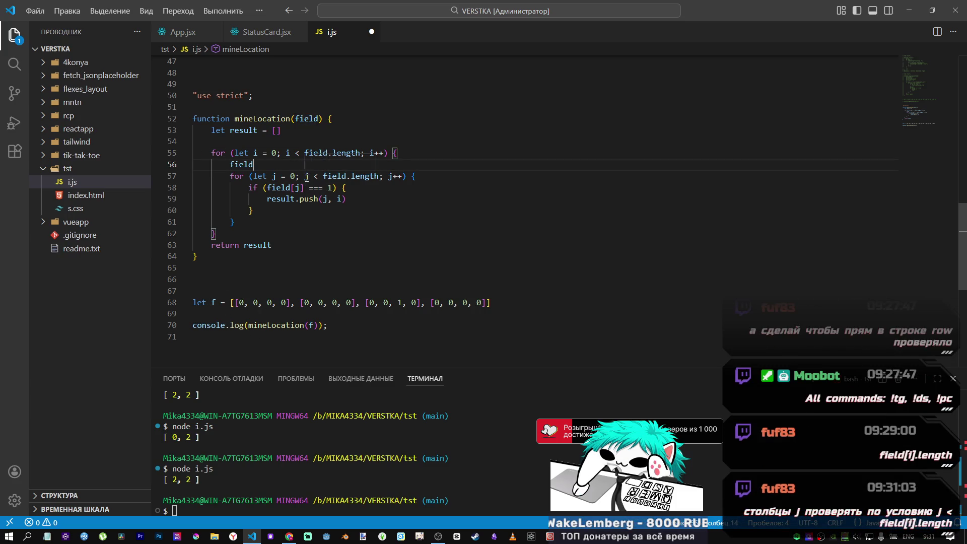
key("ctrl+space")
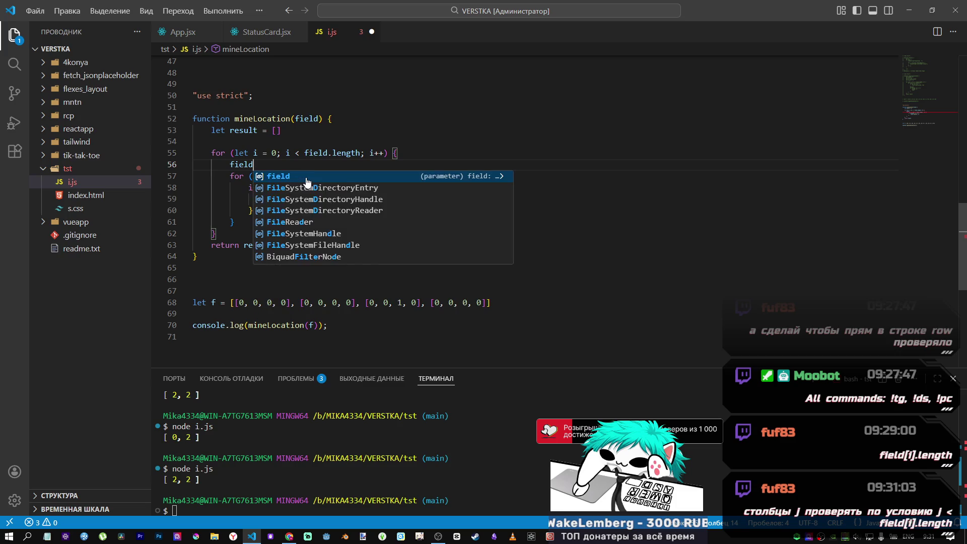
type("[")
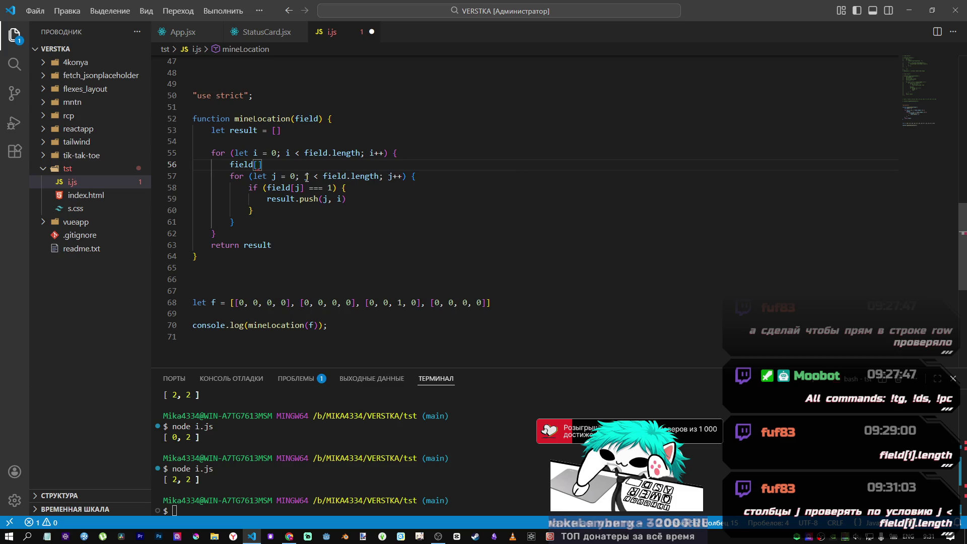
type("i")
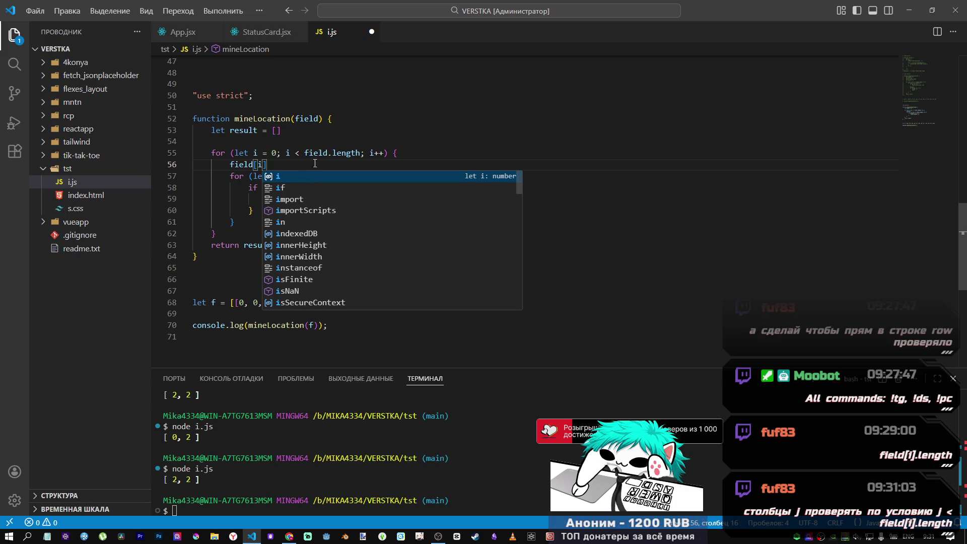
mouse_move(329, 153)
left_mouse_down()
mouse_move(375, 153)
mouse_move(362, 153)
left_mouse_up()
key("ctrl+c")
left_click(294, 164)
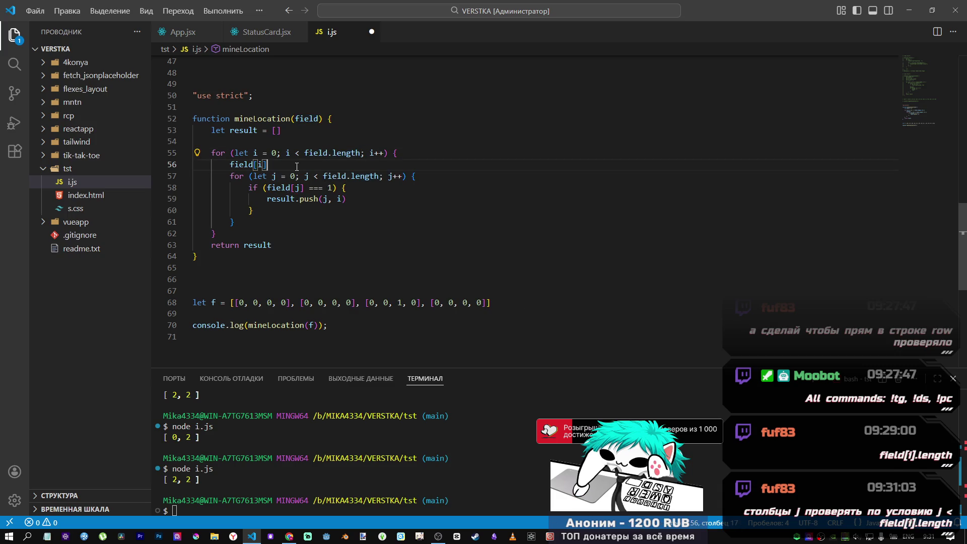
key("ctrl+v")
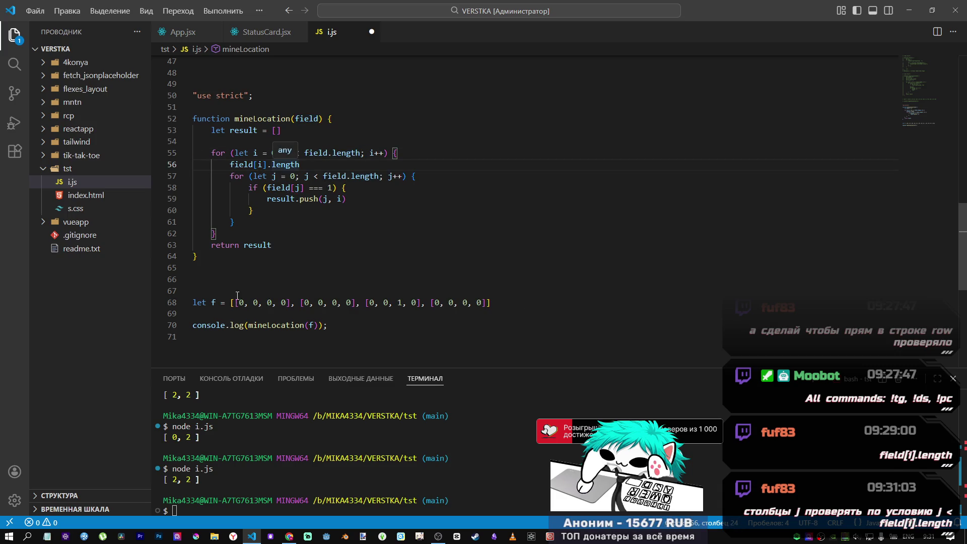
- Remove that stray line and replace field.length in the inner loop condition with field[i].length
left_click_drag(235, 303, 285, 303)
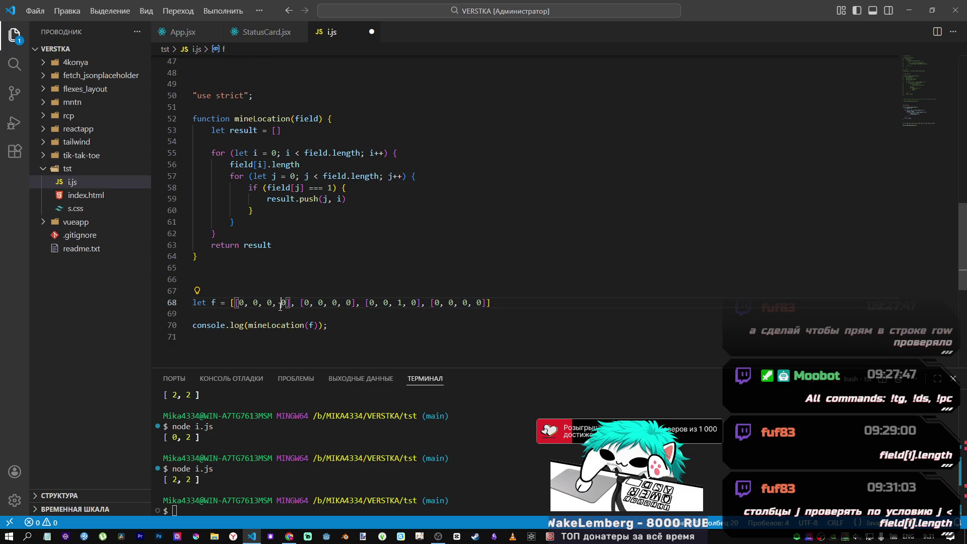
left_click_drag(444, 303, 478, 309)
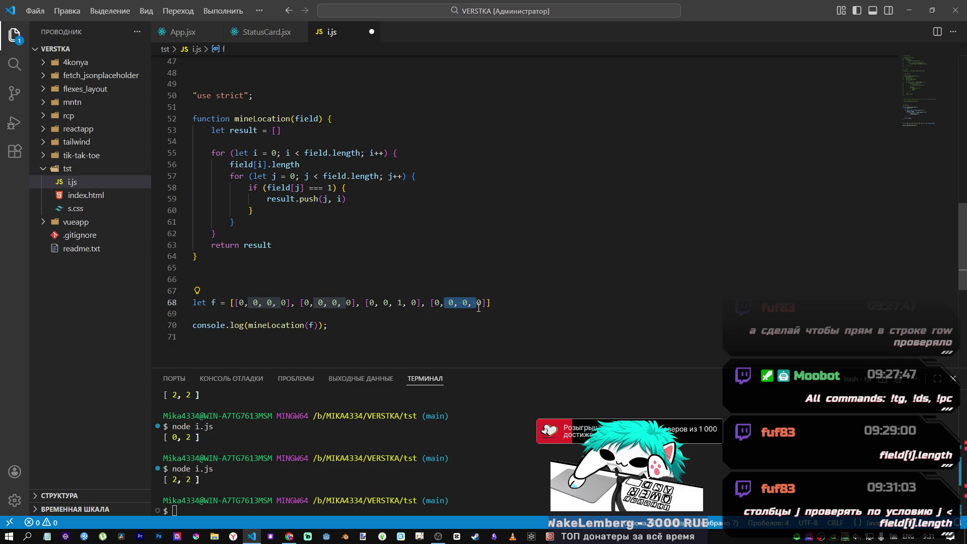
left_click_drag(379, 177, 230, 165)
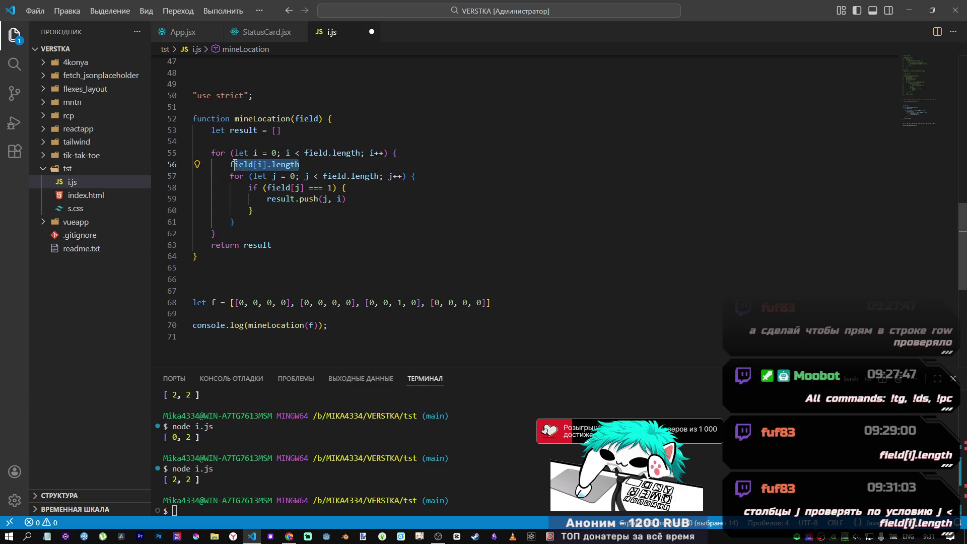
key("BackSpace")
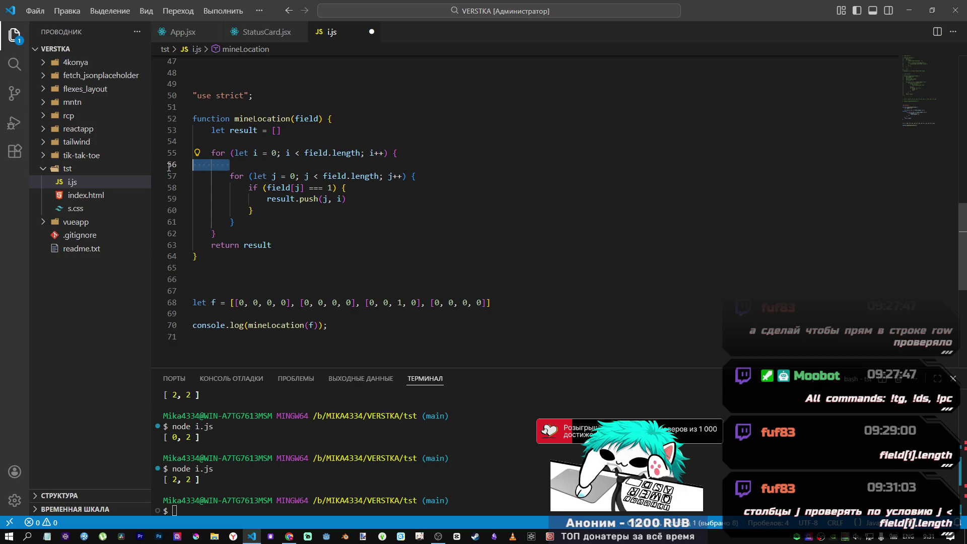
key("BackSpace")
key("BackSpace")
key("BackSpace")
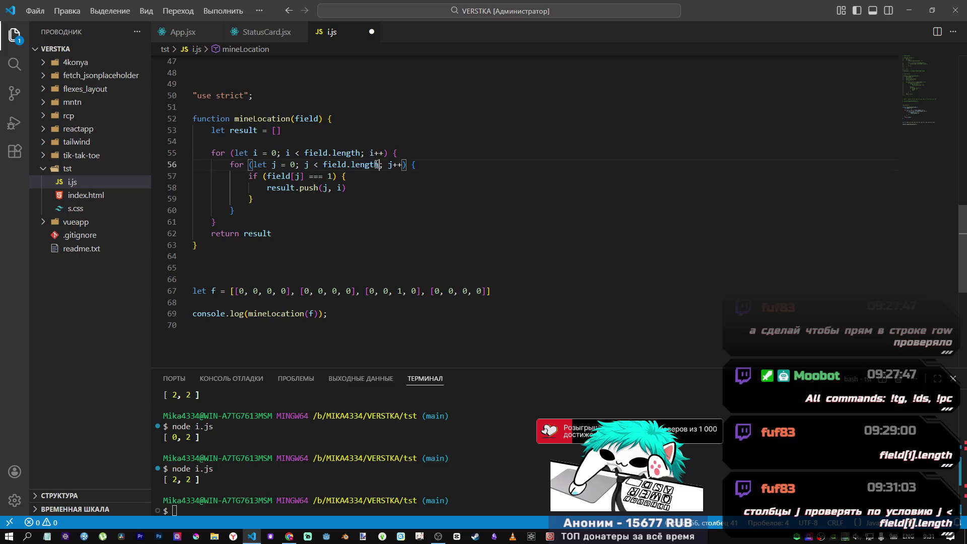
left_click_drag(382, 166, 323, 166)
key("ctrl+v")
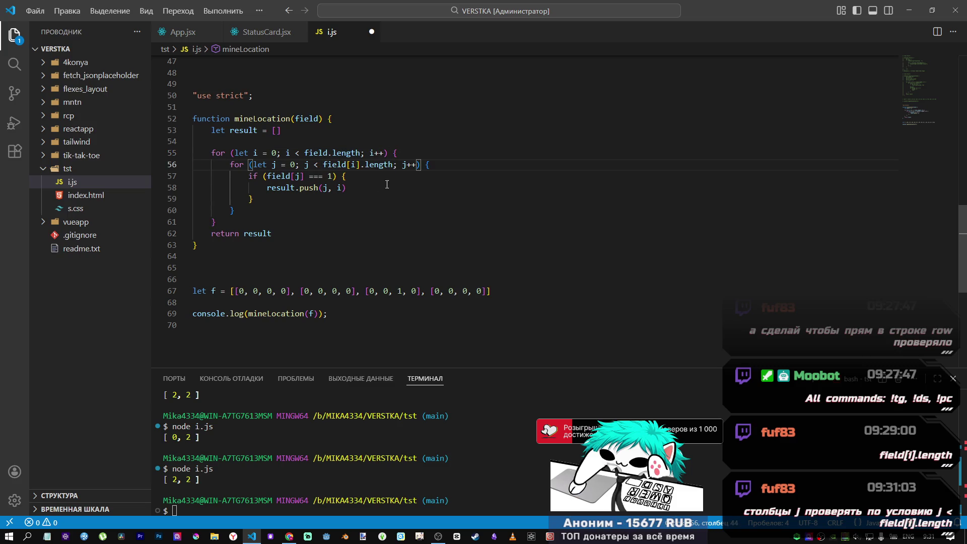
key("Left")
key("Left")
key("Left")
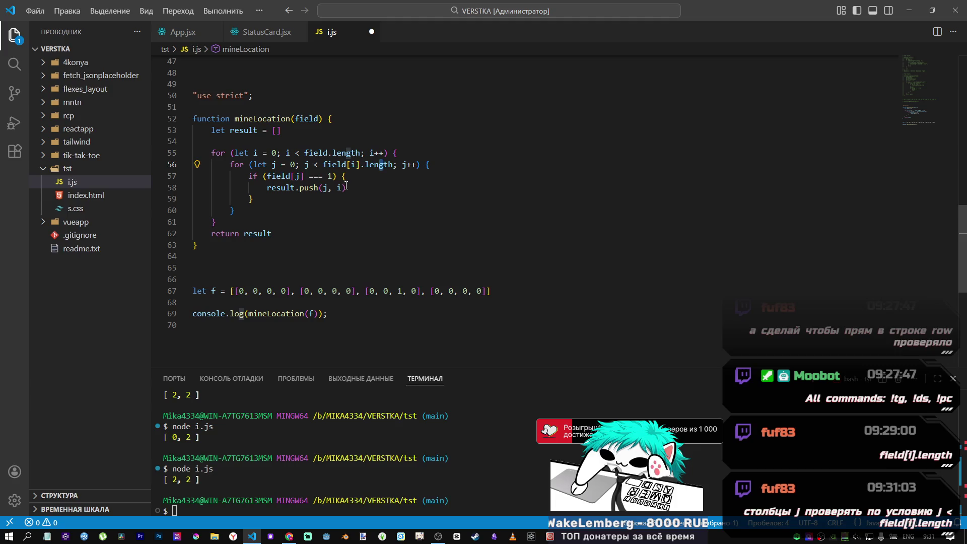
left_click(303, 202)
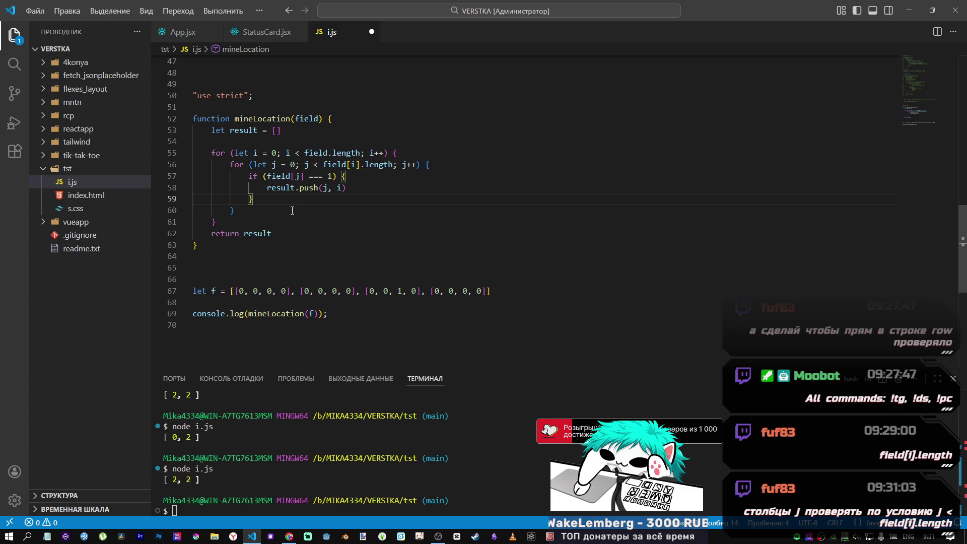
key("Down")
key("Down")
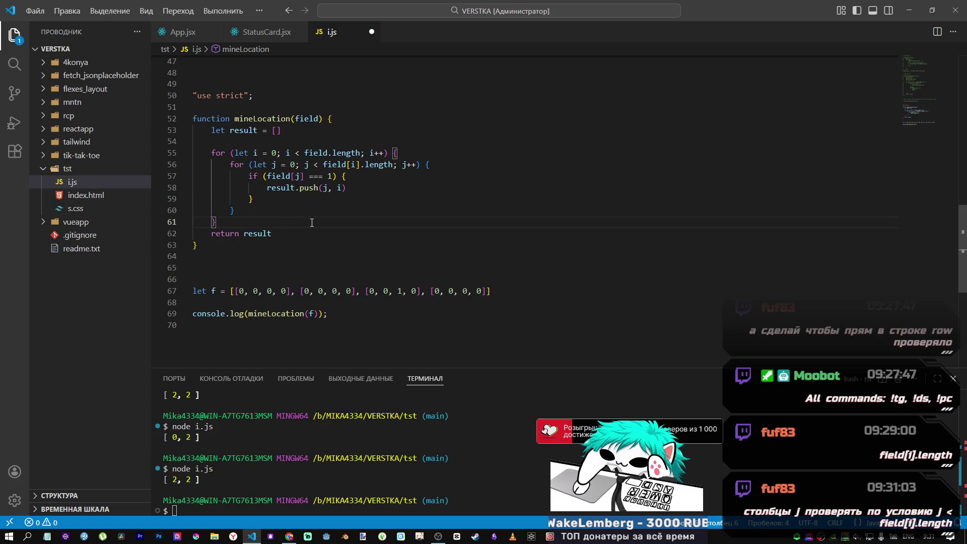
left_click(307, 165)
- Save i.js and review both loop headers and the field[j] === 1 condition
key("ctrl+s")
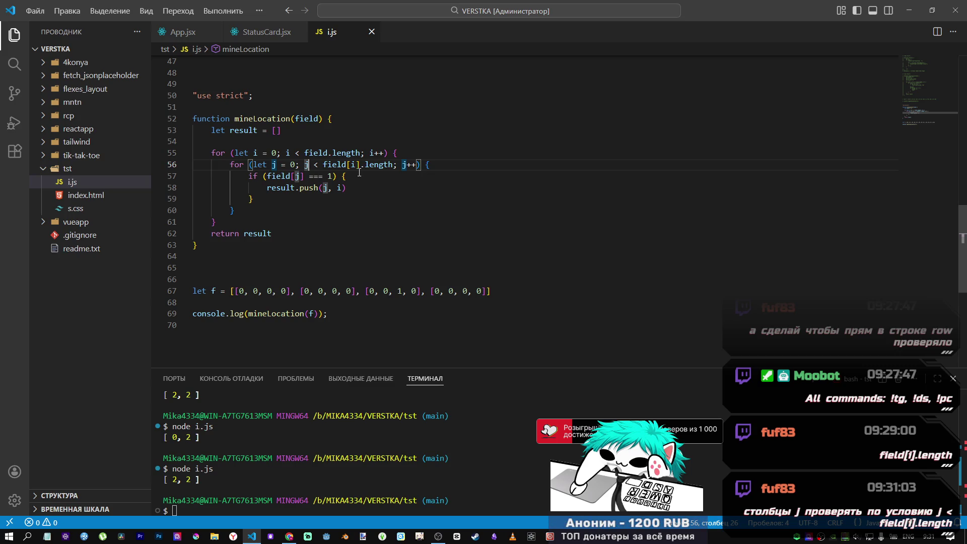
left_click_drag(337, 176, 221, 153)
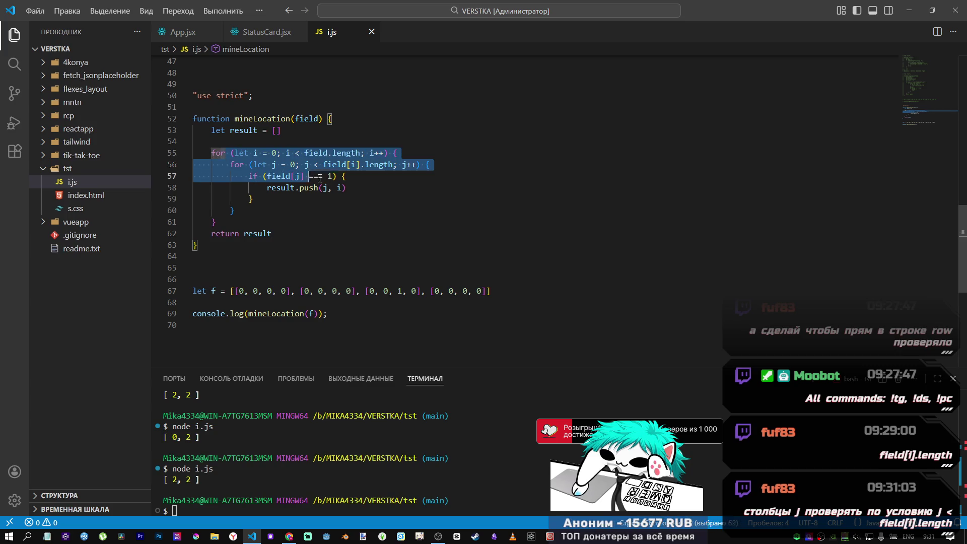
left_click(285, 176)
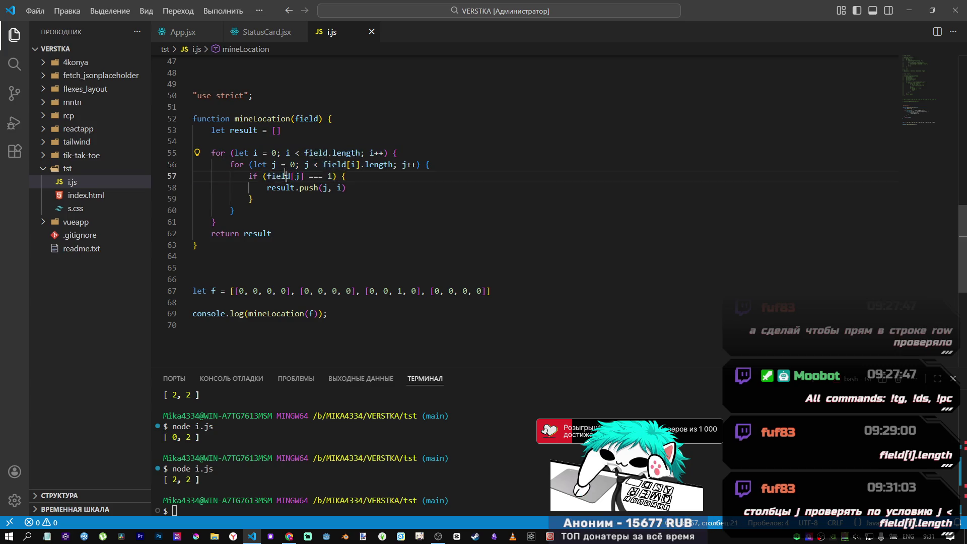
left_click_drag(245, 165, 397, 165)
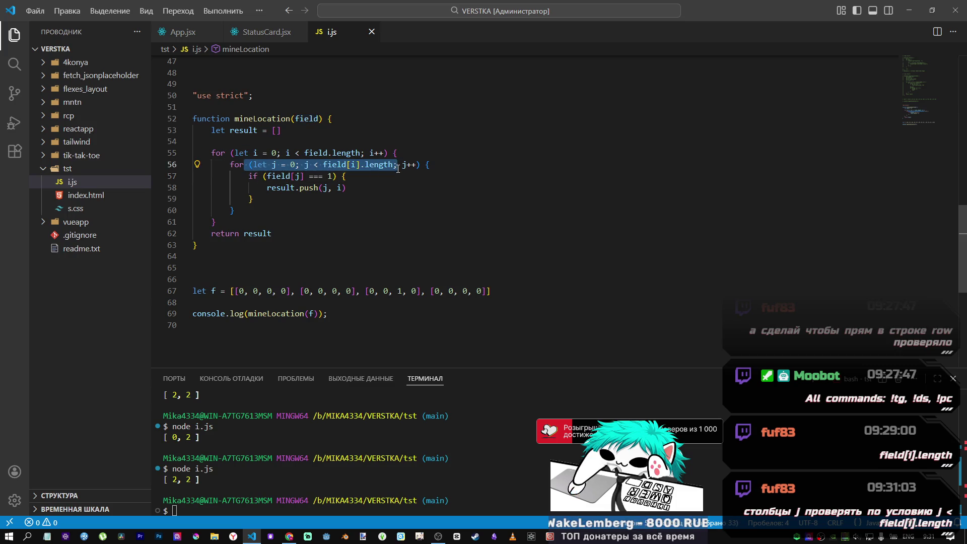
left_click(378, 169)
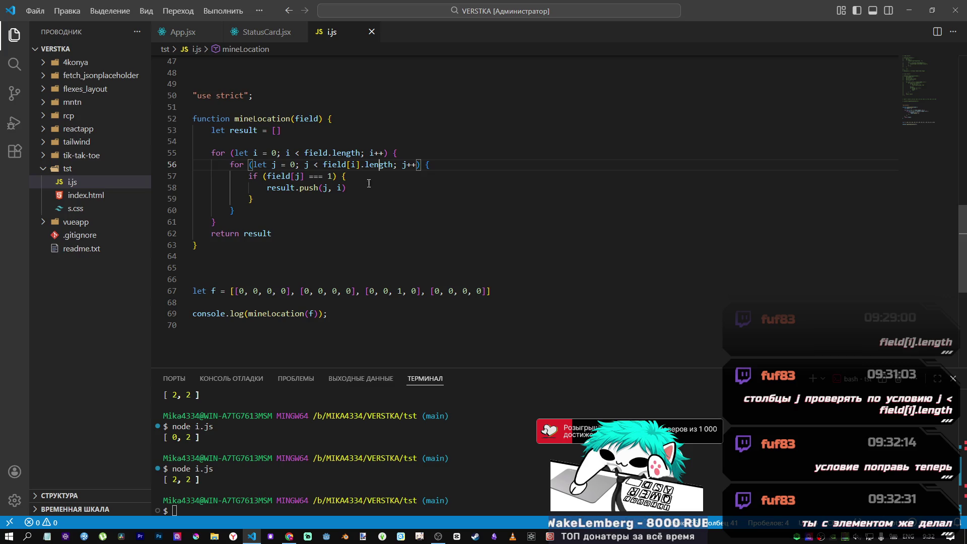
double_click(347, 165)
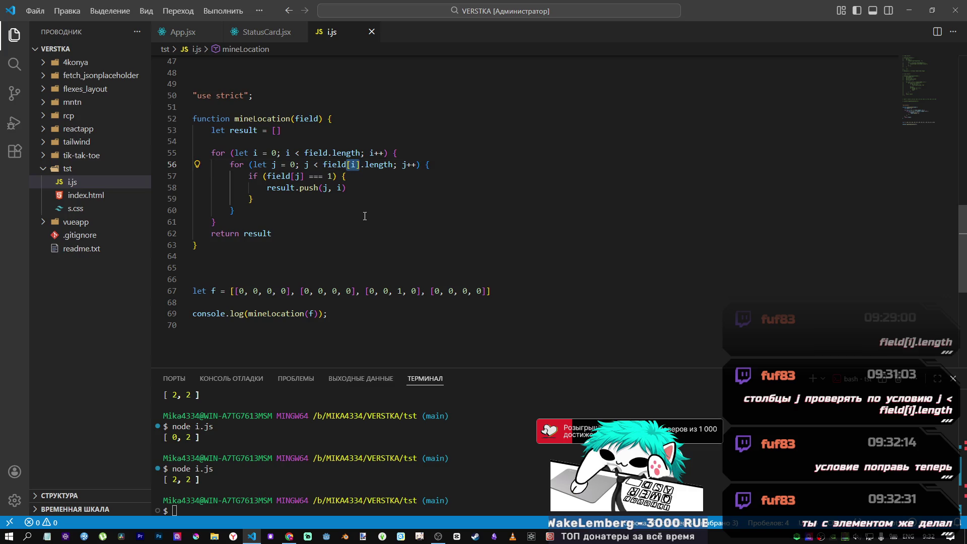
- Drop [i] from the inner bound, declare let n = field.length, and bound the outer loop by n
key("BackSpace")
left_click(237, 137)
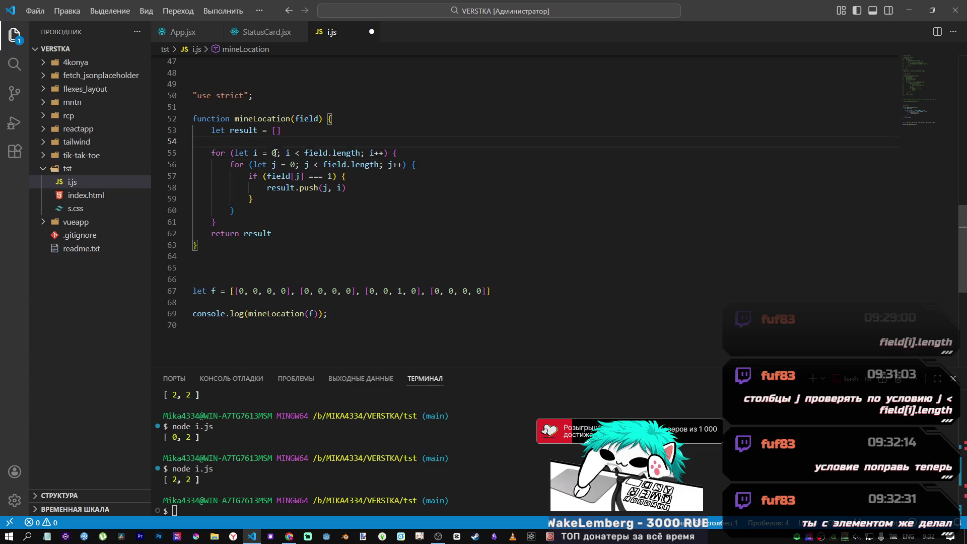
key("Tab")
type("let n =")
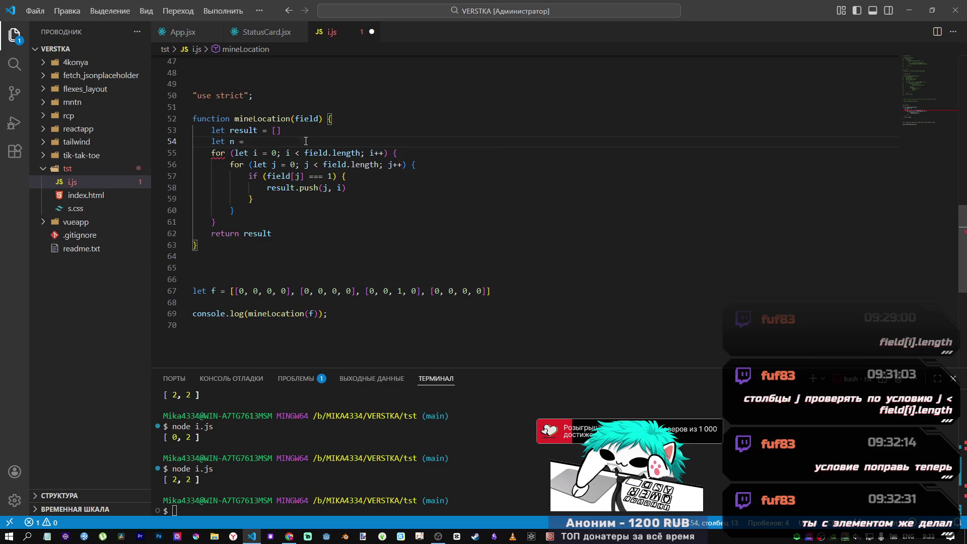
double_click(316, 153)
left_click_drag(362, 152, 305, 150)
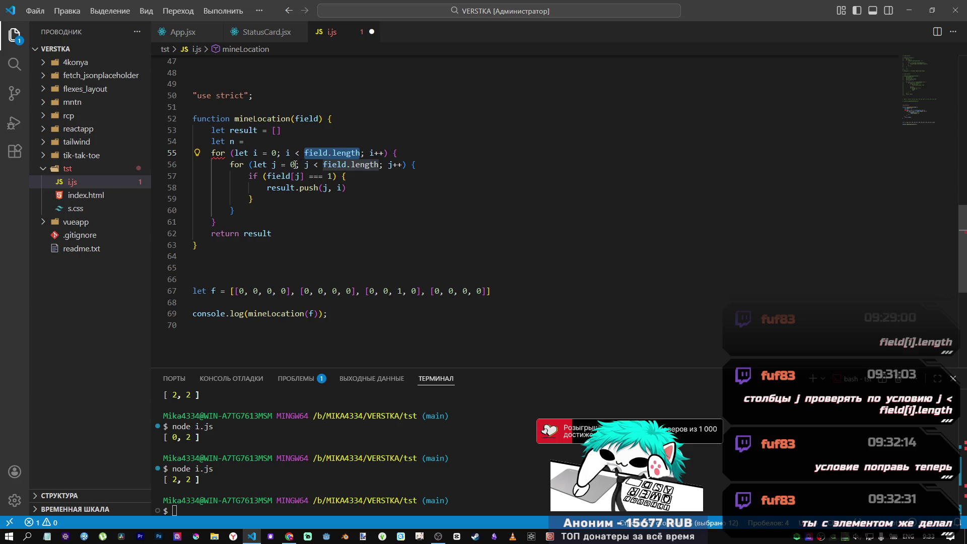
key("BackSpace")
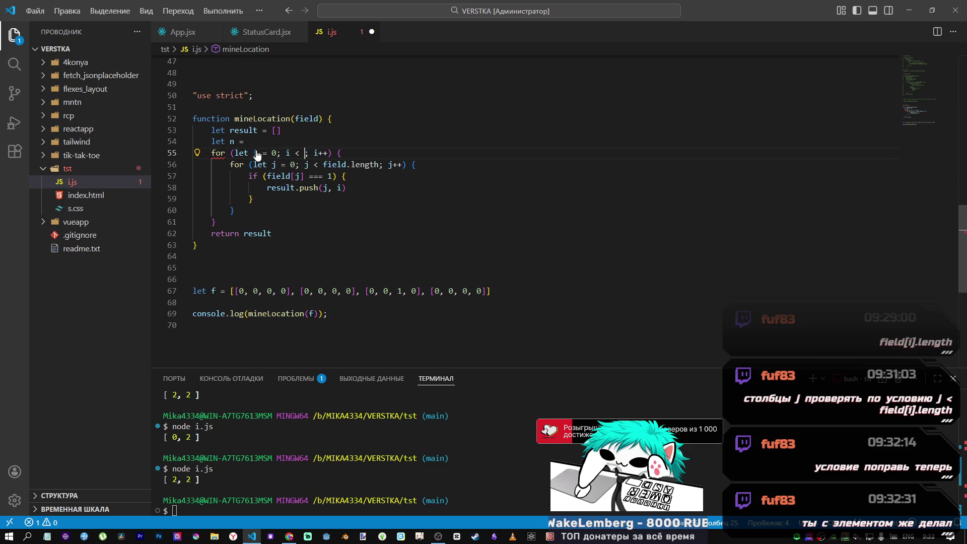
type("n")
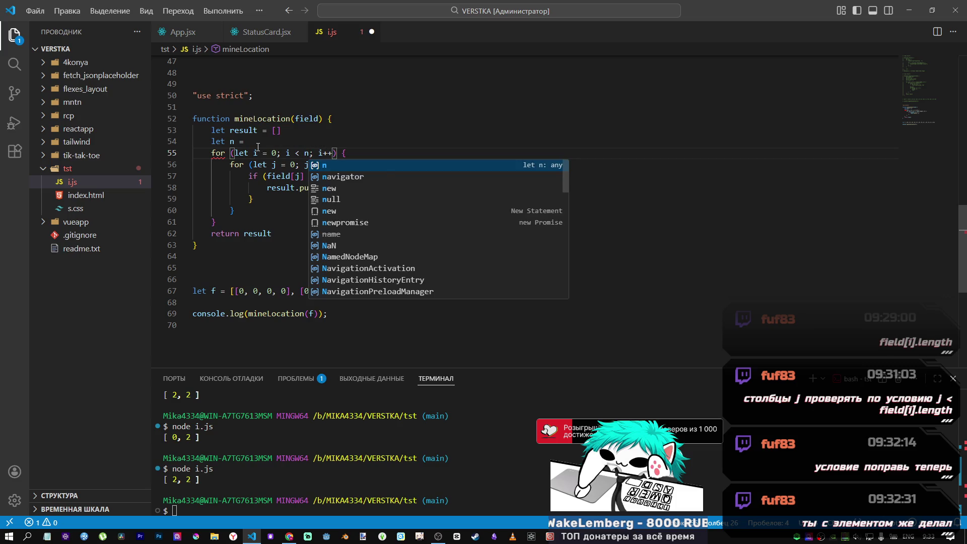
key("Escape")
key("Up")
type("field.length")
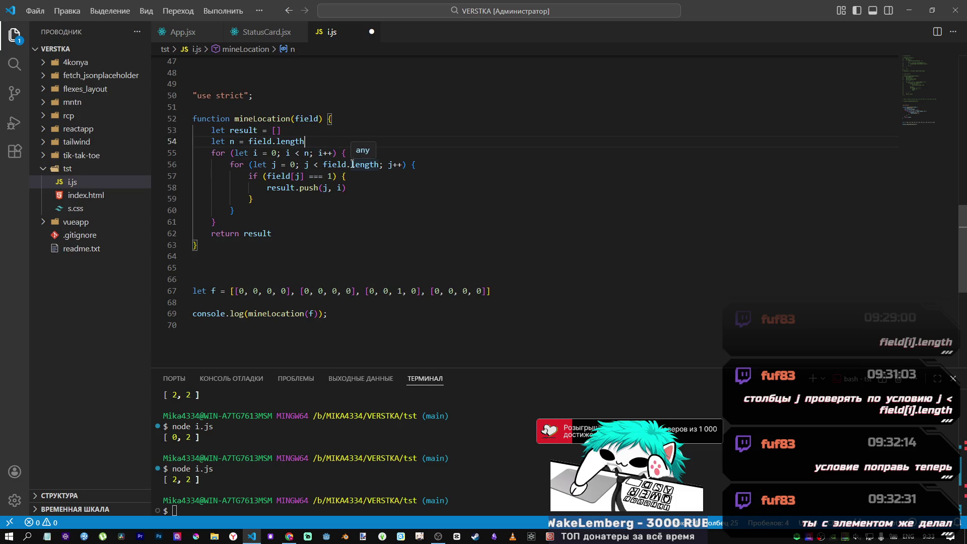
- Replace field.length in the inner loop bound with n and save i.js
left_click_drag(323, 165, 381, 166)
type("n")
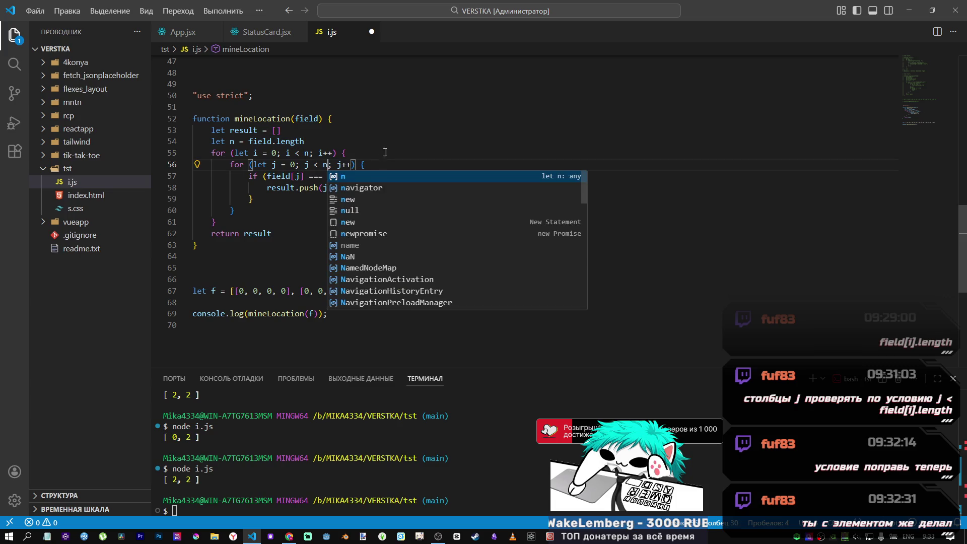
key("Escape")
left_click(368, 169)
key("ctrl+s")
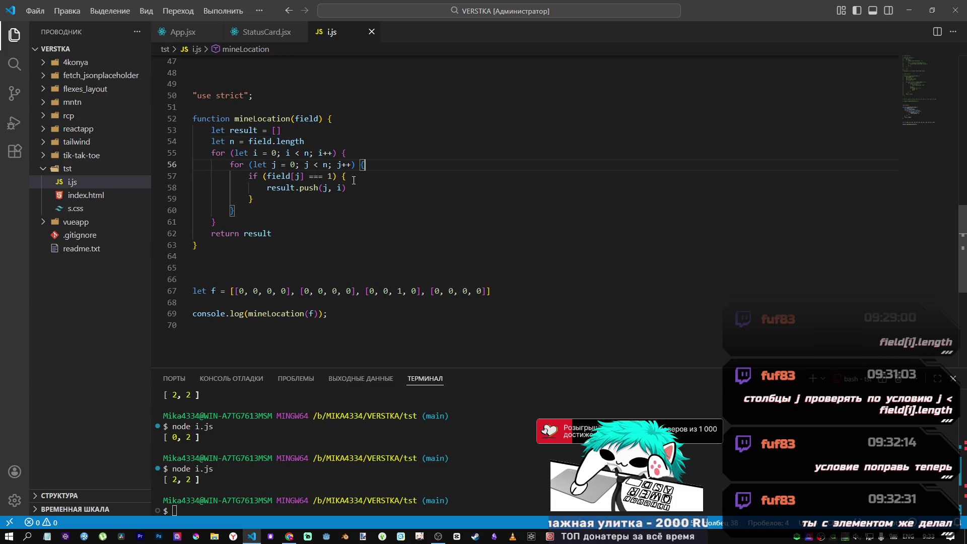
left_click(327, 176)
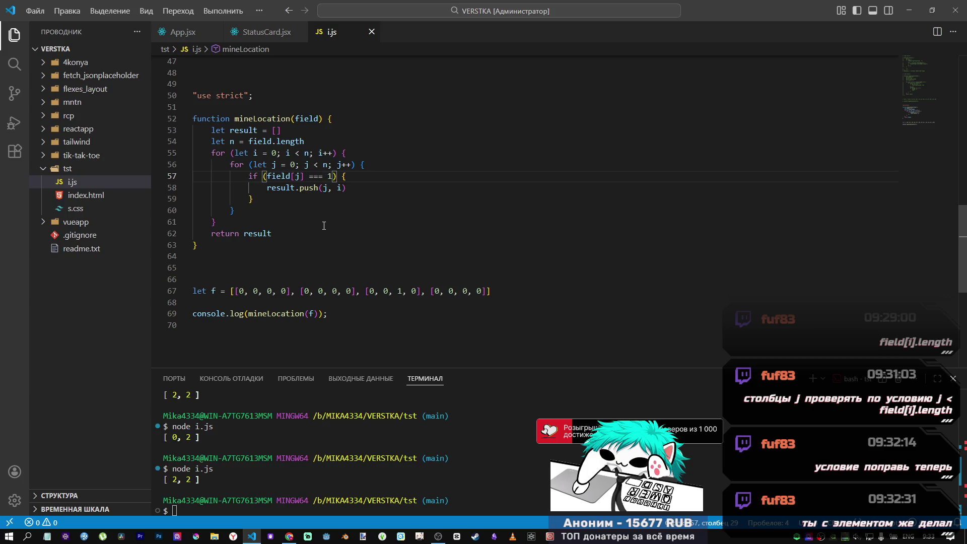
scroll(306, 191, "up", 5)
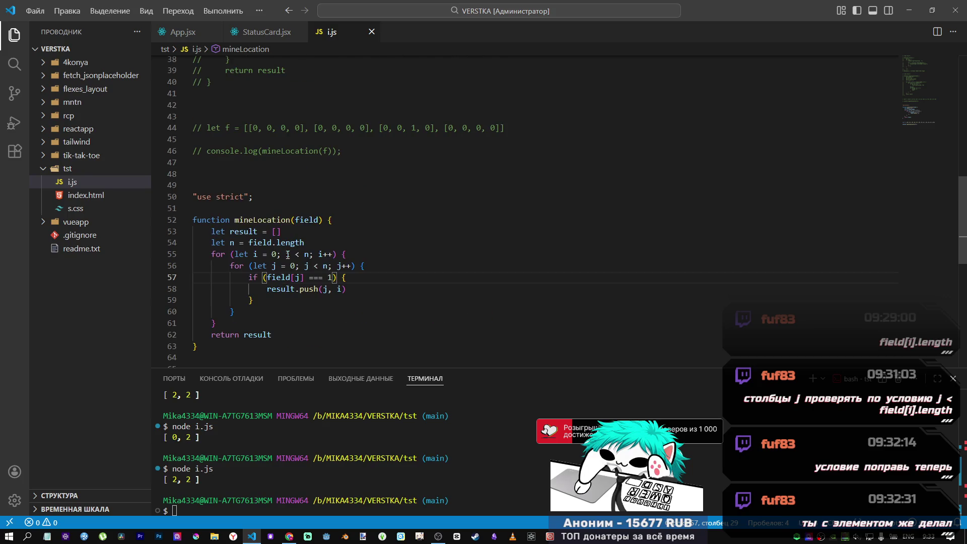
scroll(288, 266, "down", 5)
scroll(287, 264, "up", 6)
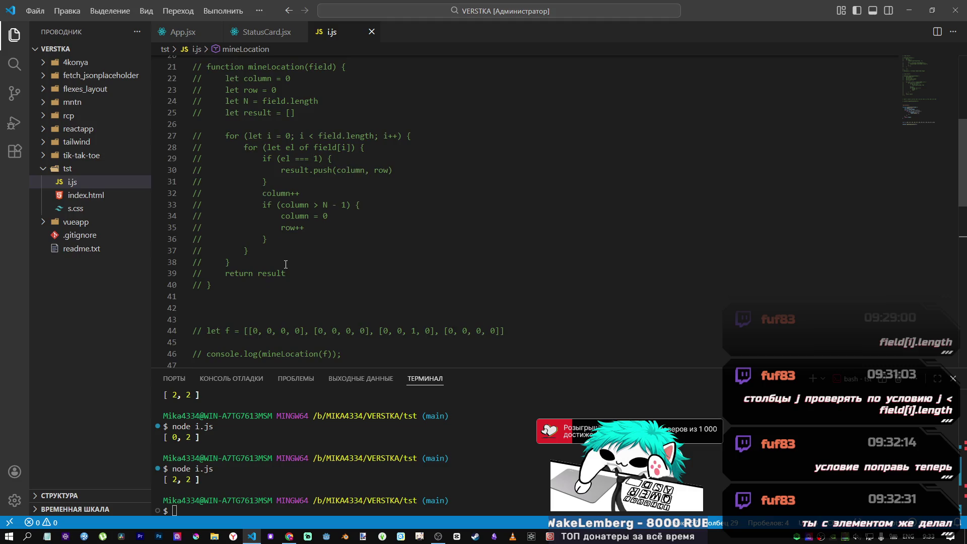
scroll(285, 261, "down", 5)
scroll(285, 263, "up", 5)
scroll(280, 272, "down", 5)
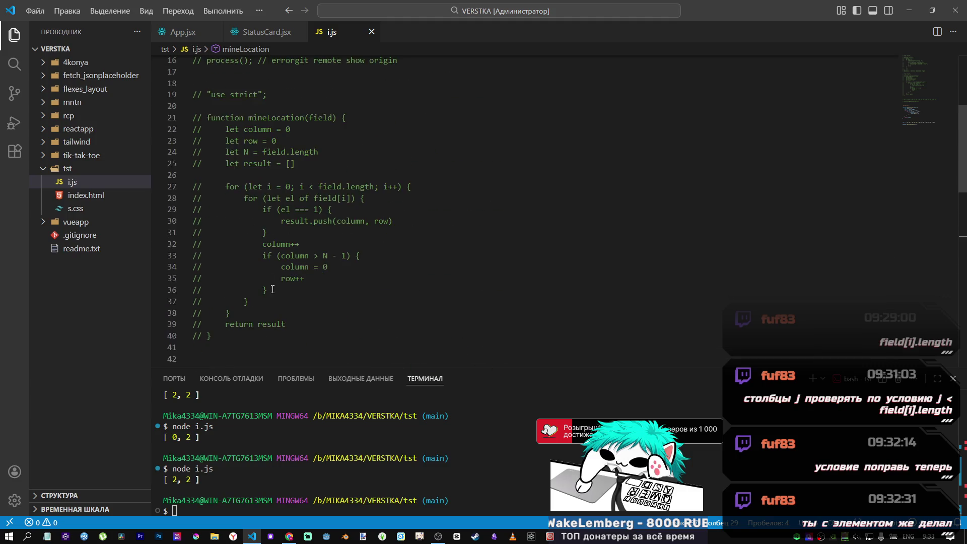
scroll(273, 285, "up", 2)
scroll(273, 286, "down", 3)
scroll(282, 226, "up", 1)
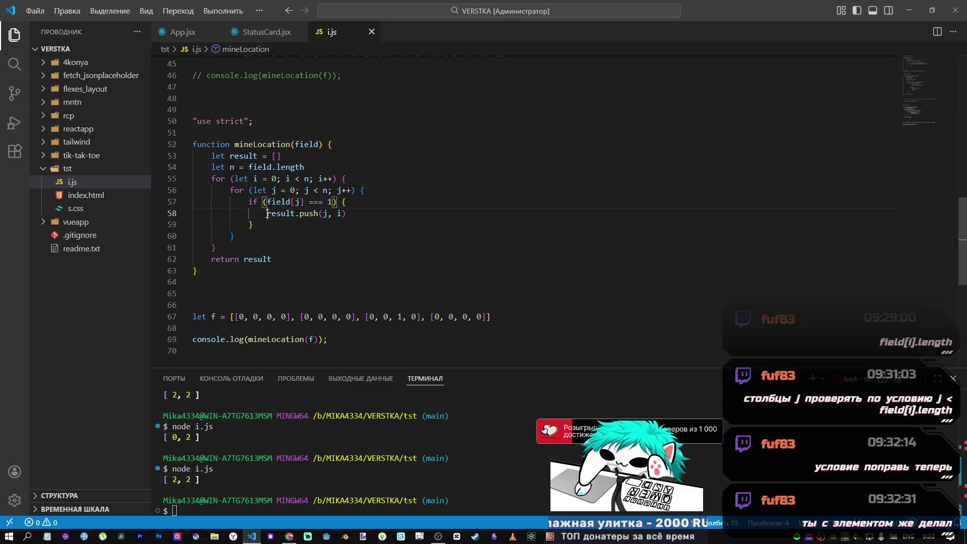
left_click(285, 213)
left_click(353, 201)
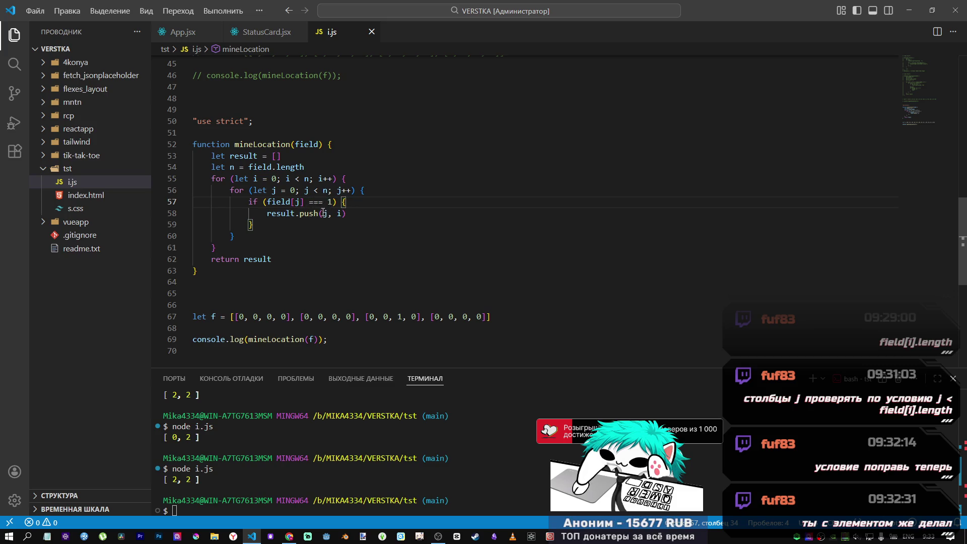
left_click(265, 206)
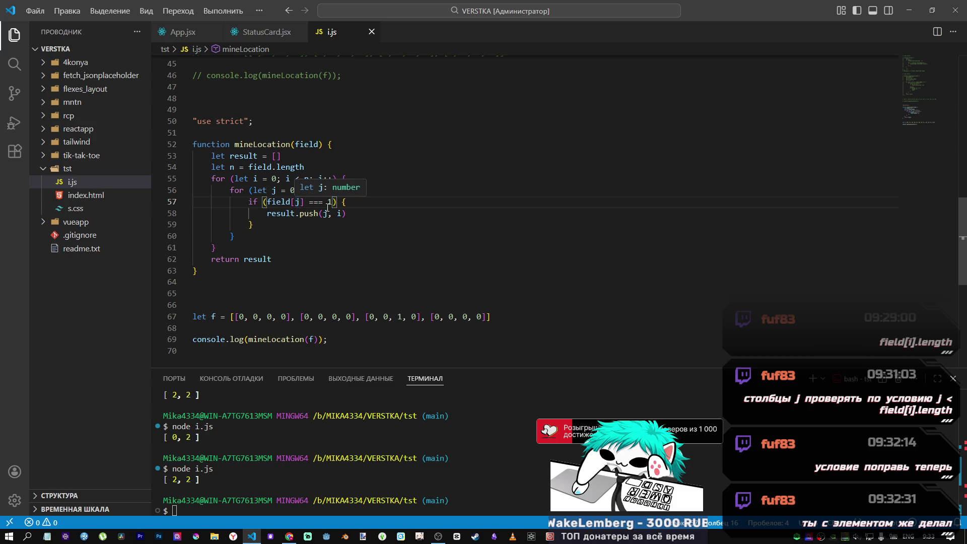
left_click_drag(245, 316, 268, 320)
double_click(401, 318)
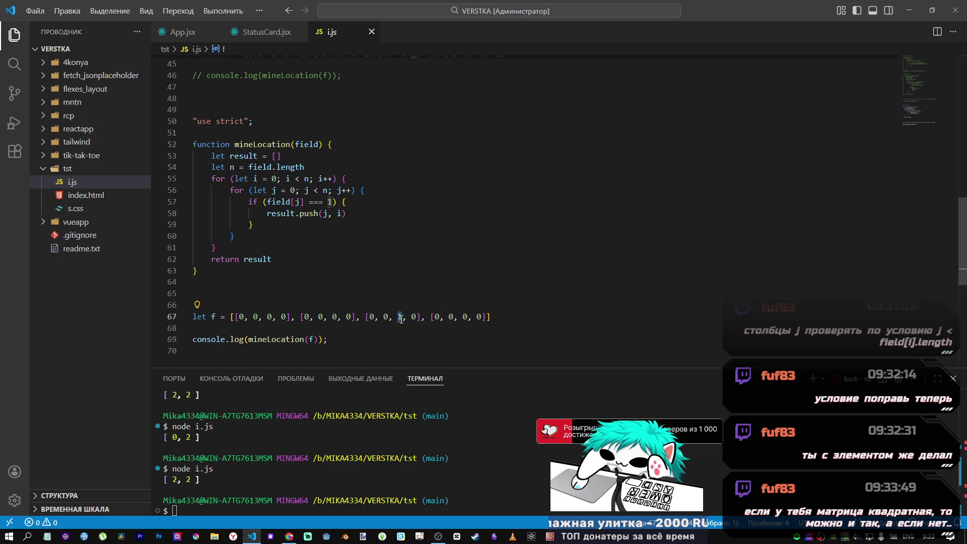
left_click_drag(267, 213, 348, 213)
left_click(346, 213)
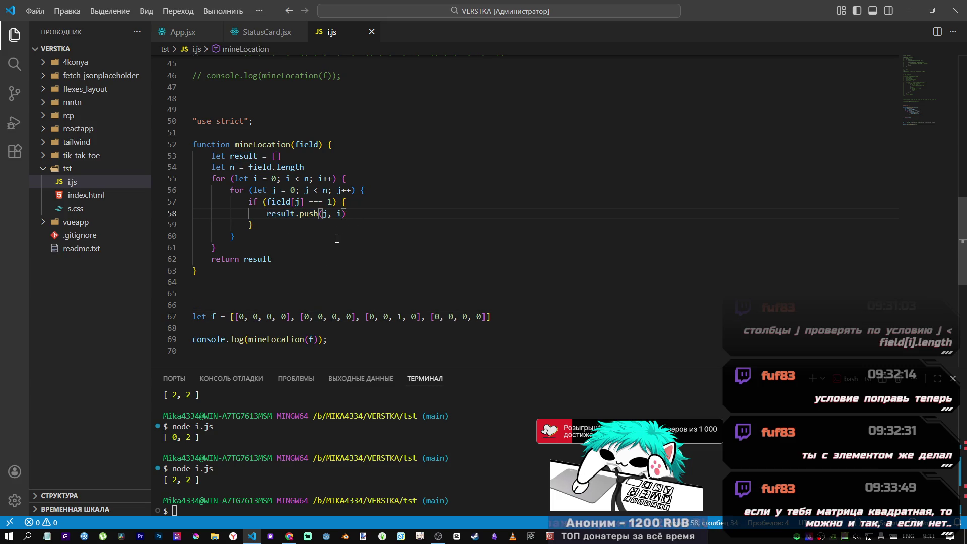
left_click(342, 341)
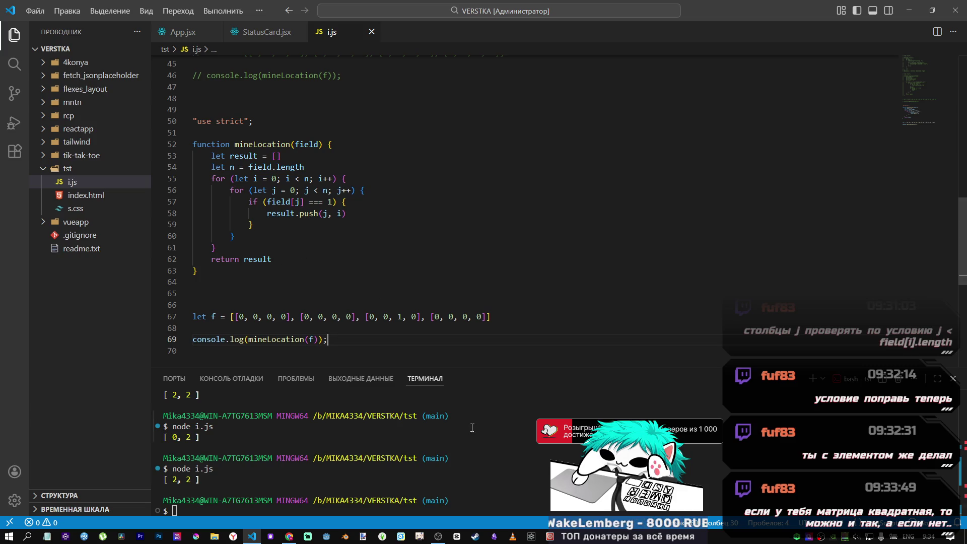
mouse_move(290, 535)
left_click(281, 512)
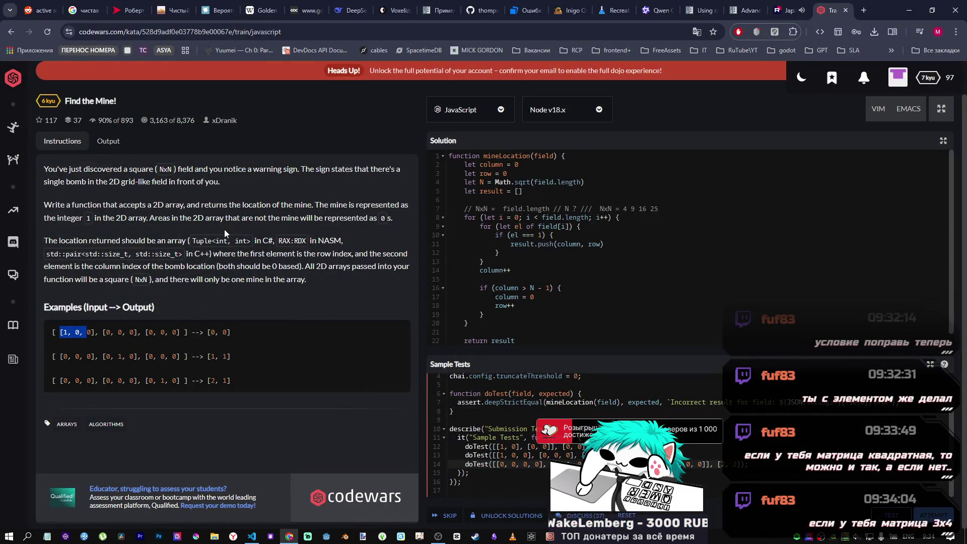
key("alt+Tab")
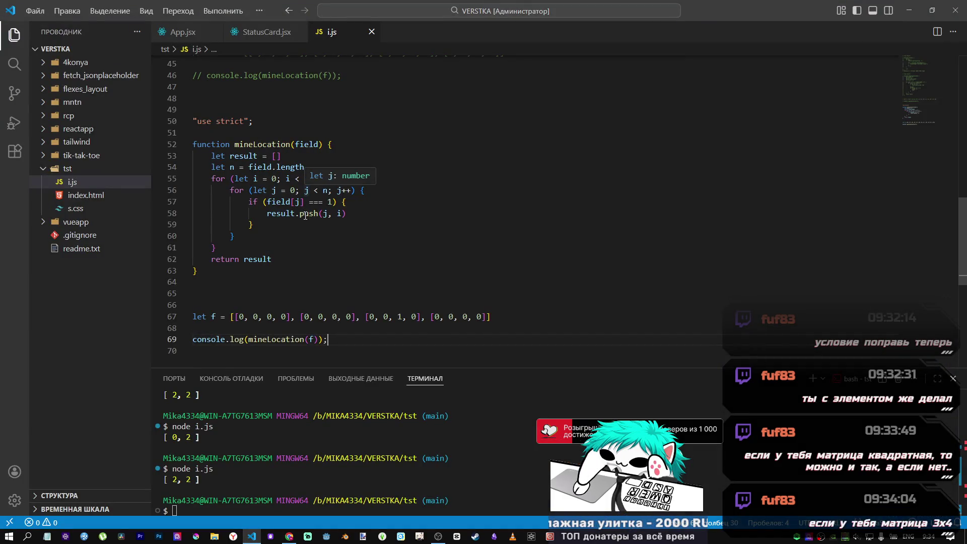
mouse_move(313, 222)
key("alt+Tab")
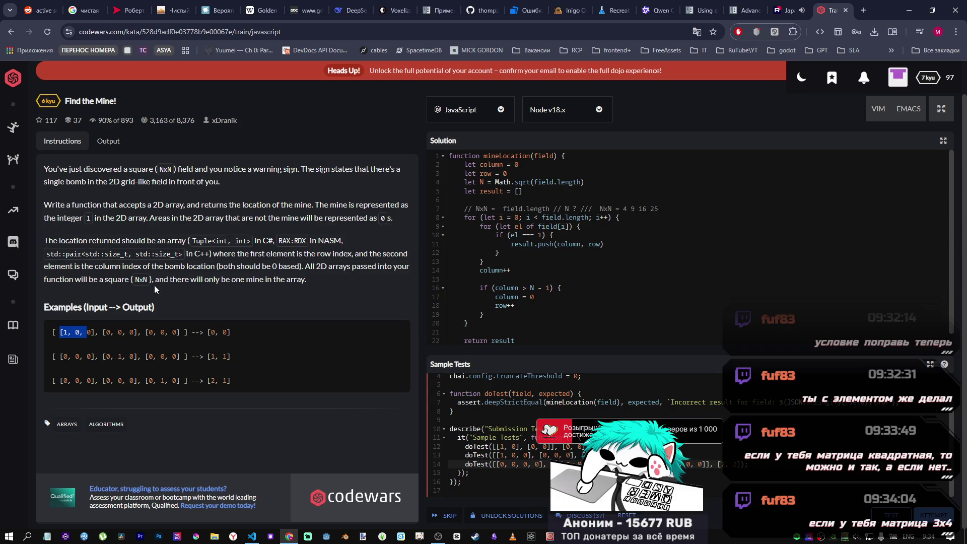
left_click_drag(124, 281, 154, 280)
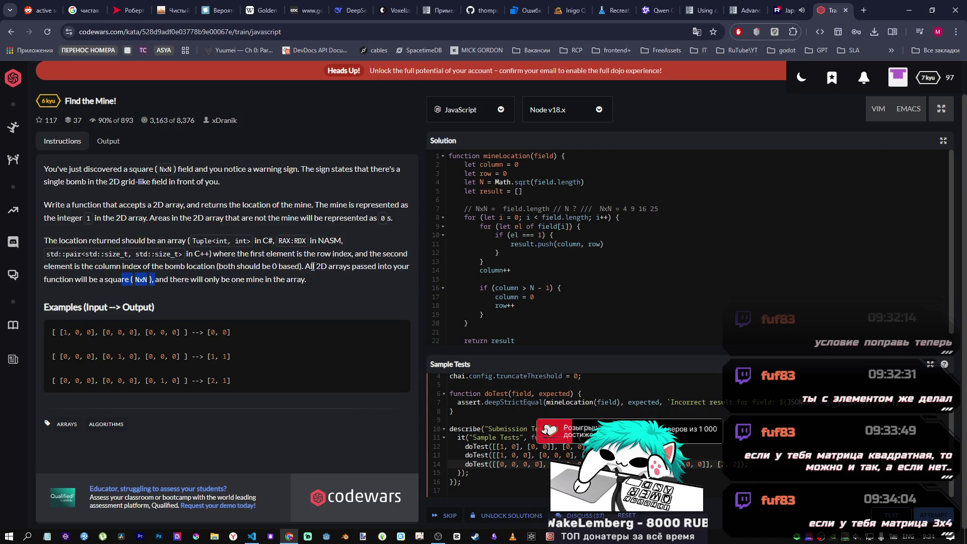
mouse_move(304, 267)
left_mouse_down()
mouse_move(414, 275)
mouse_move(83, 280)
mouse_move(152, 282)
left_mouse_up()
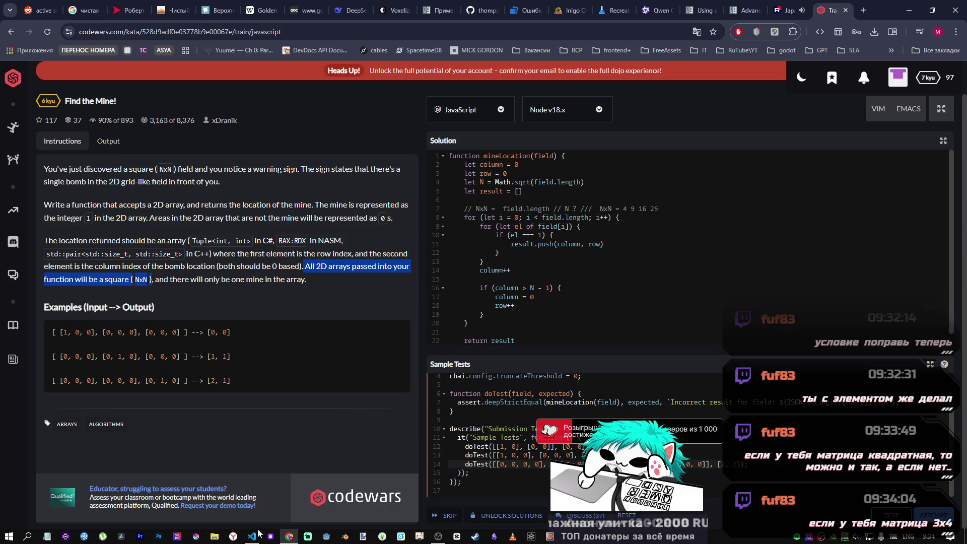
key("alt+Tab")
left_click(326, 190)
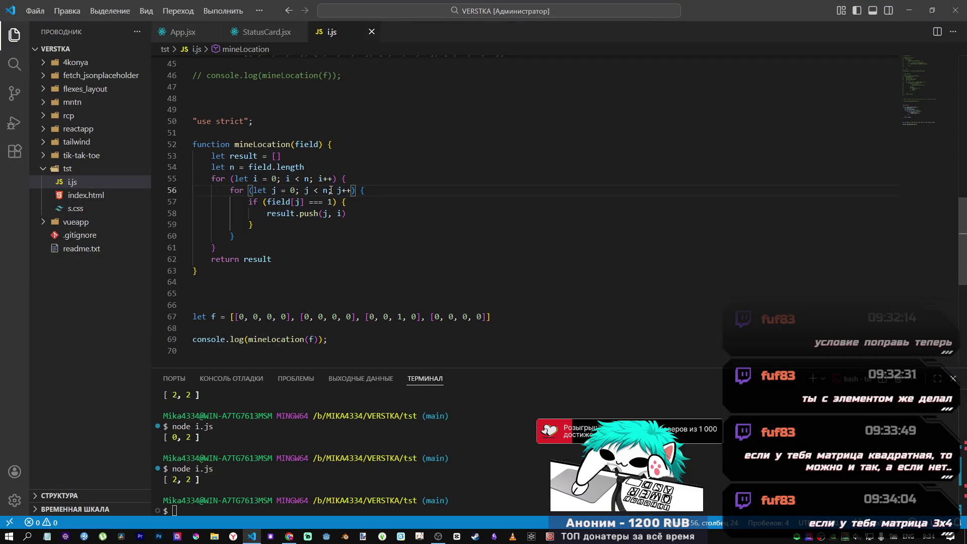
- Replace both n loop bounds with field.length and delete the 'let n' declaration
left_click_drag(304, 167, 249, 167)
double_click(307, 179)
key("ctrl+c")
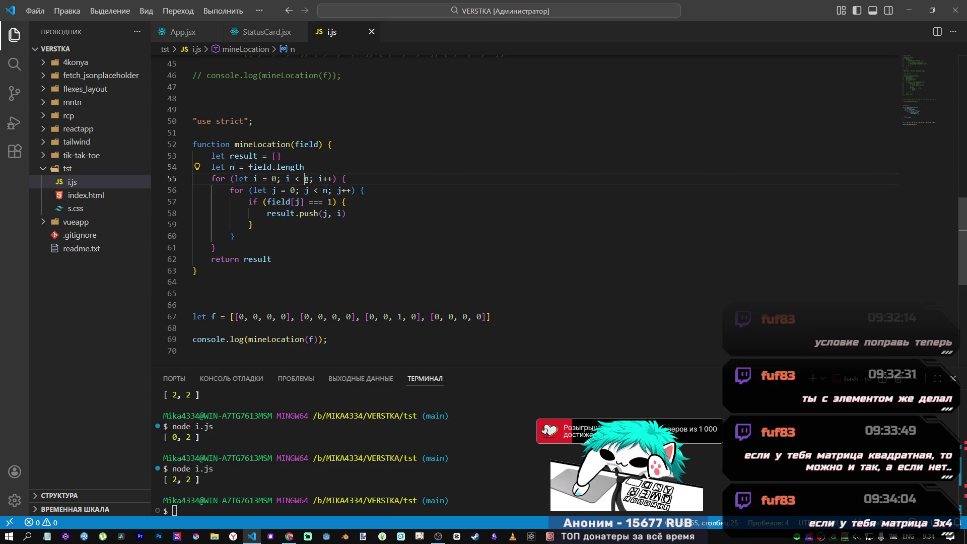
key("ctrl+d")
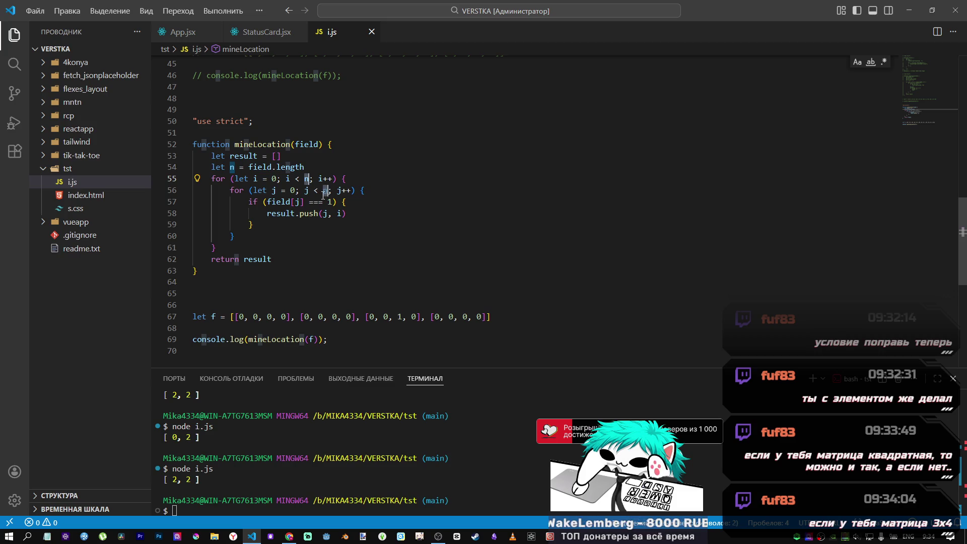
key("ctrl+v")
left_click_drag(305, 167, 180, 167)
key("BackSpace")
key("BackSpace")
- Make the inner loop bound field[j].length and save i.js
left_click(335, 179)
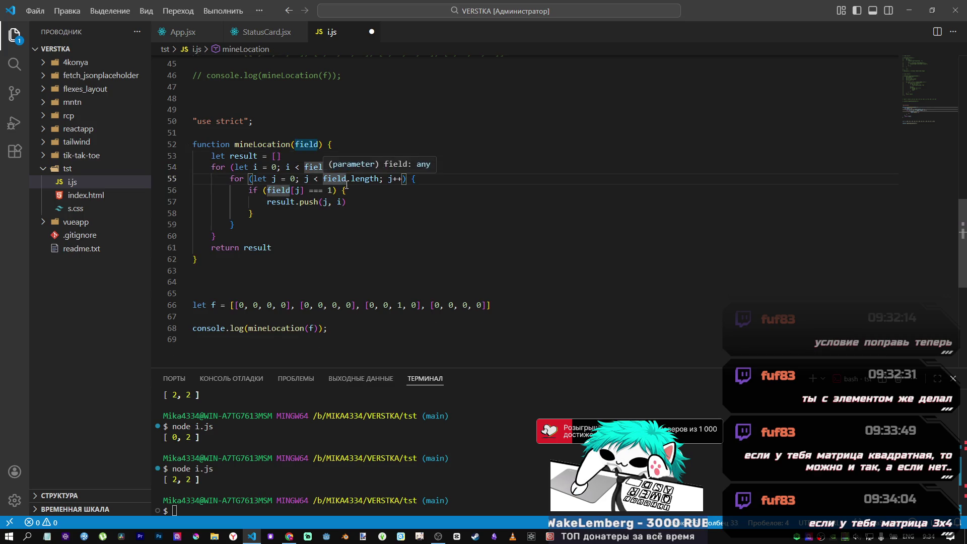
key("Left")
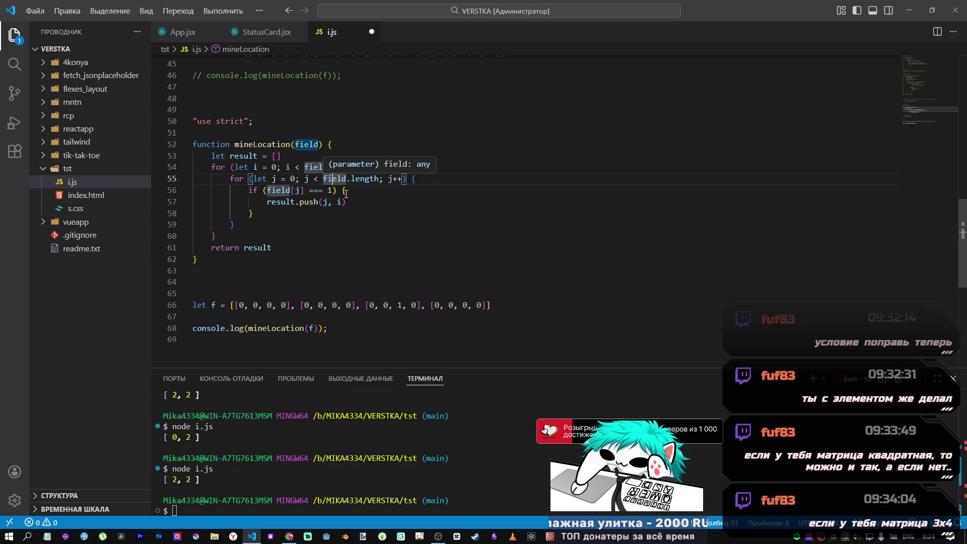
key("Right")
key("Right")
key("Right")
type("[j")
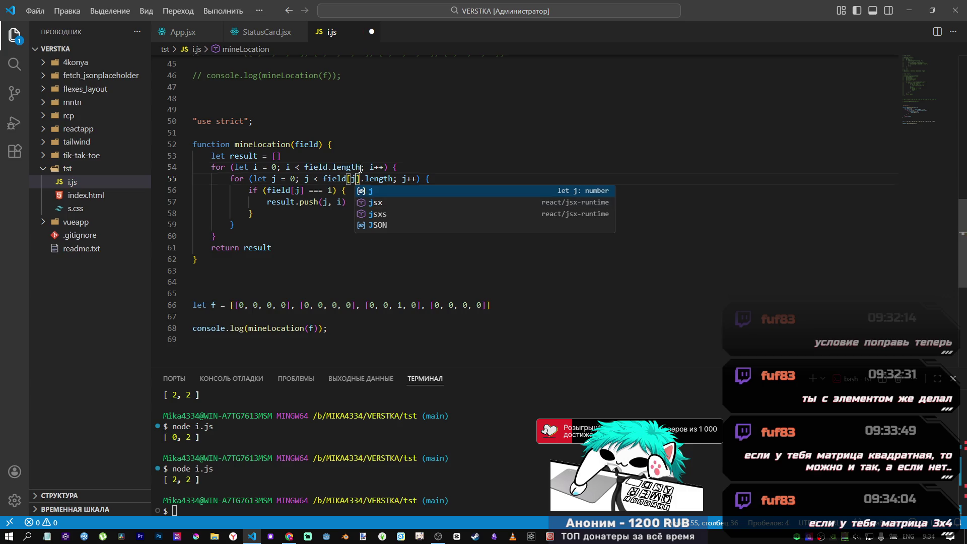
key("ctrl+s")
- Run node i.js in the terminal twice, getting a TypeError at line 55
left_click(321, 215)
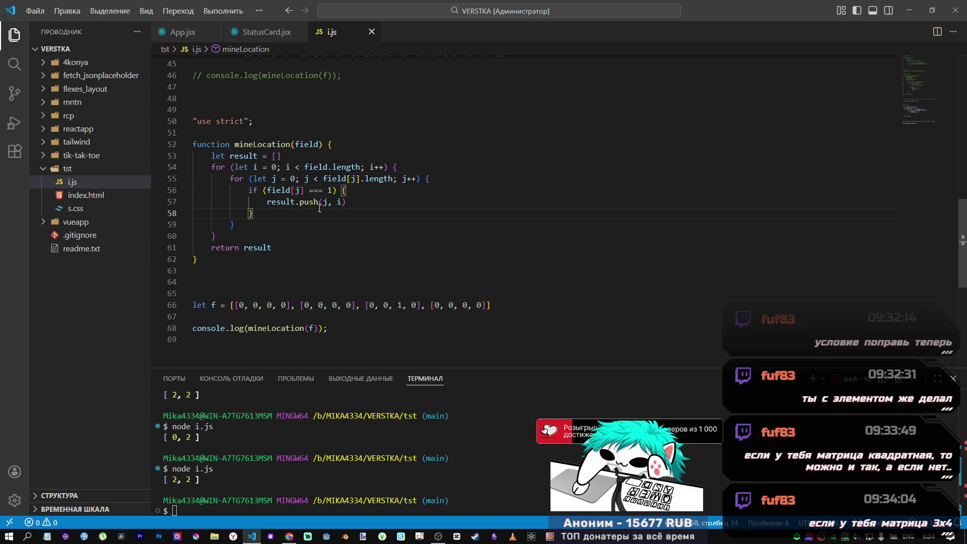
mouse_move(321, 198)
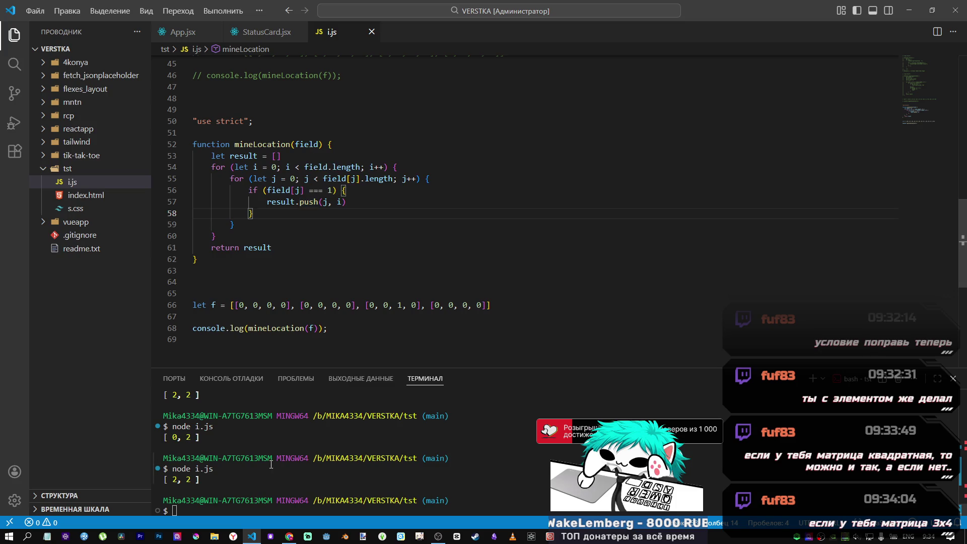
left_click(279, 508)
key("Up")
key("Return")
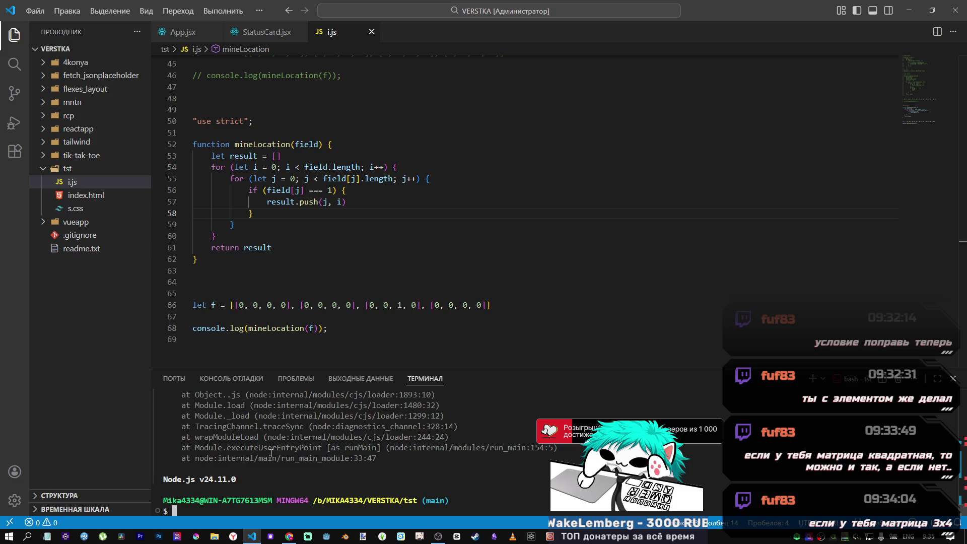
key("Up")
key("Return")
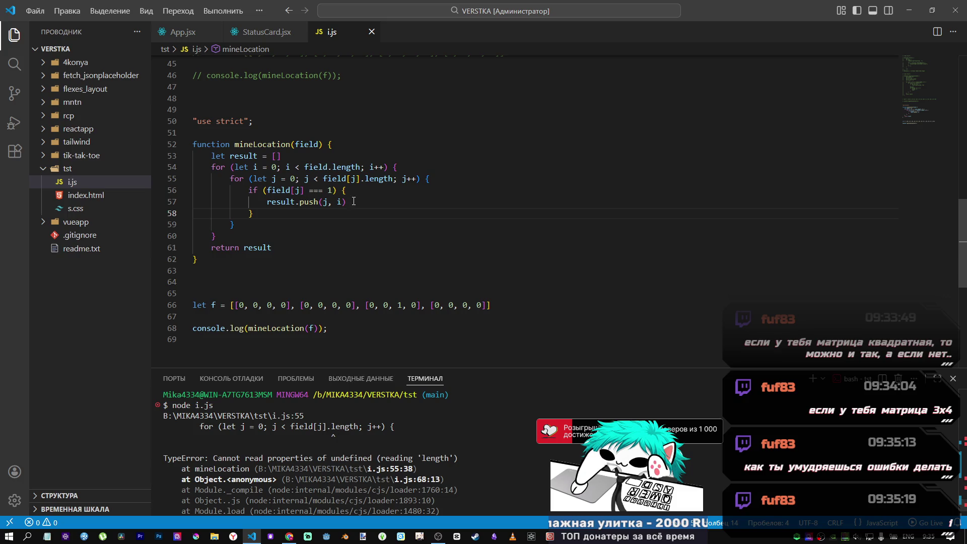
double_click(352, 179)
- Change the inner loop bound to field[i].length and save i.js
type("i")
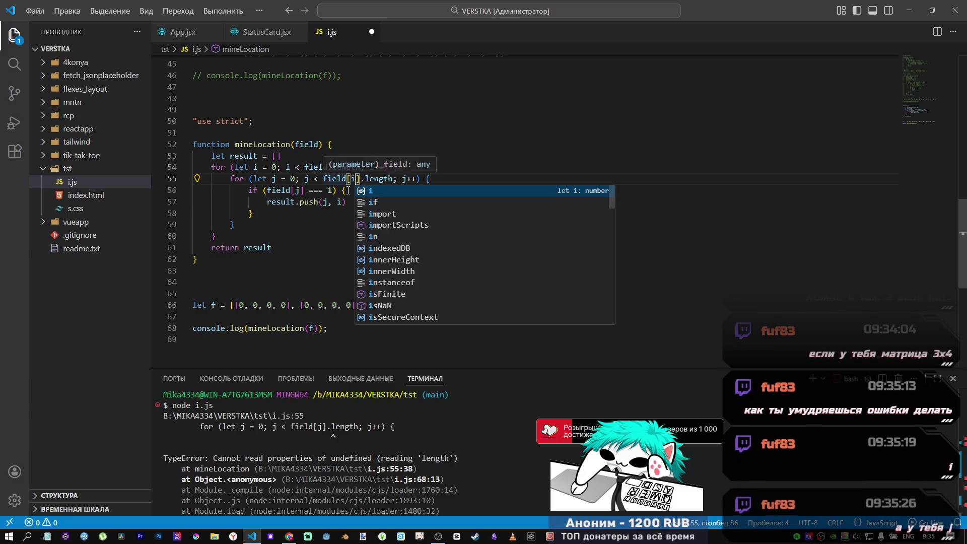
key("End")
key("ctrl+s")
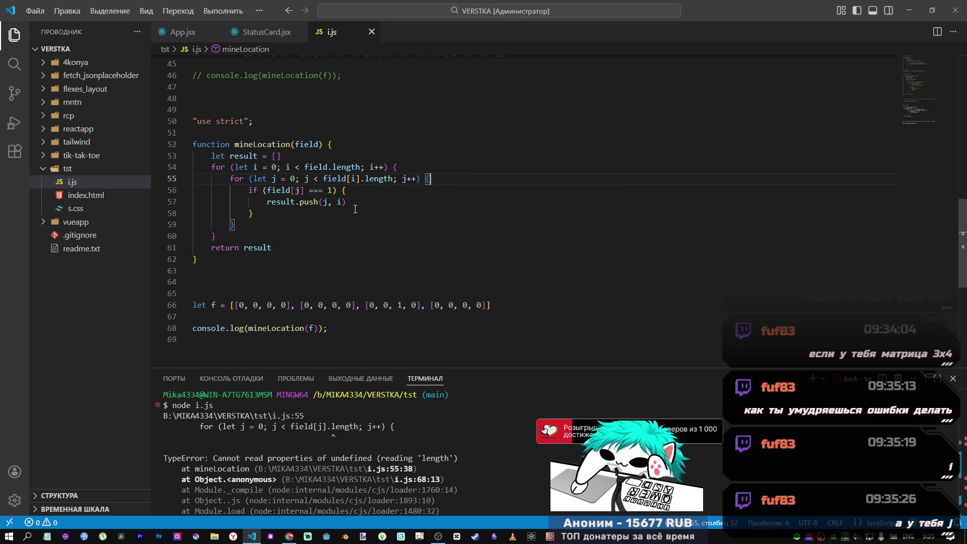
- Rerun node i.js, which now prints an empty array [] instead of an error
scroll(449, 464, "down", 5)
left_click(346, 500)
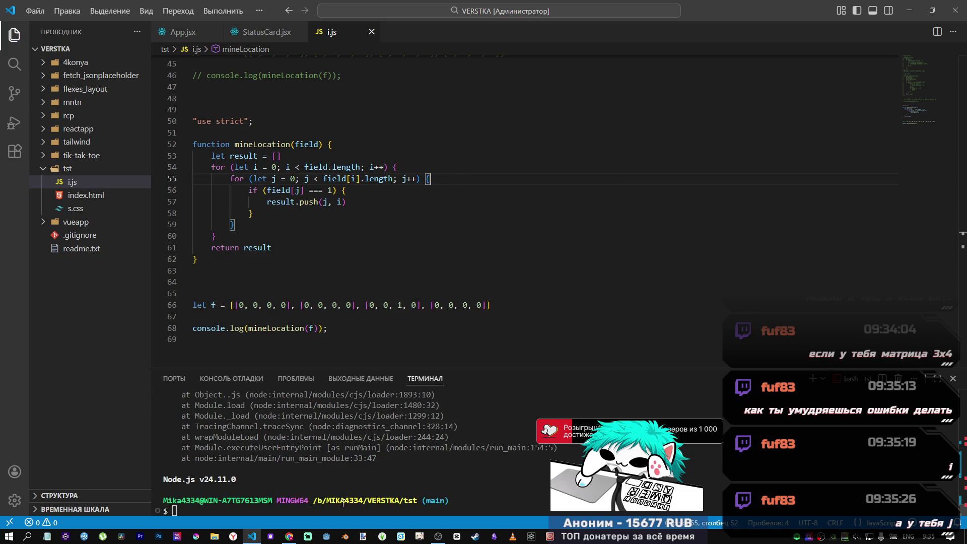
key("Up")
key("Return")
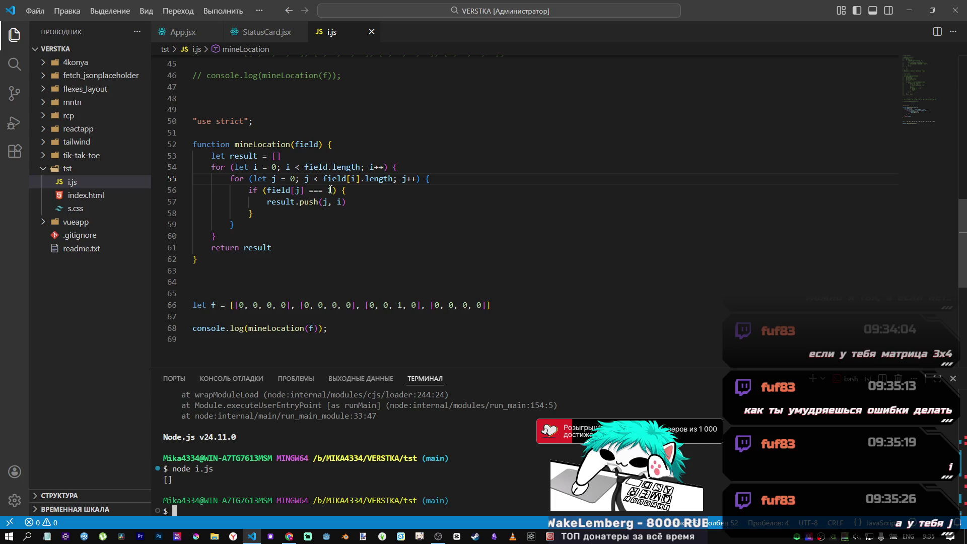
left_click_drag(235, 305, 290, 304)
left_click(341, 202)
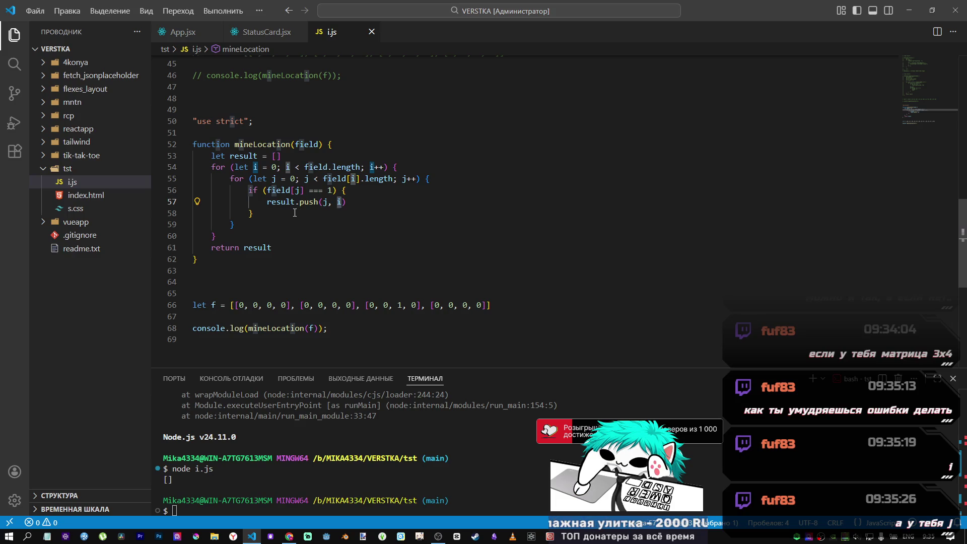
key("Left")
key("Left")
key("Left")
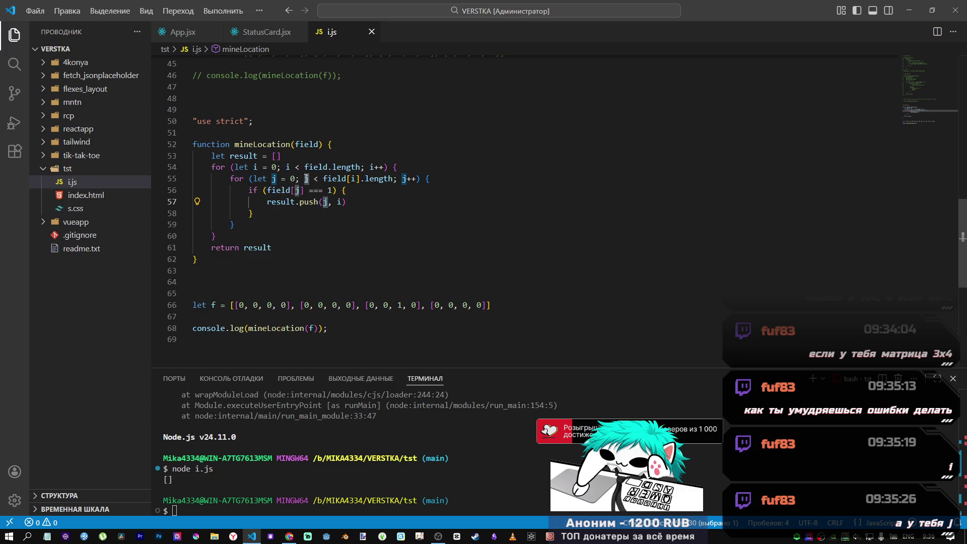
left_click(297, 192)
double_click(297, 192)
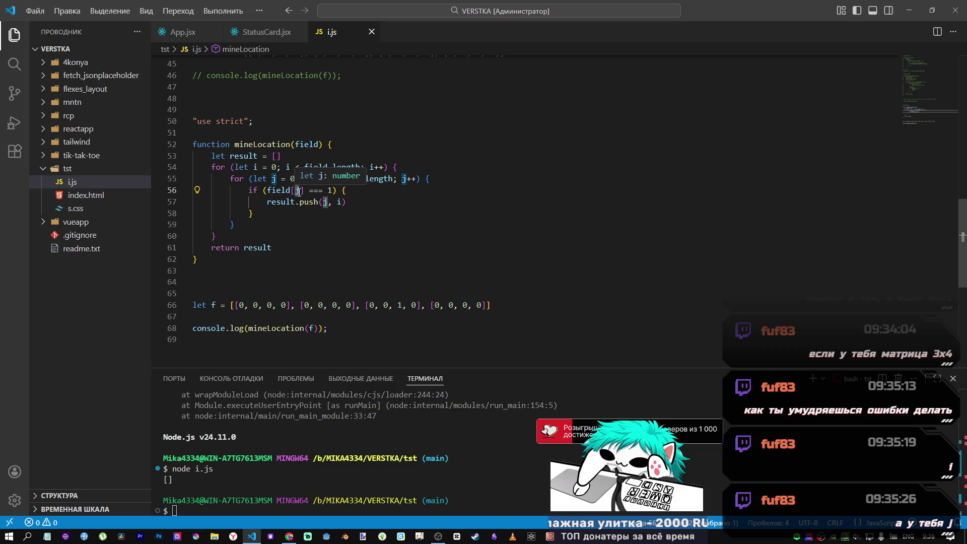
key("Down")
key("Down")
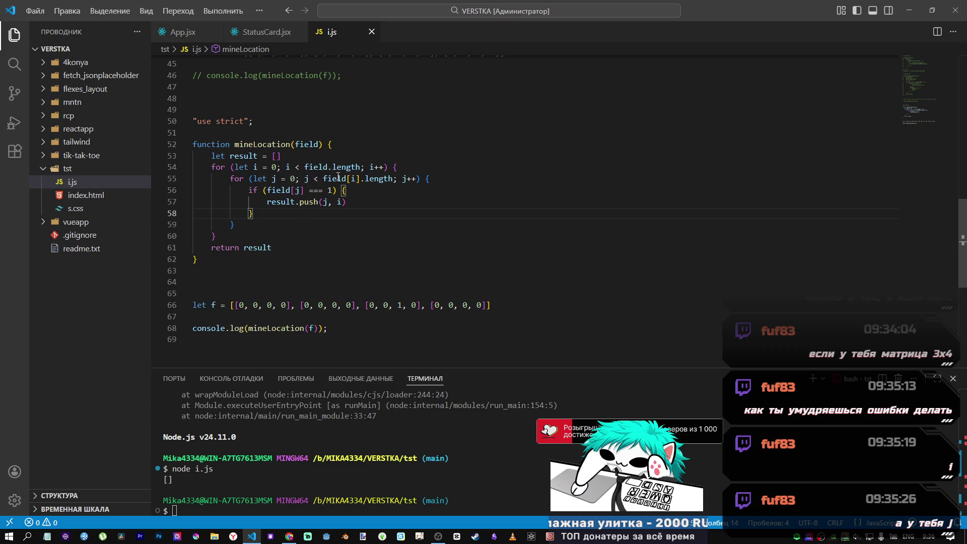
left_click(300, 192)
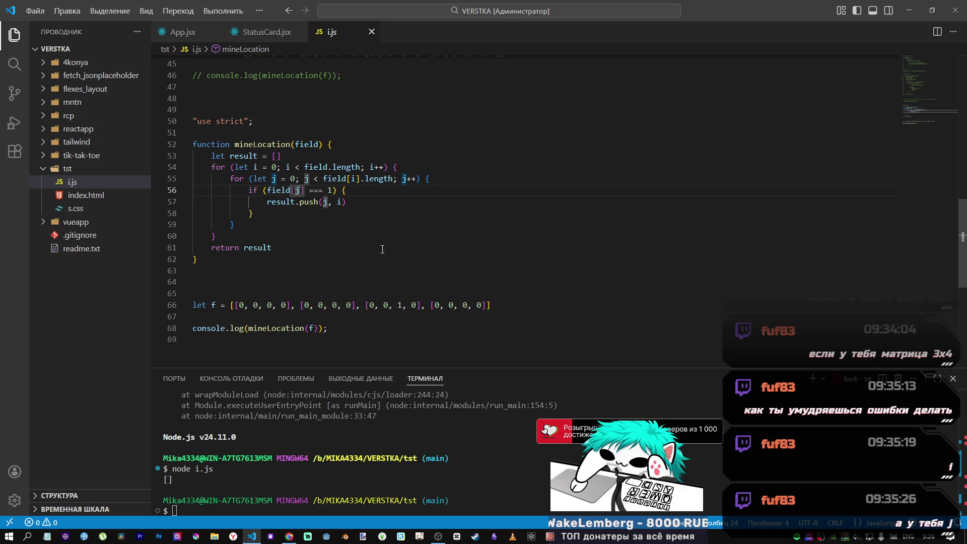
left_click(361, 184)
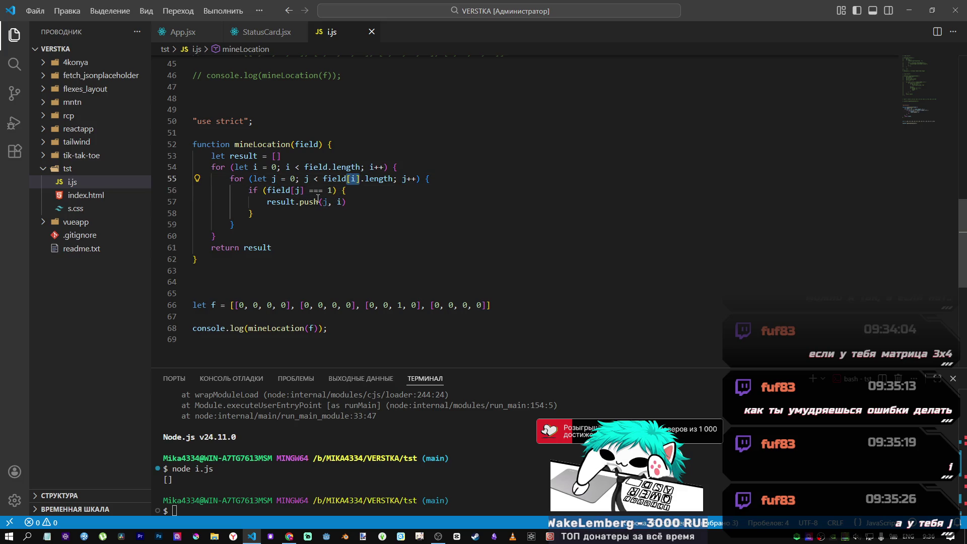
left_click(292, 190)
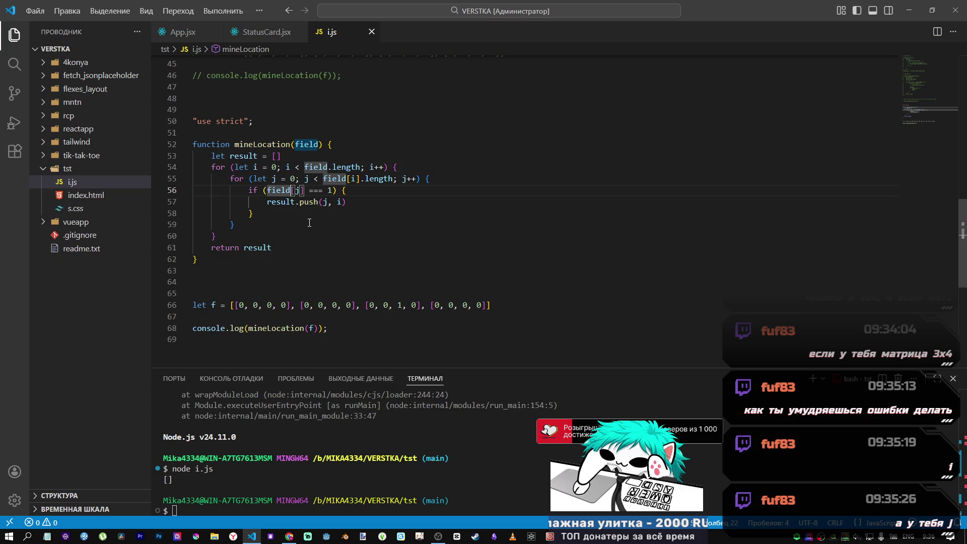
- Change the mine check to field[i][j] === 1 and save i.js
type("[i]")
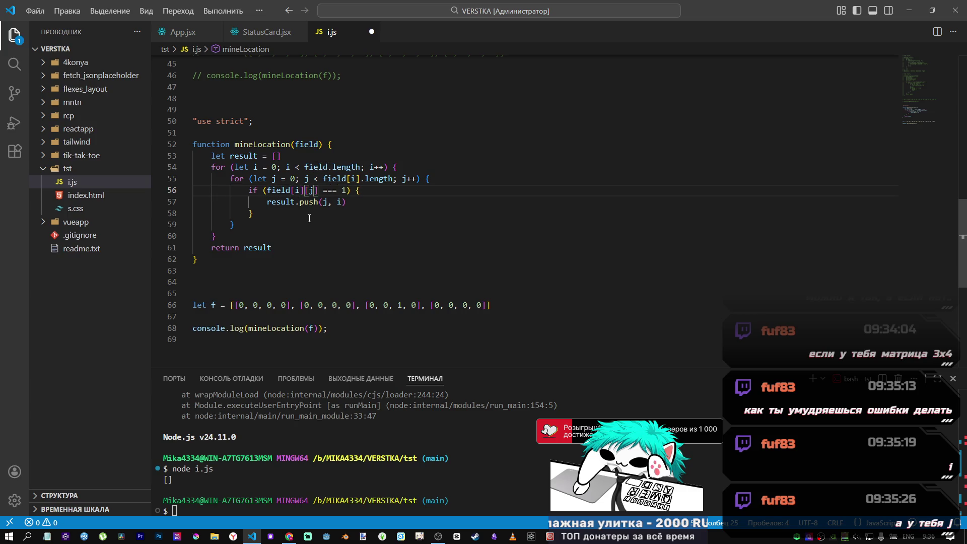
key("ctrl+s")
key("ctrl+a")
left_click(322, 216)
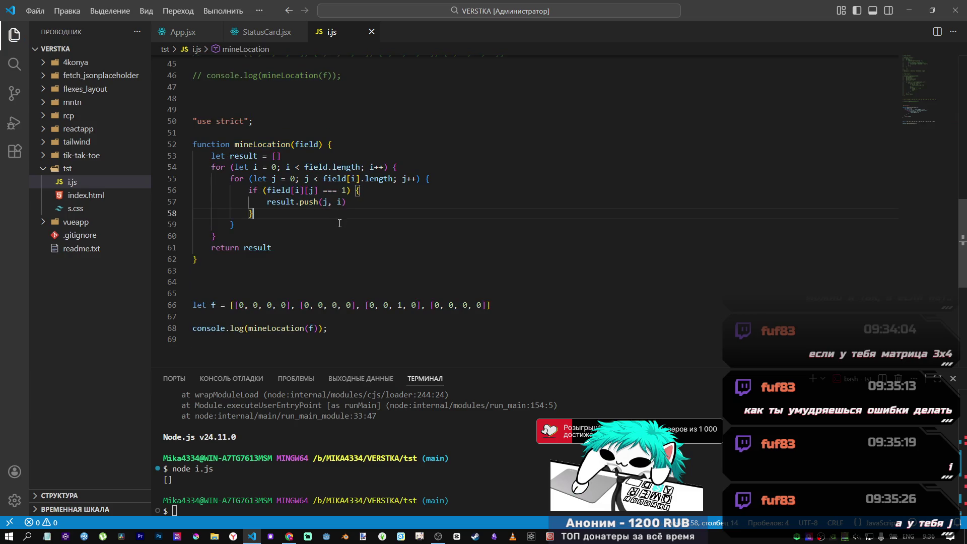
- Run node i.js, which prints [ 2, 2 ] for the test field
left_click(270, 502)
key("Up")
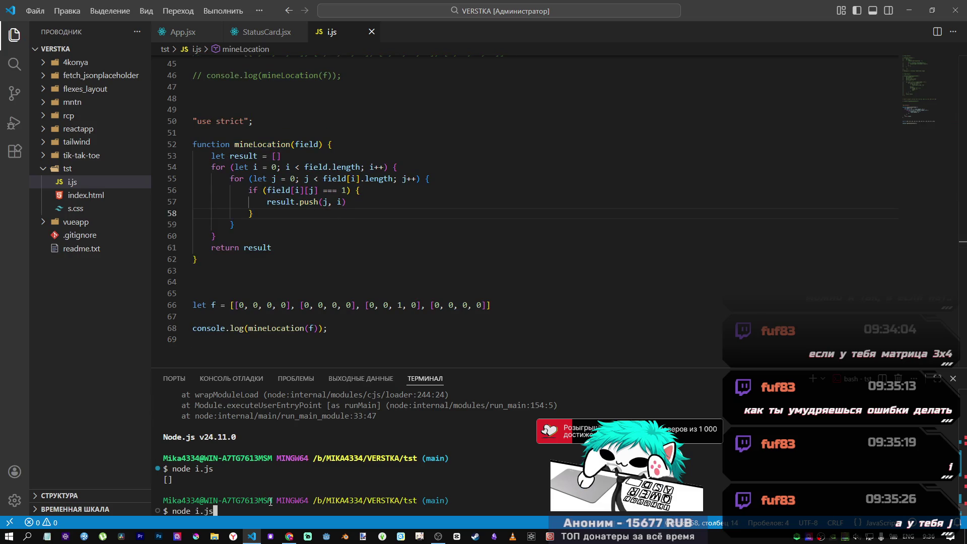
key("Return")
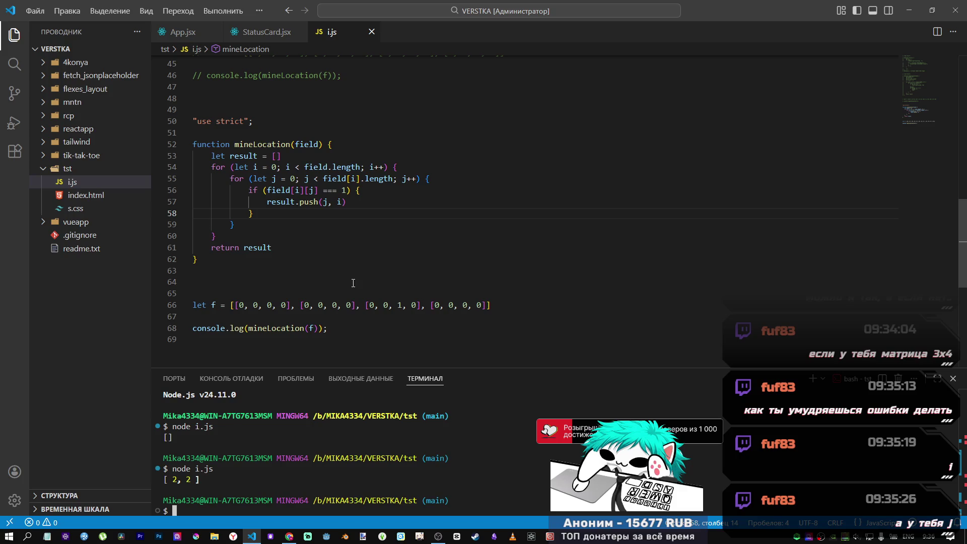
left_click(400, 304)
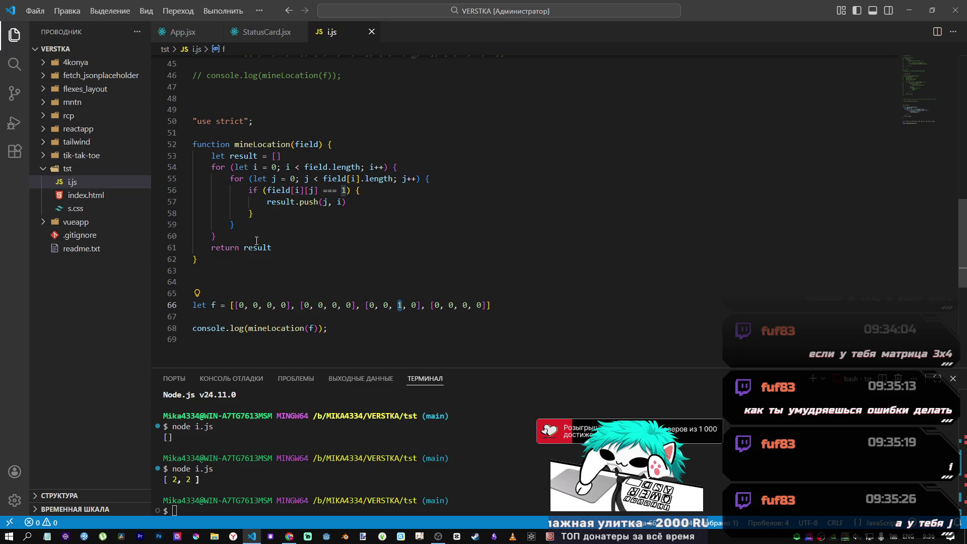
- Copy the full mineLocation function from i.js and switch to the Codewars kata in Chrome
left_click_drag(198, 260, 196, 144)
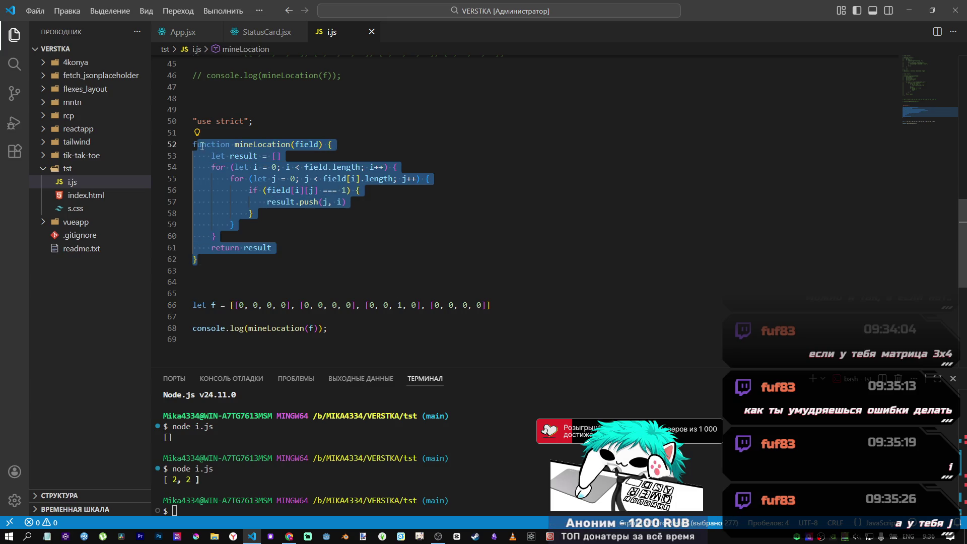
left_click(202, 144)
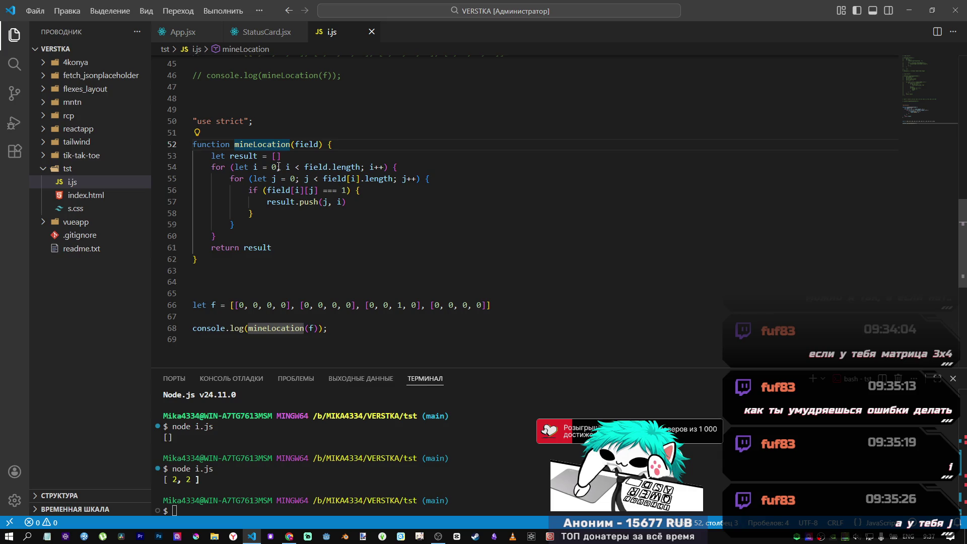
left_click_drag(306, 167, 394, 180)
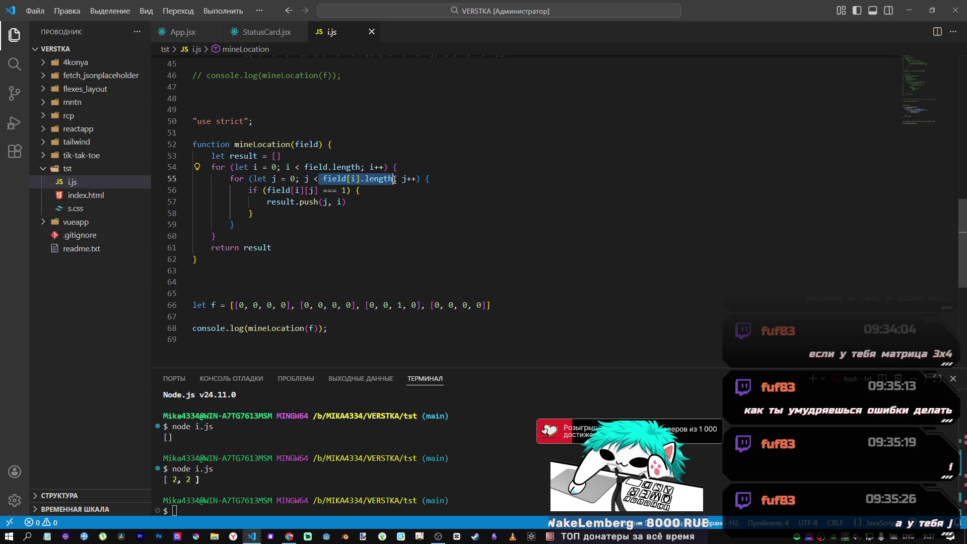
left_click(314, 167)
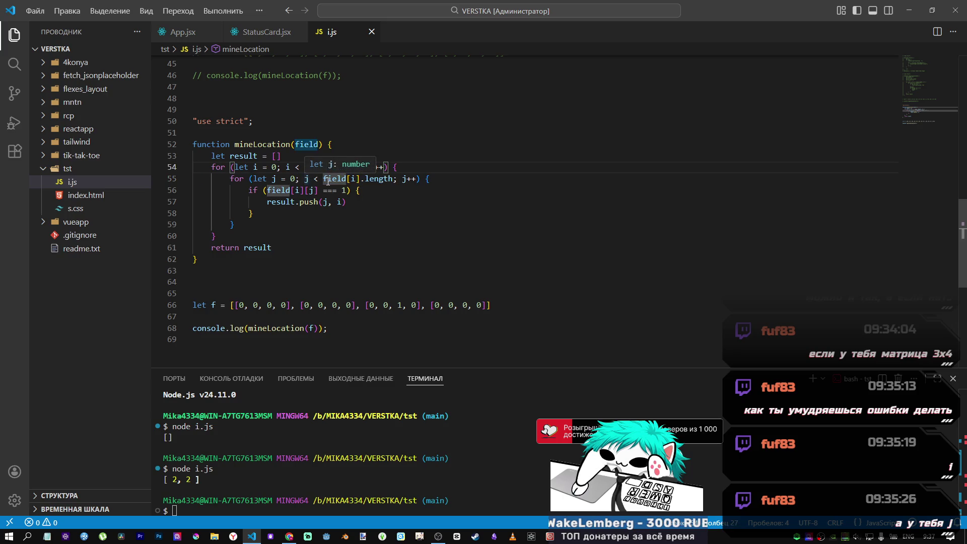
left_click(328, 180)
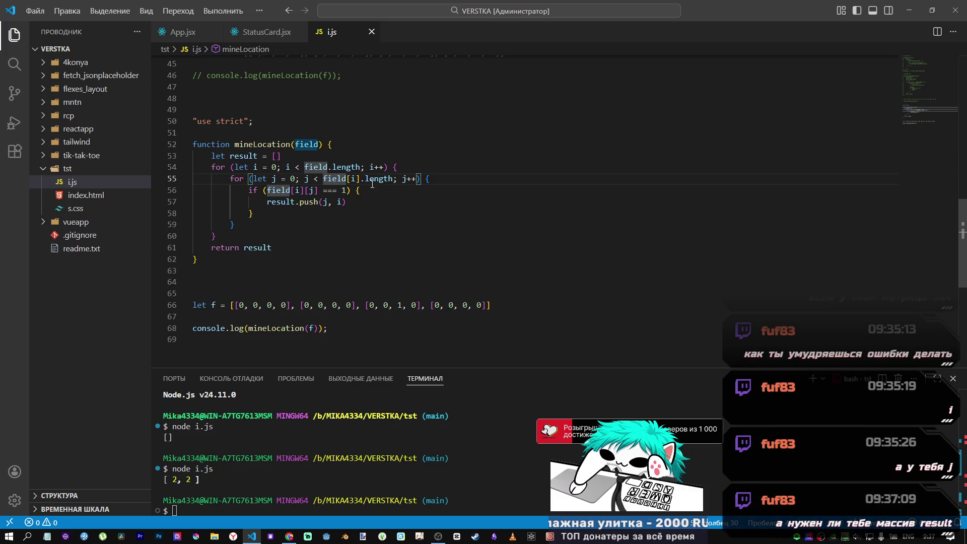
left_click_drag(197, 263, 172, 148)
key("ctrl+c")
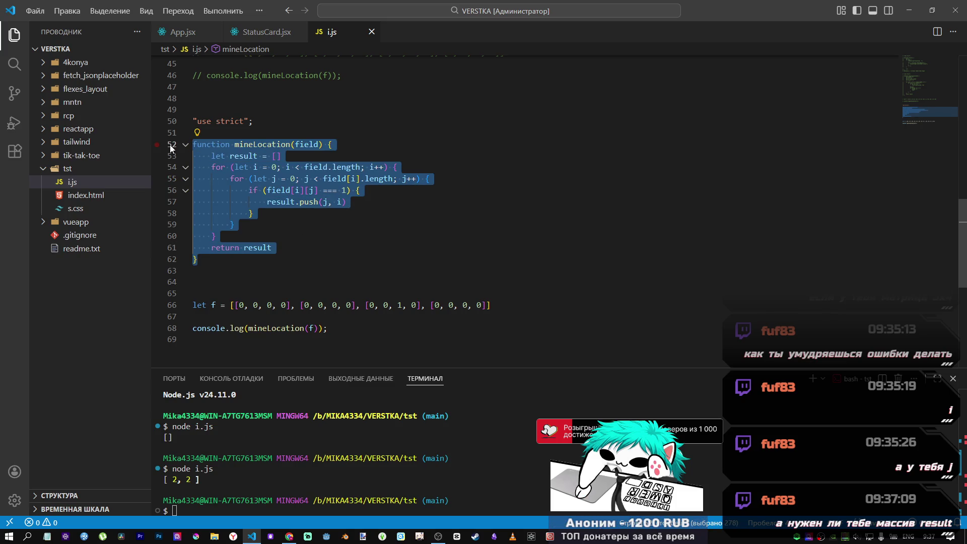
key("alt+Tab")
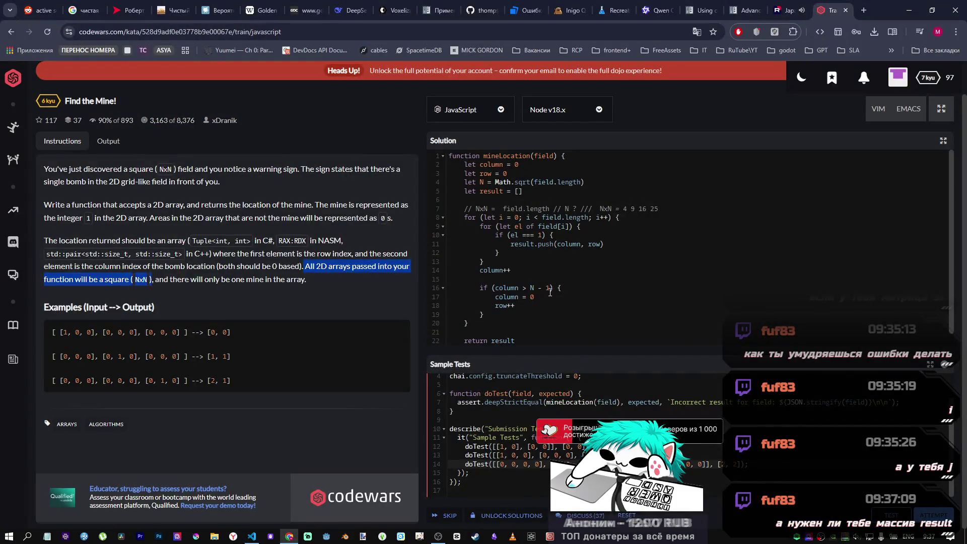
- Replace the Codewars solution with the new mineLocation function and run Test and Attempt
left_click(550, 293)
key("ctrl+a")
key("ctrl+v")
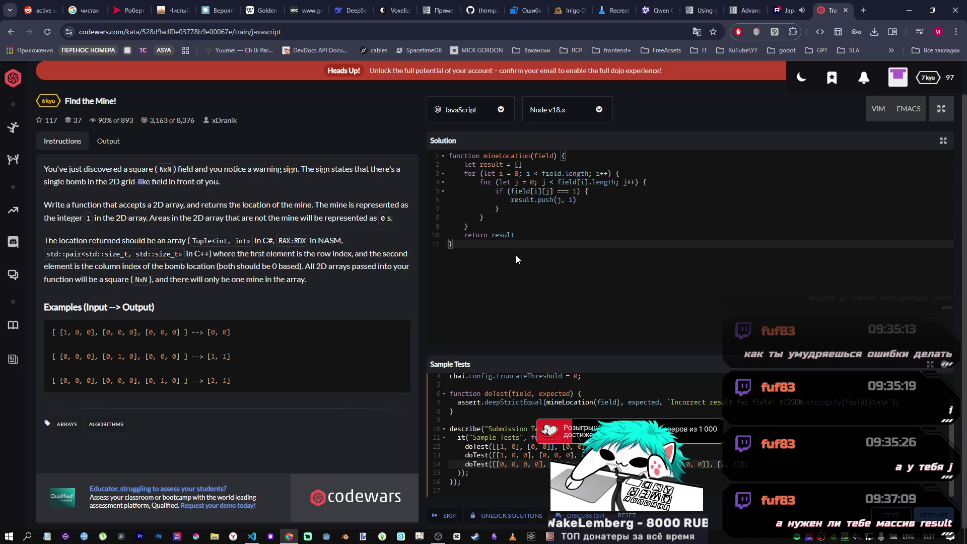
left_click(888, 515)
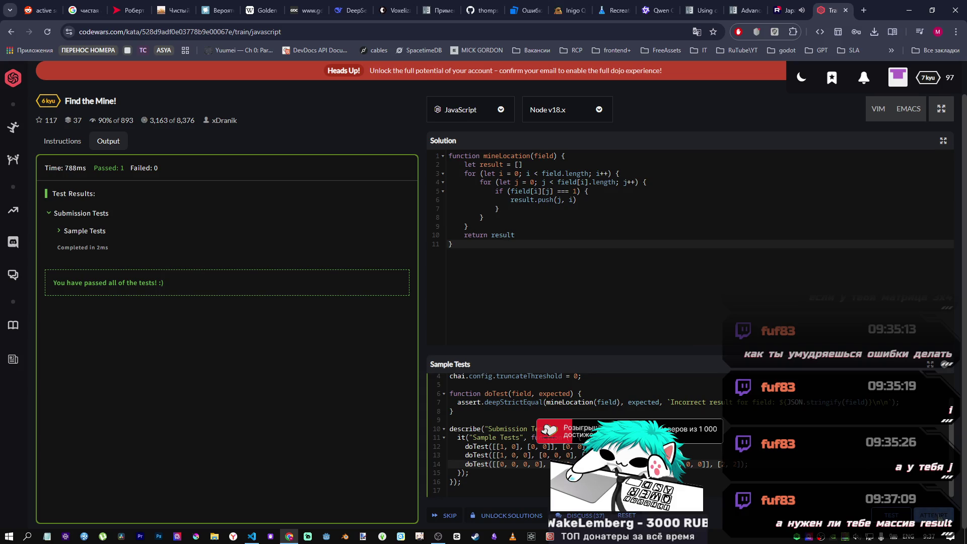
key("ctrl+Return")
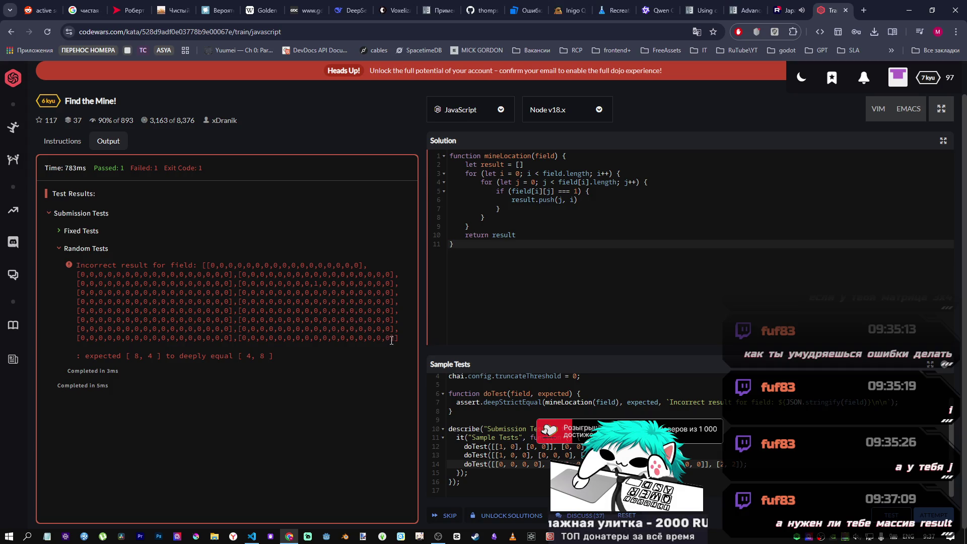
- Copy the field array from the failing random test, which returned [8, 4] not [4, 8]
mouse_move(395, 338)
left_mouse_down()
mouse_move(205, 265)
mouse_move(330, 283)
mouse_move(207, 266)
left_mouse_up()
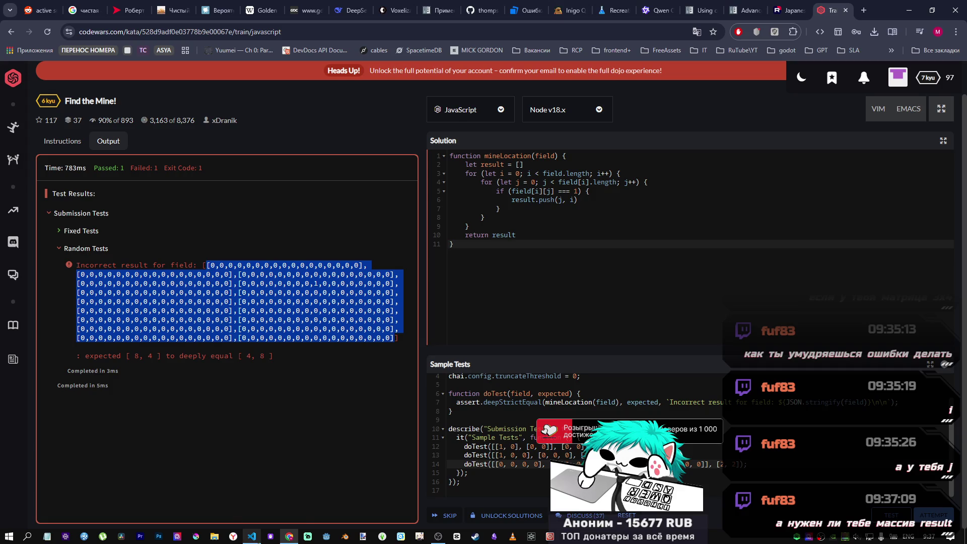
mouse_move(252, 537)
left_click(249, 507)
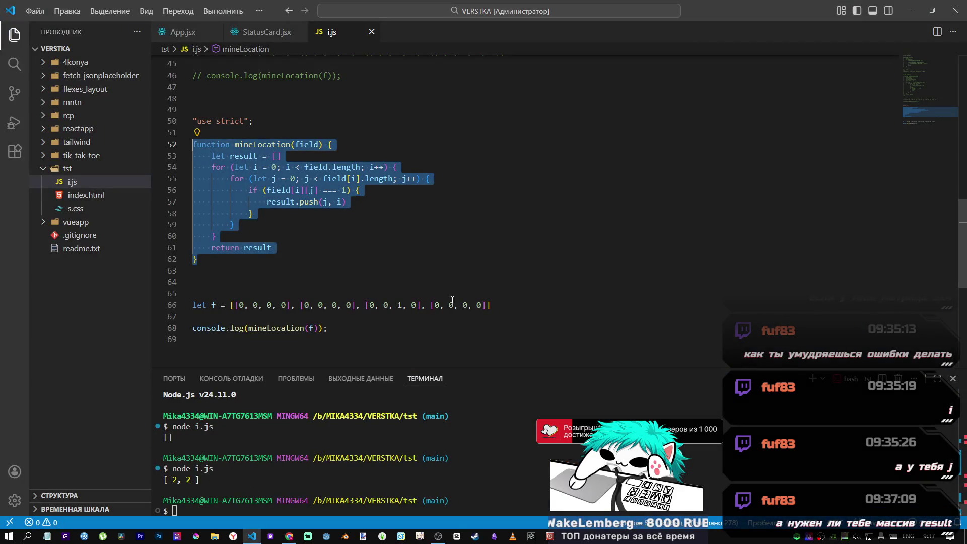
left_click_drag(486, 305, 243, 305)
key("alt+Tab")
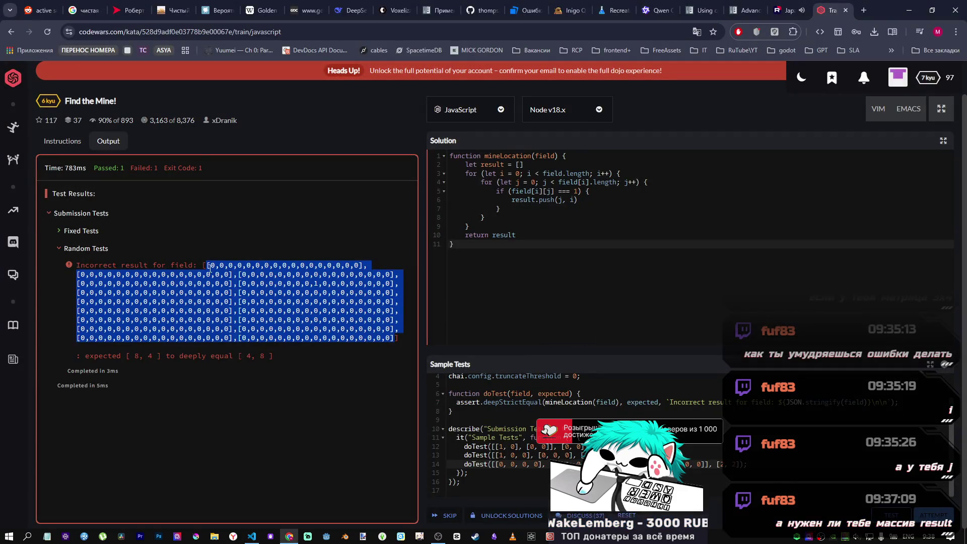
mouse_move(203, 266)
left_mouse_down()
mouse_move(271, 337)
mouse_move(398, 339)
left_mouse_up()
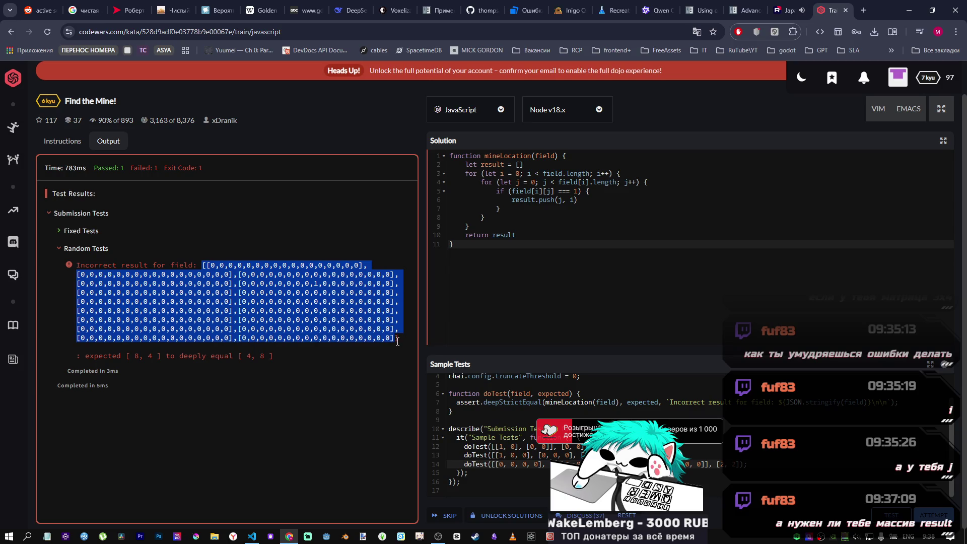
key("alt+Tab")
left_click(363, 328)
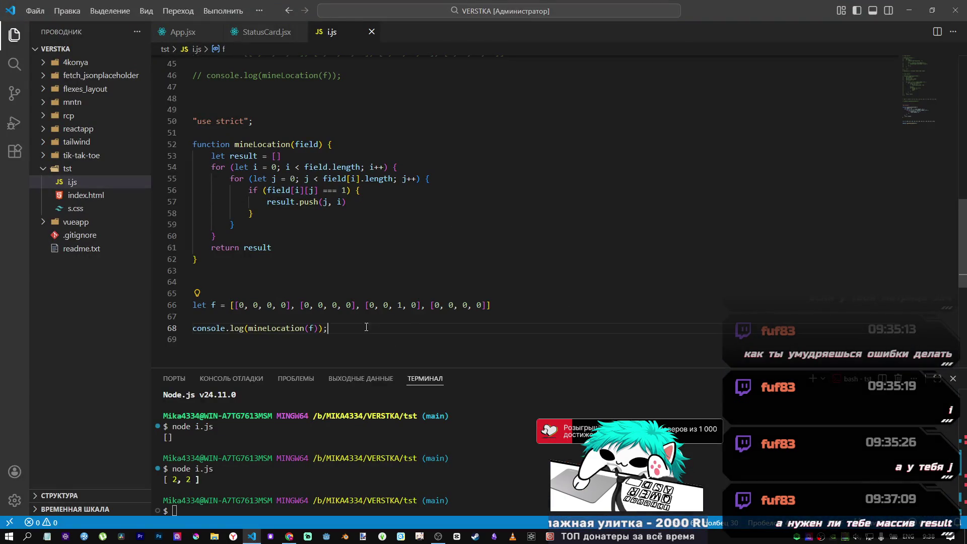
- Paste the large failing field over the test array f on line 66
left_click_drag(491, 305, 231, 305)
key("ctrl+v")
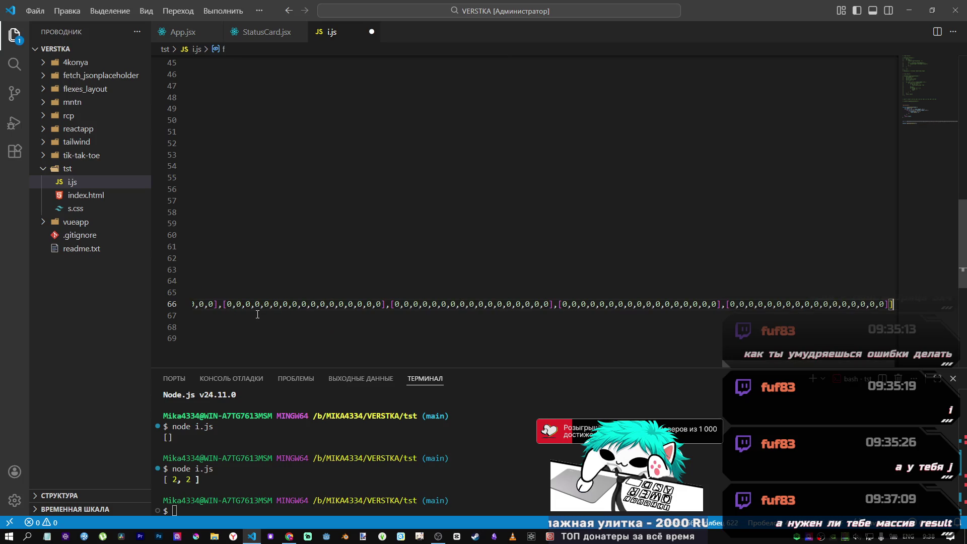
left_click_drag(887, 305, 36, 298)
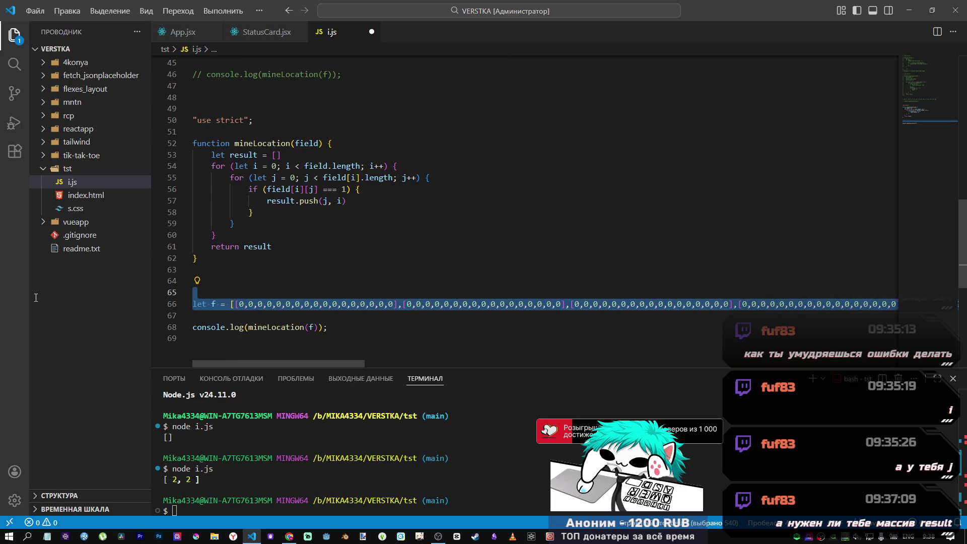
- Break the pasted field's first six rows onto separate lines
left_click(402, 305)
key("Return")
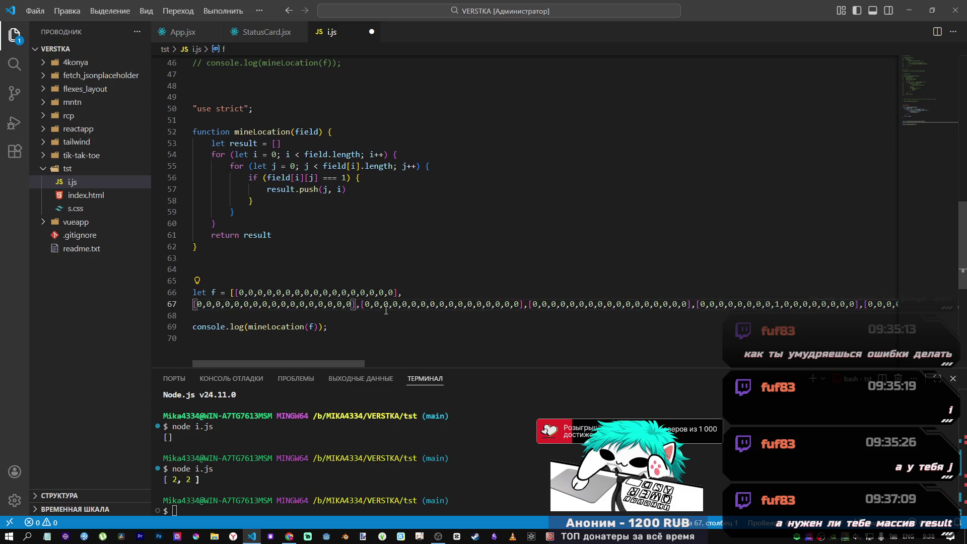
left_click(360, 304)
key("Return")
left_click(360, 304)
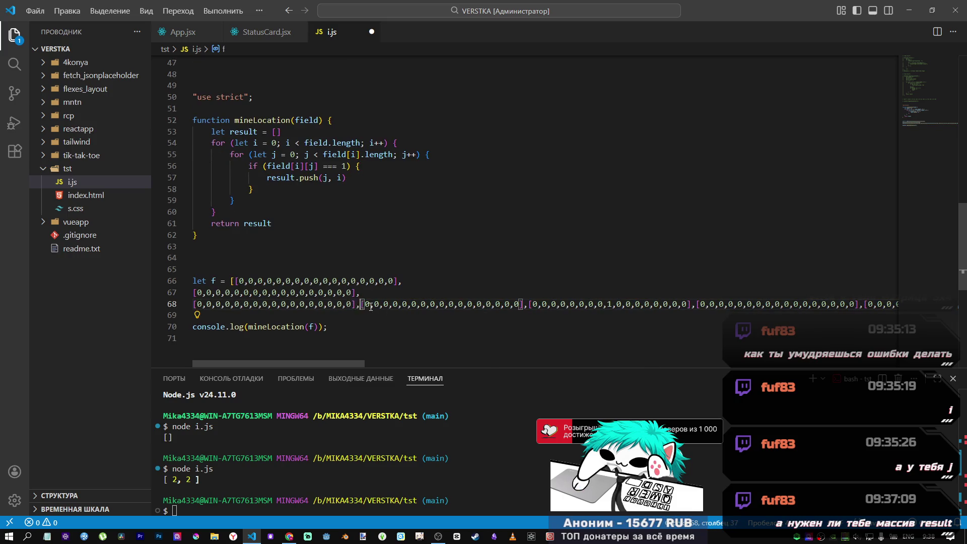
key("Return")
left_click(361, 304)
key("Return")
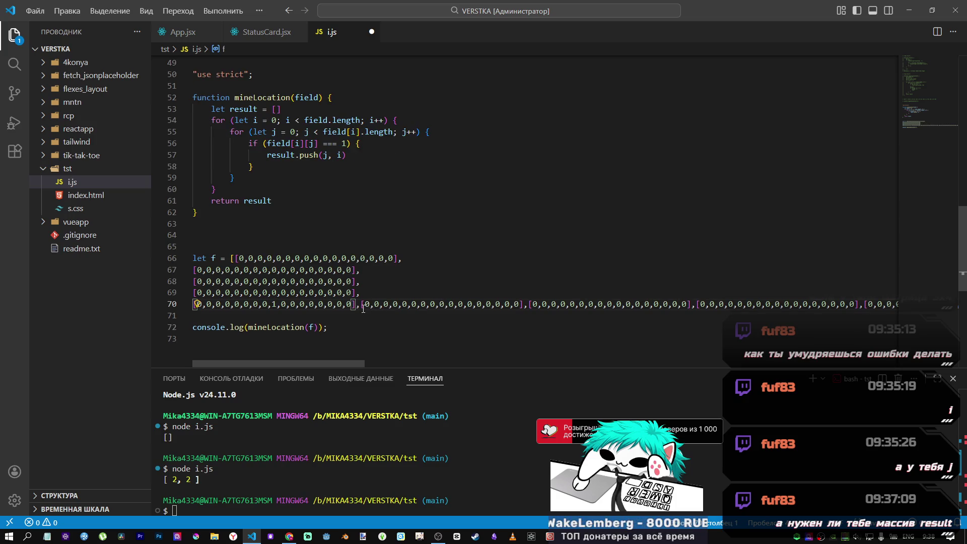
left_click(361, 304)
key("Return")
left_click(360, 304)
key("Return")
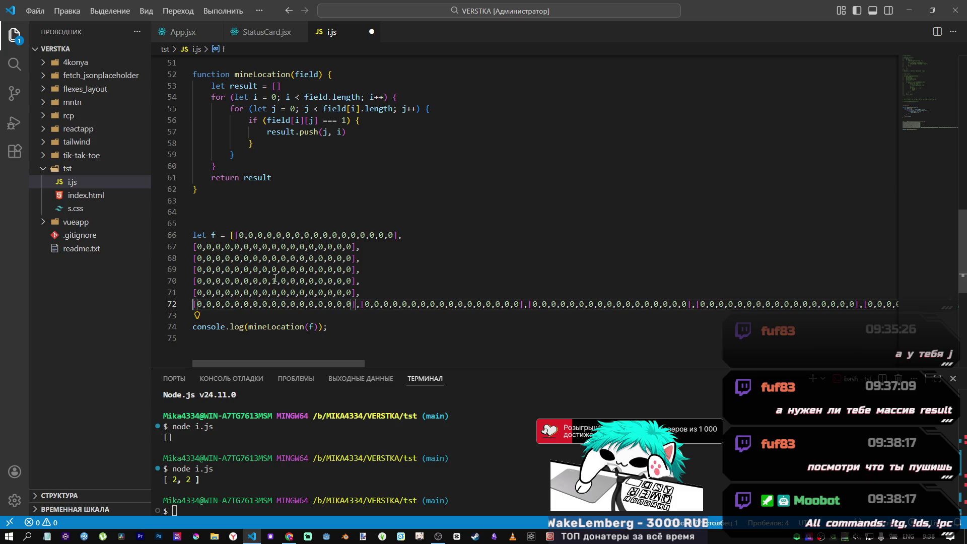
- Locate the row containing the mine on line 70 of the field
key("Up")
key("Up")
key("Up")
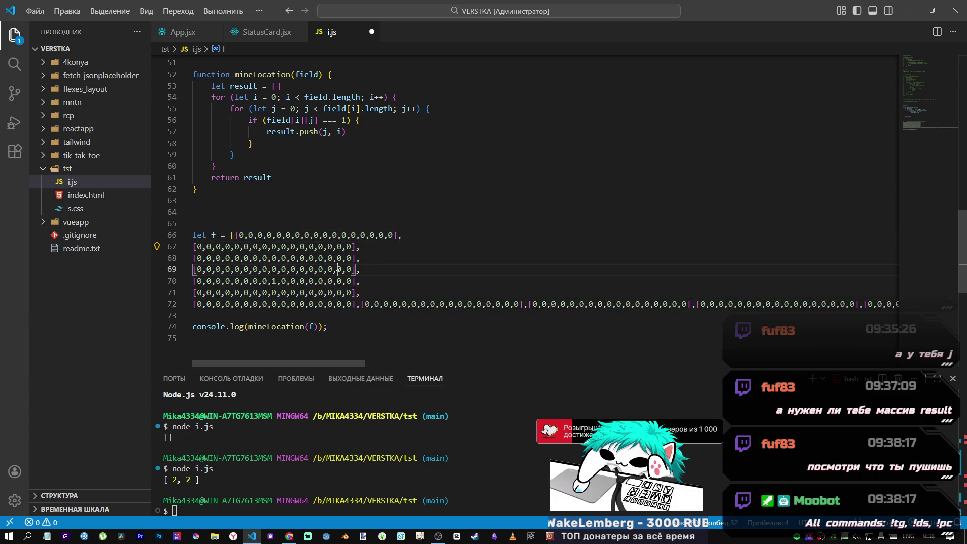
key("Down")
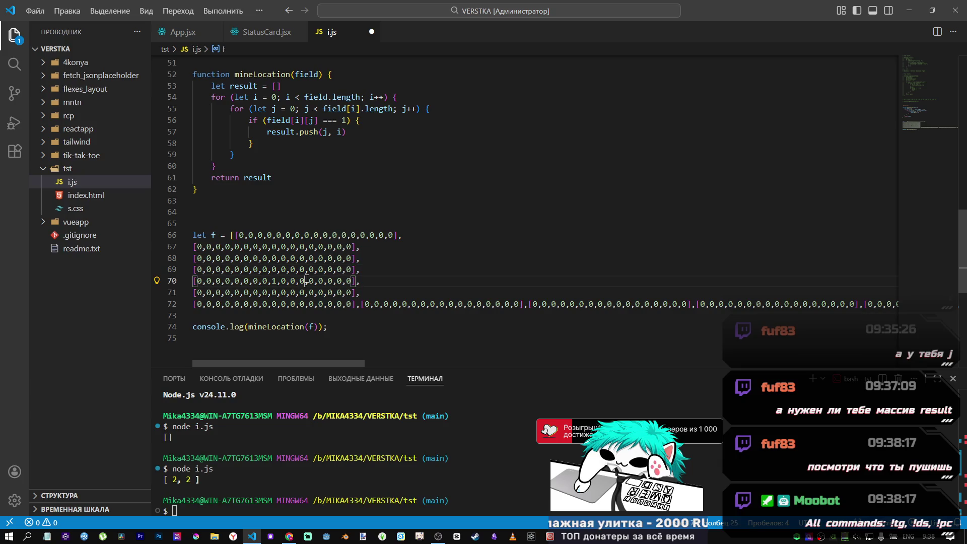
key("End")
key("shift+Left")
key("shift+Left")
key("shift+Left")
mouse_move(312, 278)
left_mouse_down()
mouse_move(282, 281)
mouse_move(297, 280)
mouse_move(341, 237)
left_mouse_up()
left_click(377, 270)
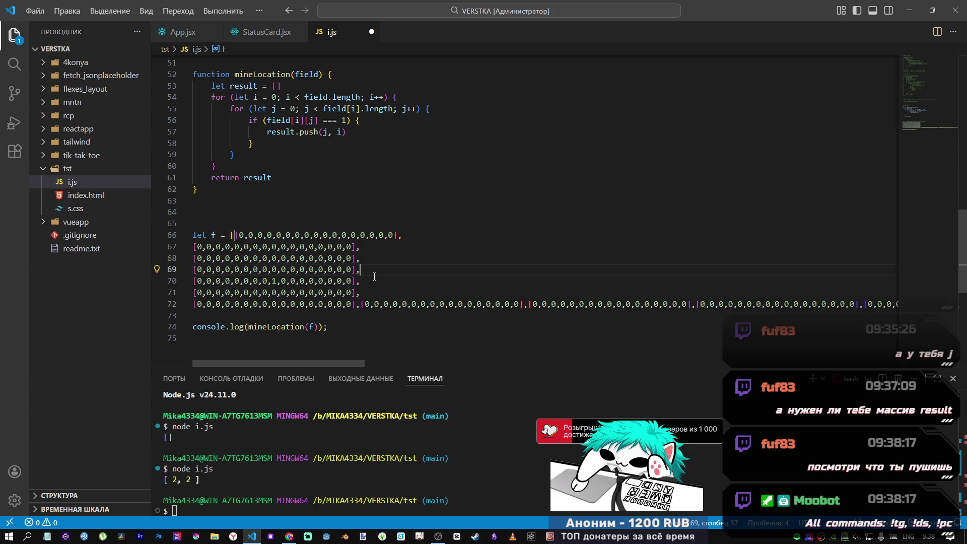
left_click(372, 282)
mouse_move(372, 282)
left_mouse_down()
mouse_move(150, 280)
mouse_move(252, 281)
left_mouse_up()
left_click(271, 282)
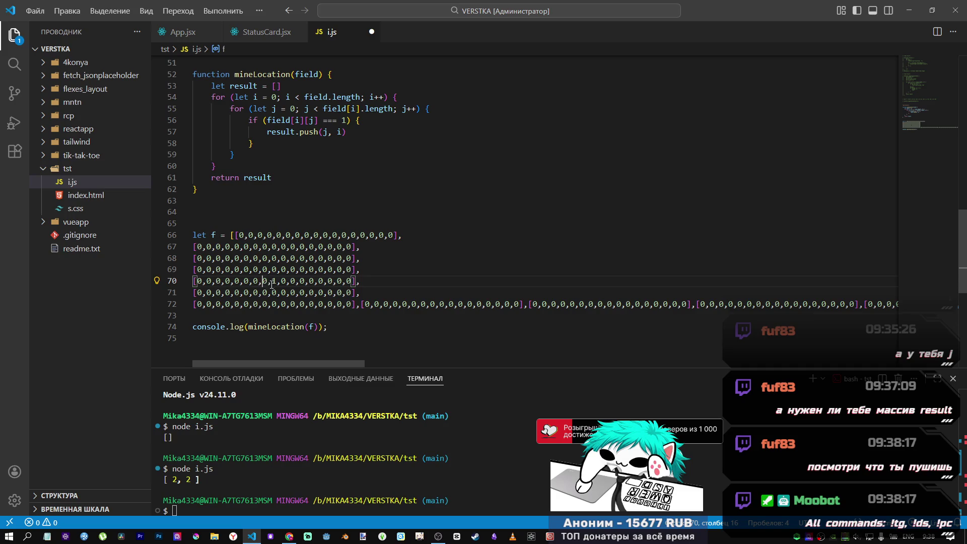
scroll(359, 255, "up", 2)
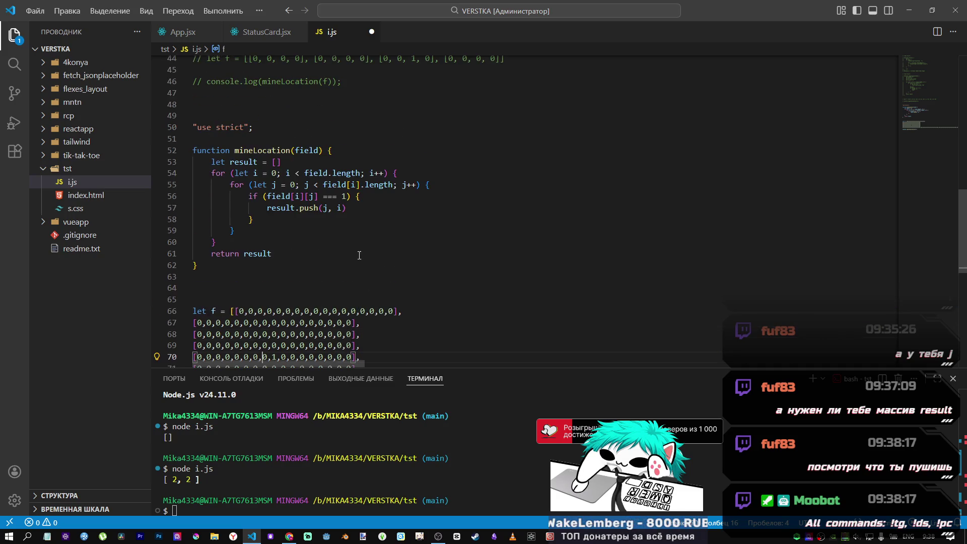
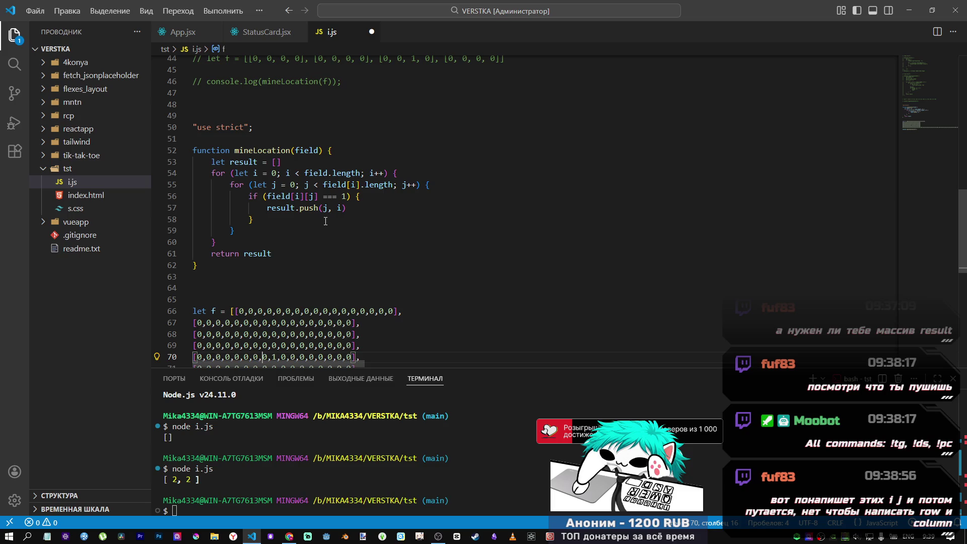
- Inspect the j, i arguments pushed into result and the outer loop's i, then switch to the Codewars kata
mouse_move(256, 164)
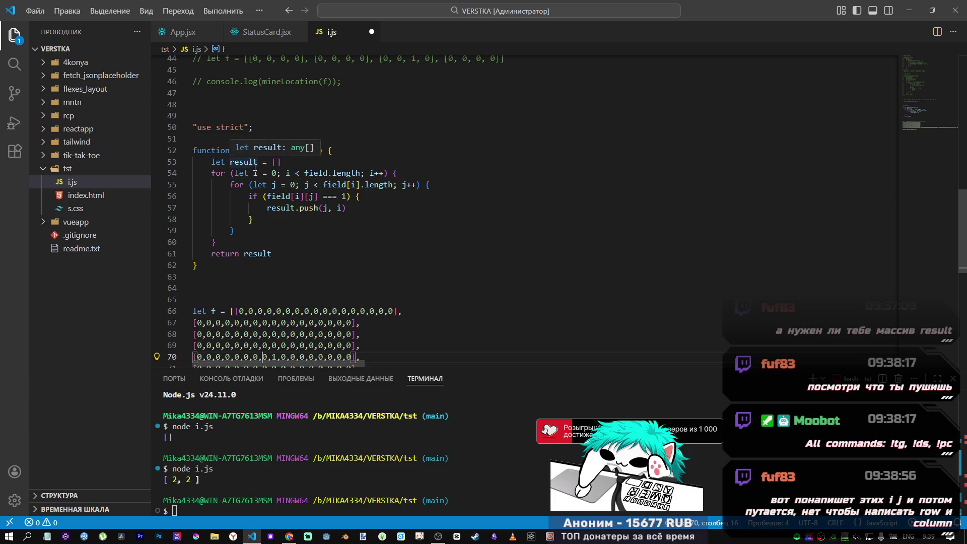
left_click(340, 208)
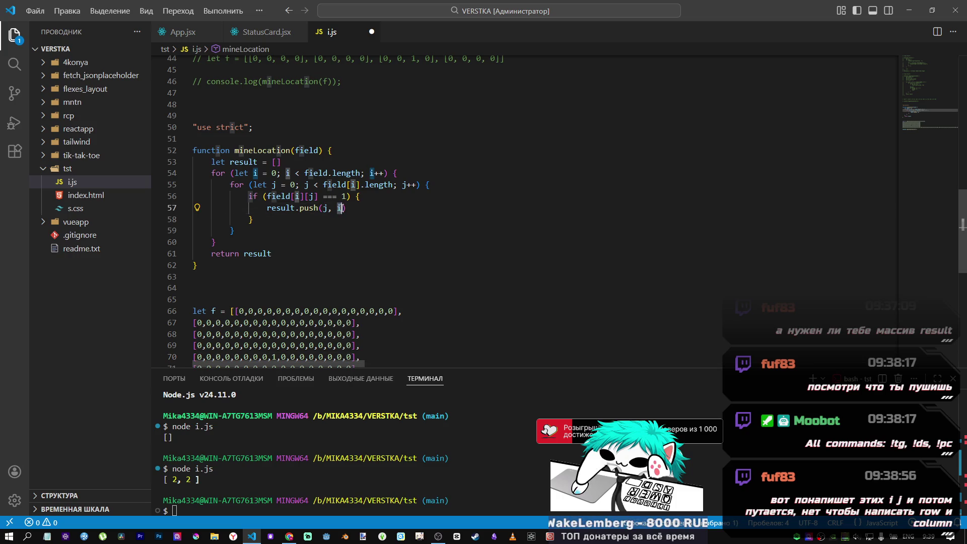
left_click(254, 174)
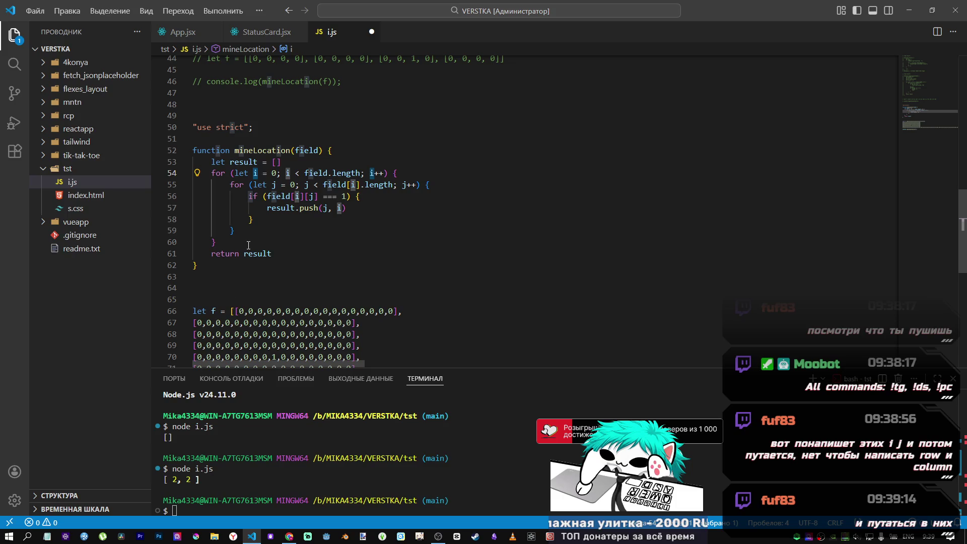
left_click(340, 209)
mouse_move(288, 536)
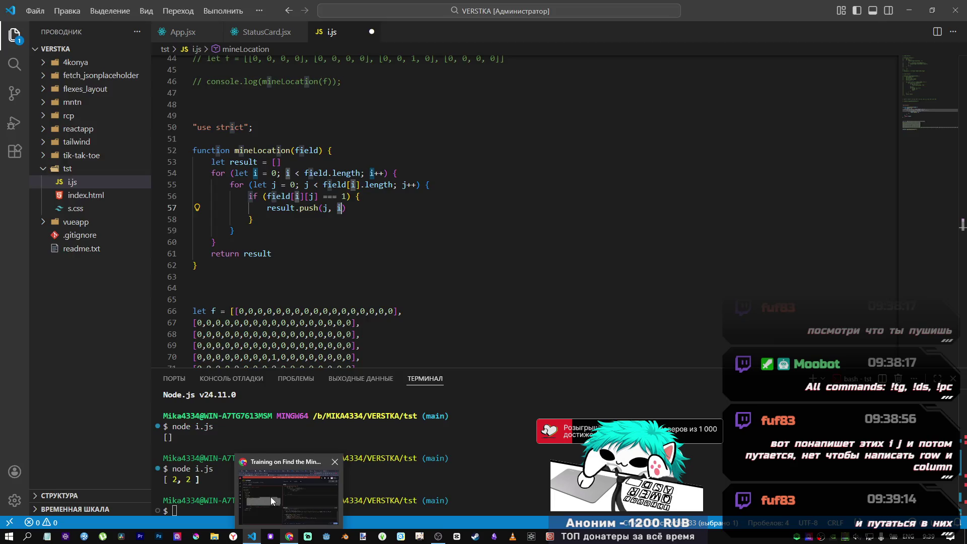
left_click(270, 497)
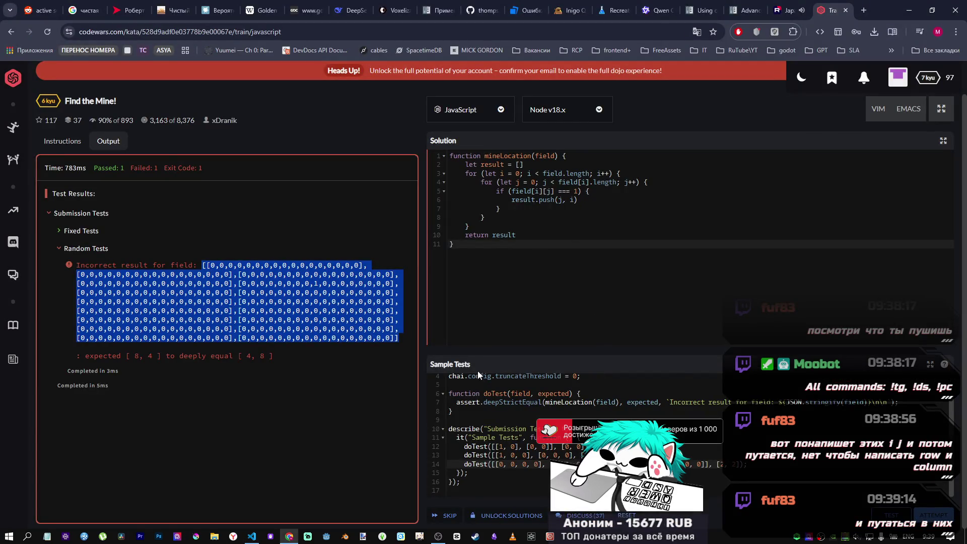
- Read the kata instructions and highlight the example outputs showing the row index comes first, then return to VS Code
left_click(62, 141)
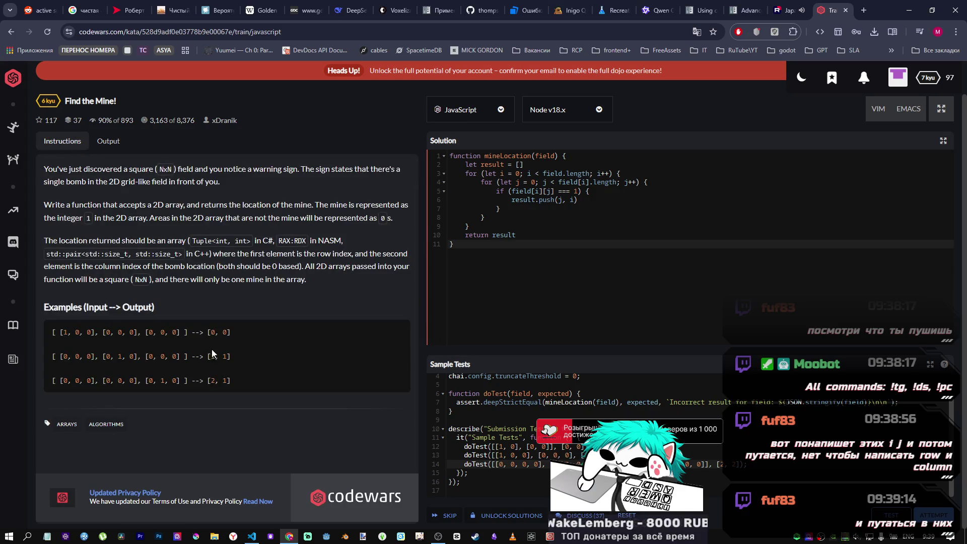
left_click_drag(211, 357, 225, 358)
double_click(214, 380)
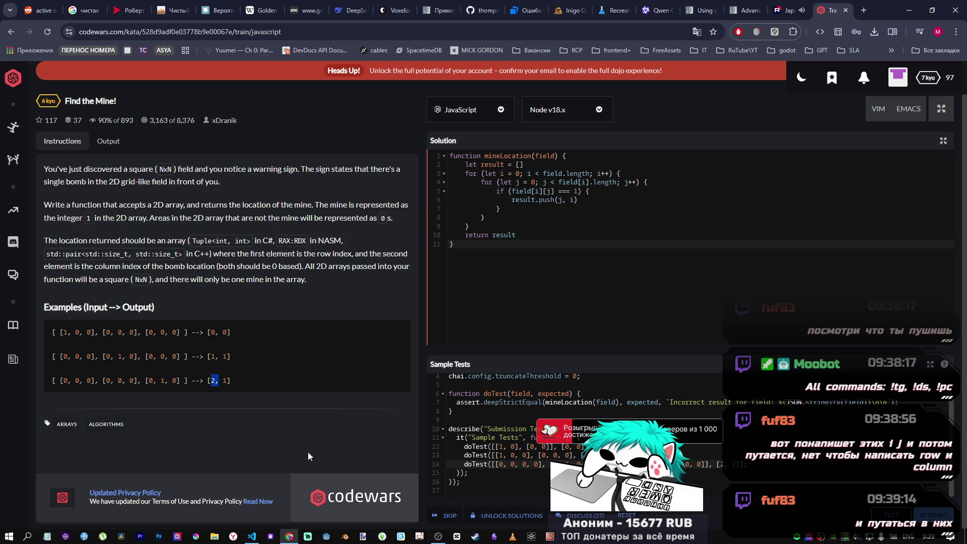
left_click(251, 536)
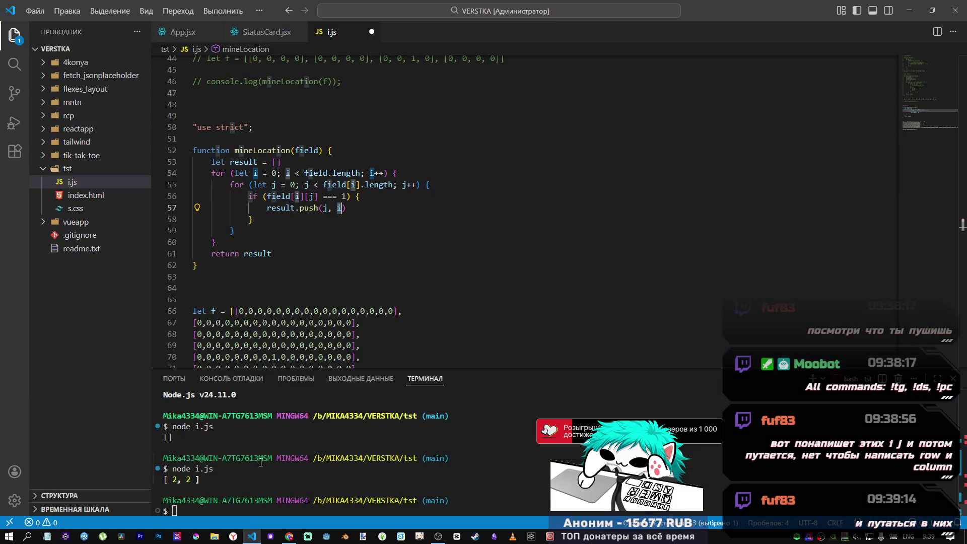
- Change result.push(j, i) to result.push(i, j) and save i.js
left_click(326, 209)
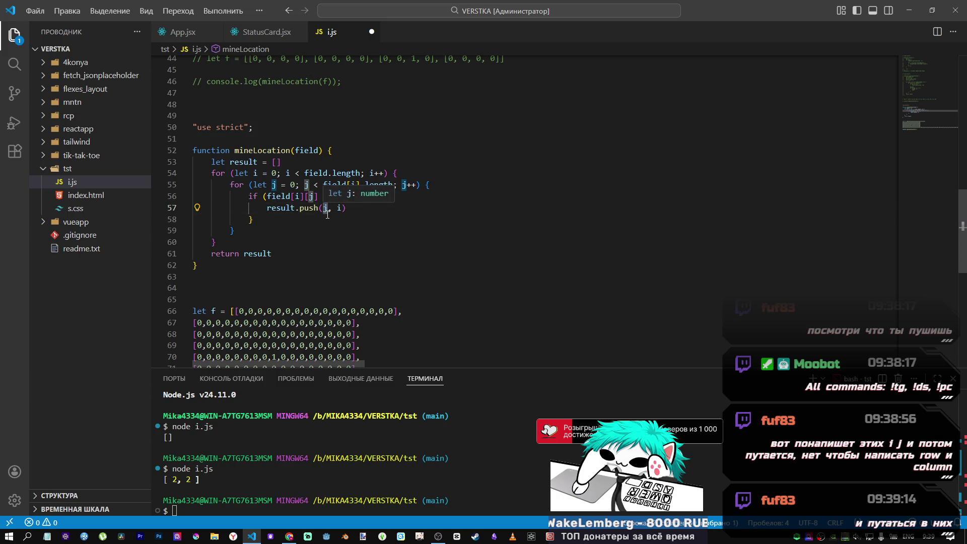
type("i")
key("Escape")
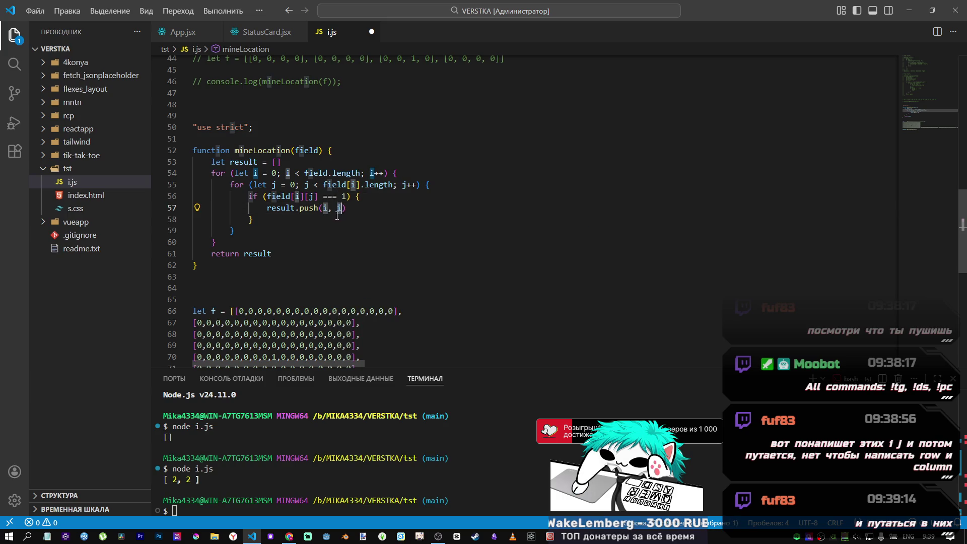
key("BackSpace")
type("j")
key("Escape")
key("ctrl+s")
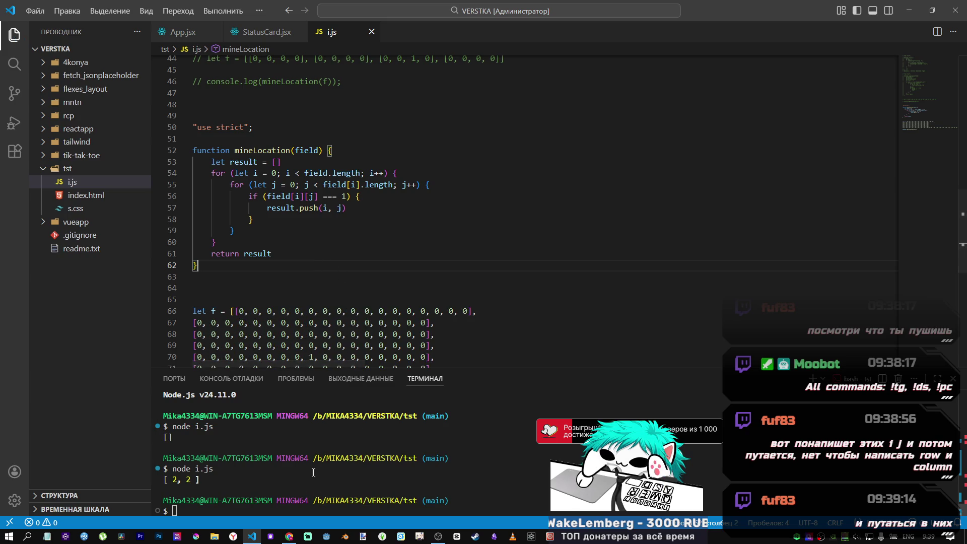
- Rerun node i.js in the terminal to confirm it prints [ 4, 8 ]
scroll(353, 201, "down", 3)
left_click(234, 504)
key("Up")
key("Return")
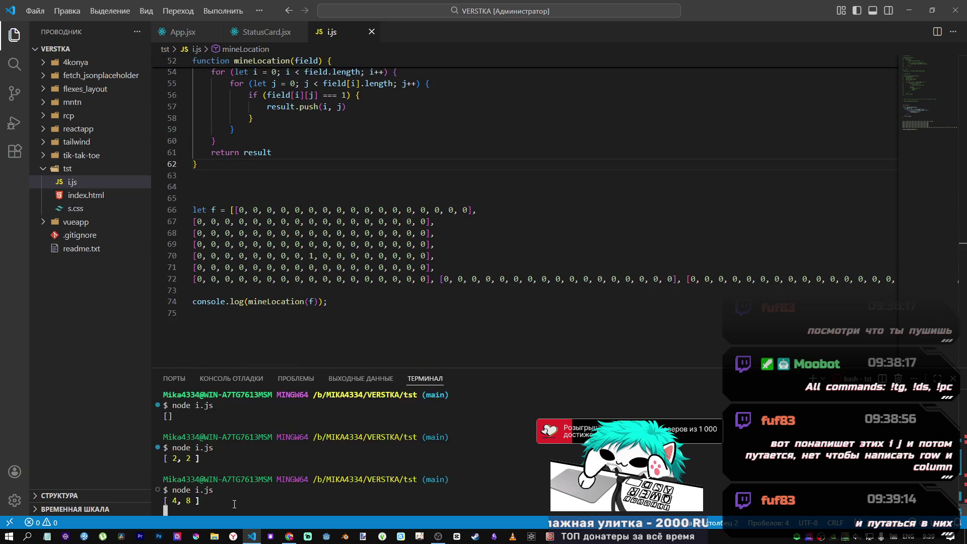
scroll(330, 152, "up", 2)
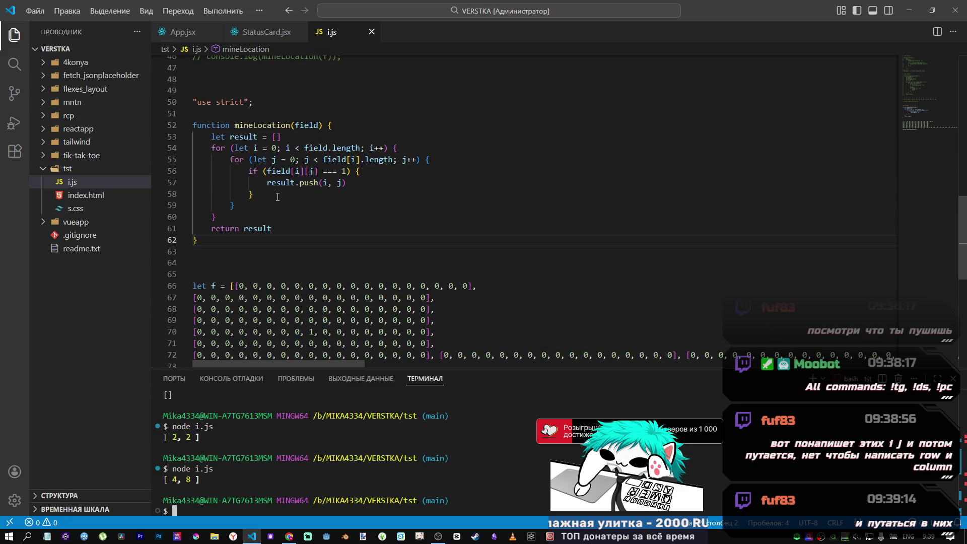
- Multi-select every occurrence of the loop variable i in mineLocation, including field[i]
left_click(259, 195)
scroll(259, 211, "up", 2)
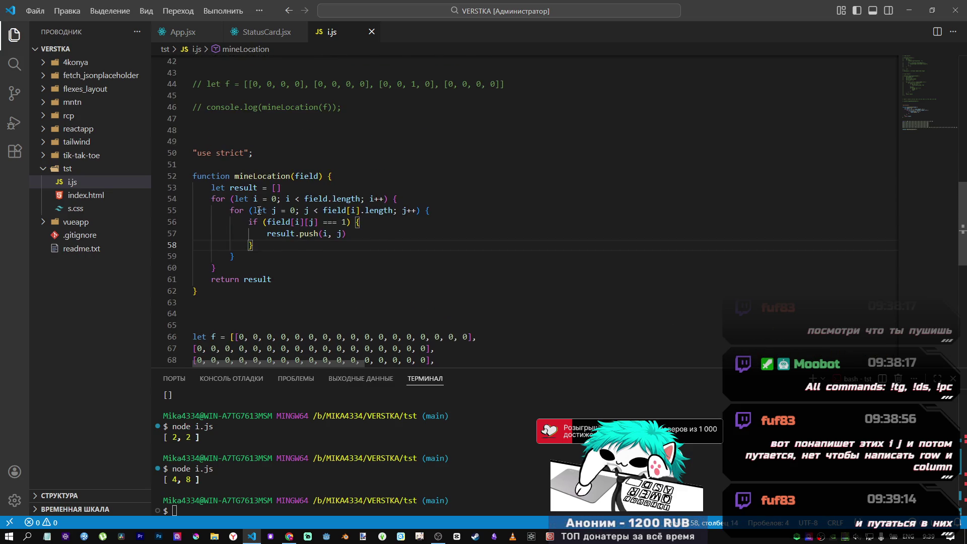
double_click(256, 198)
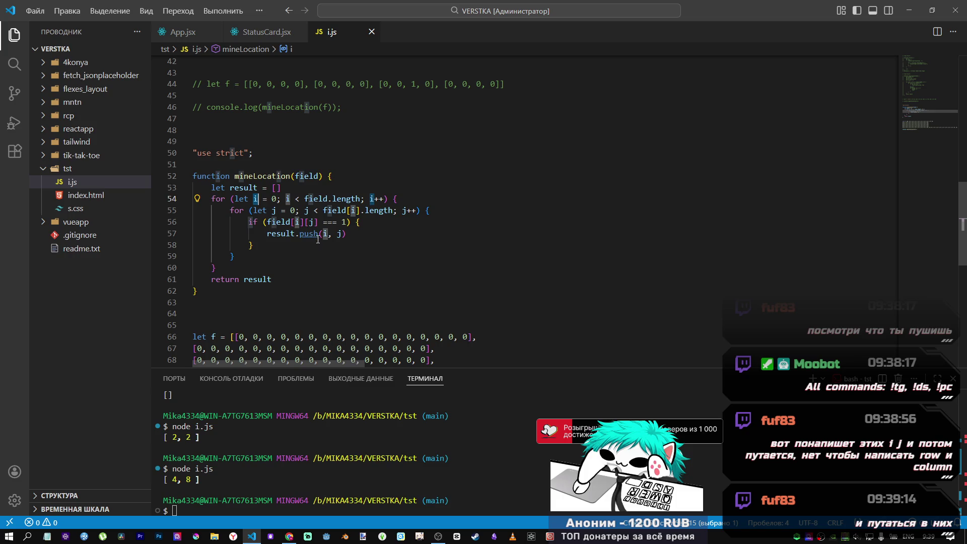
key("ctrl+d")
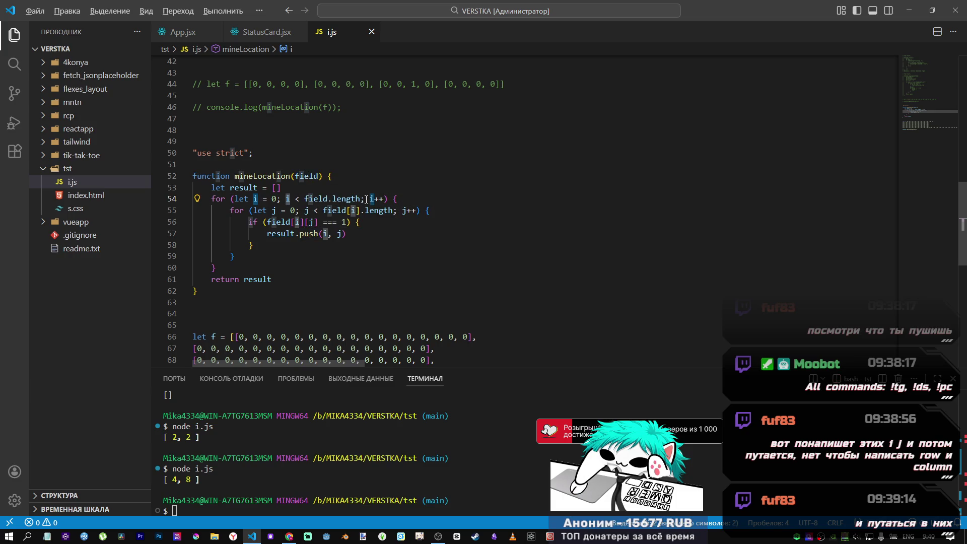
key("ctrl+d")
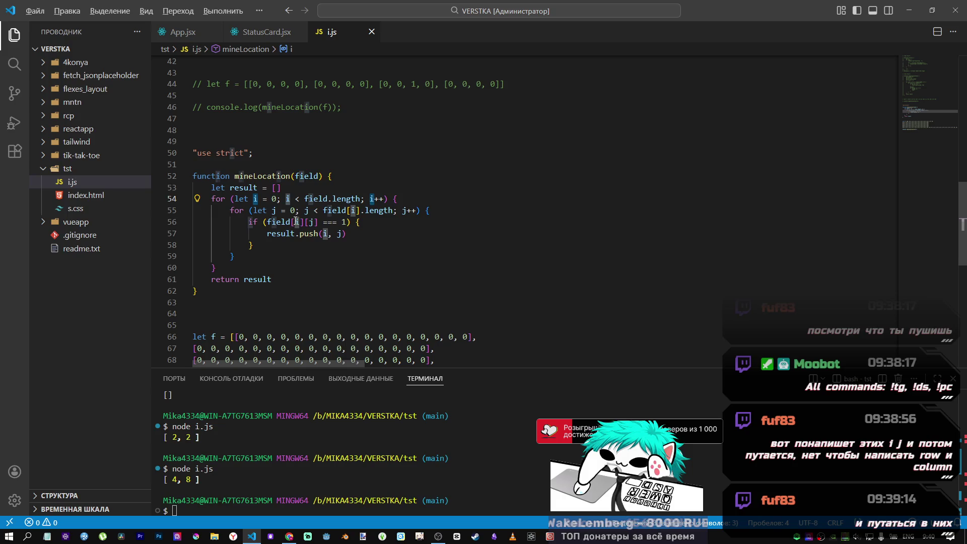
key("ctrl+d")
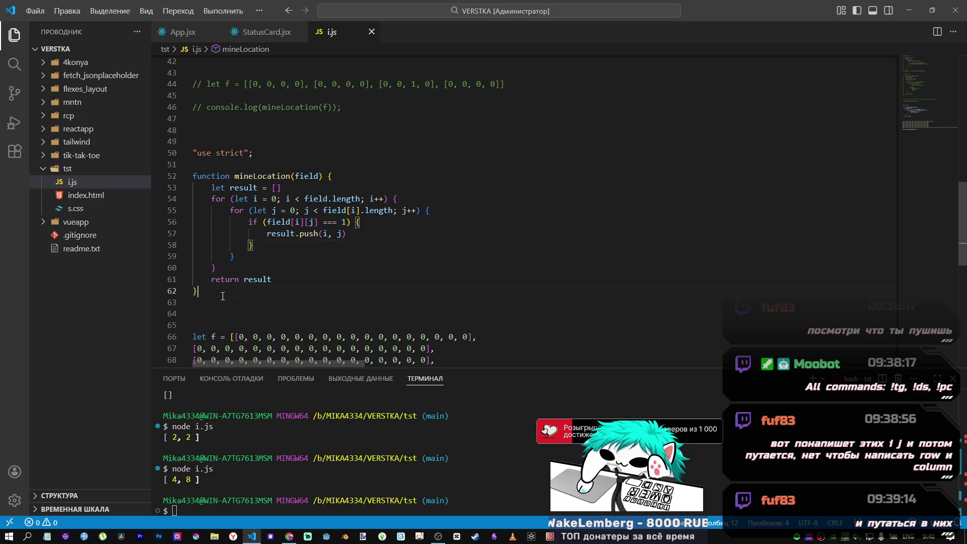
left_click_drag(197, 291, 189, 175)
double_click(255, 199)
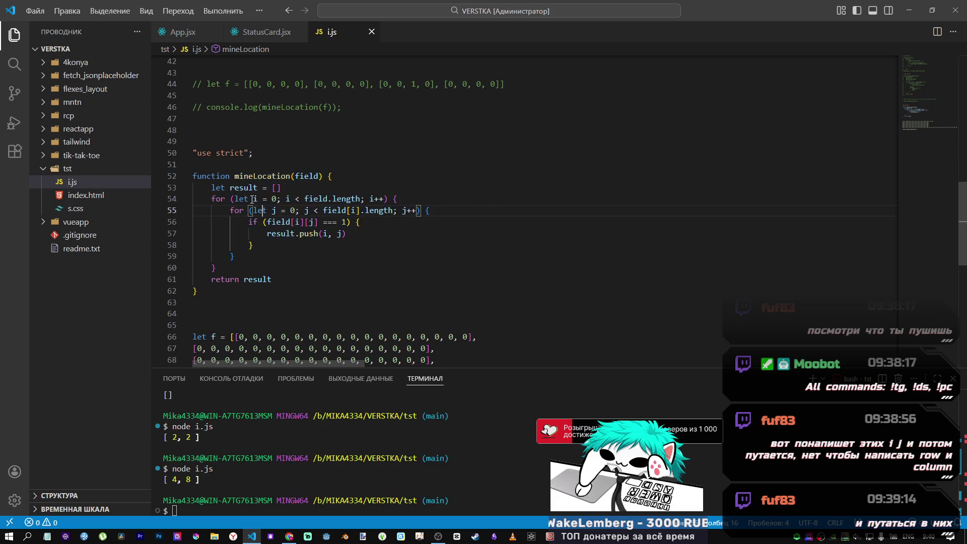
key("ctrl+d")
key("ctrl+d")
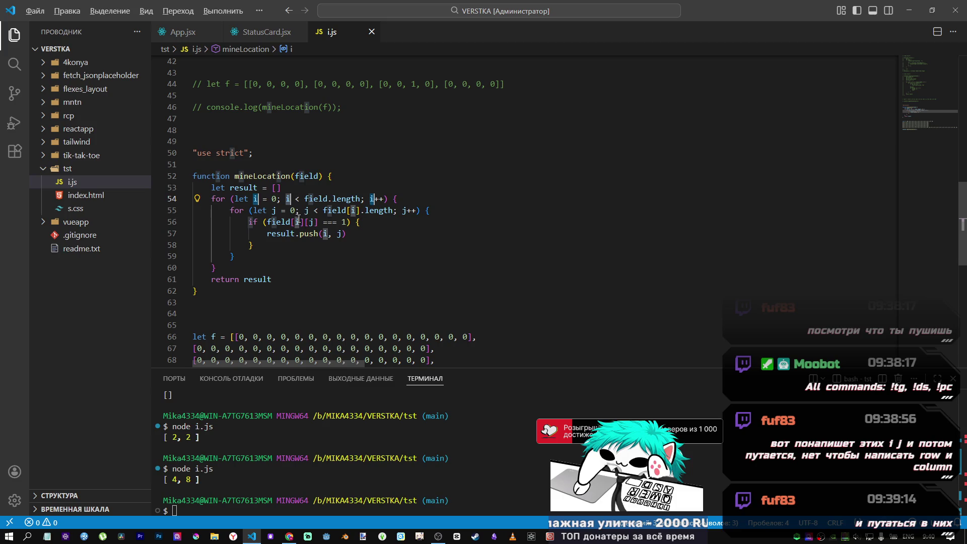
key("ctrl+d")
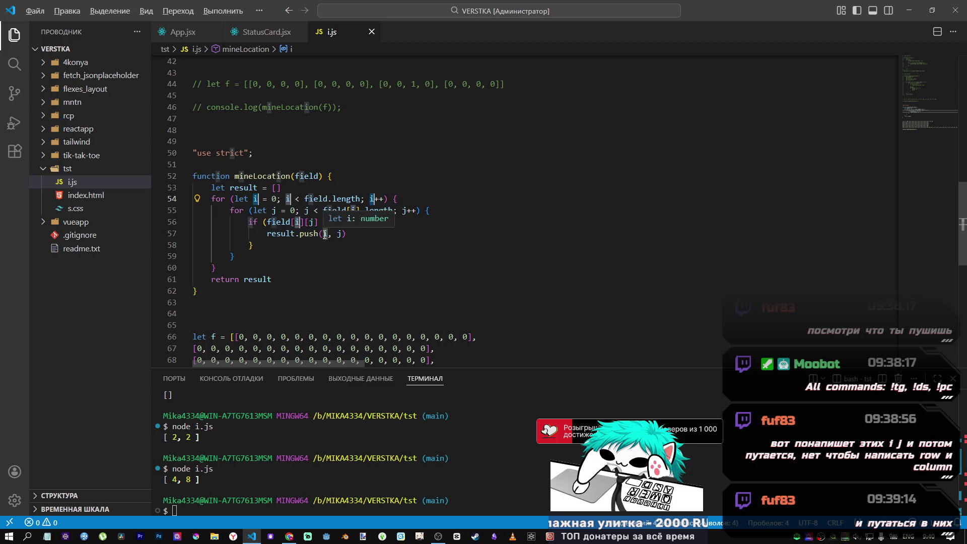
key("Escape")
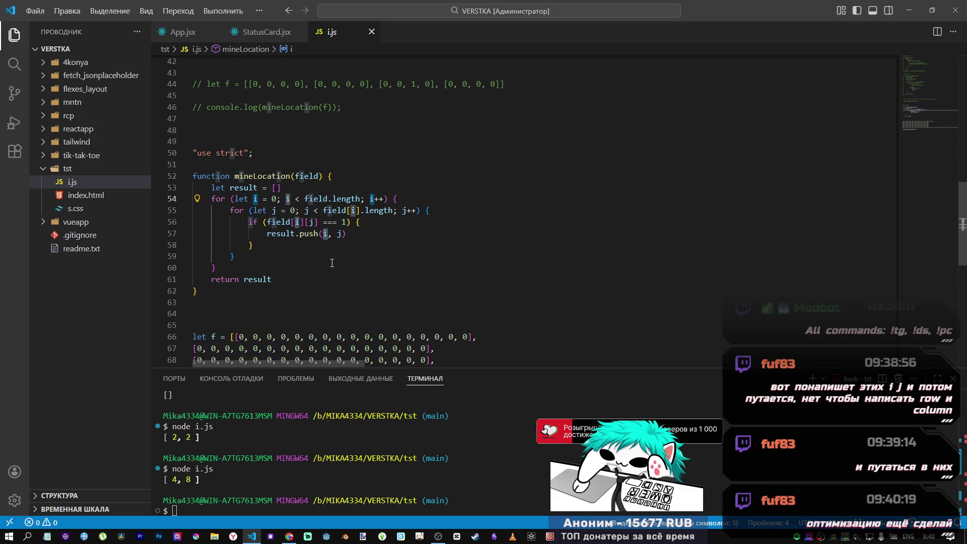
- Rename the outer loop variable i to row, including field[row]
type("row")
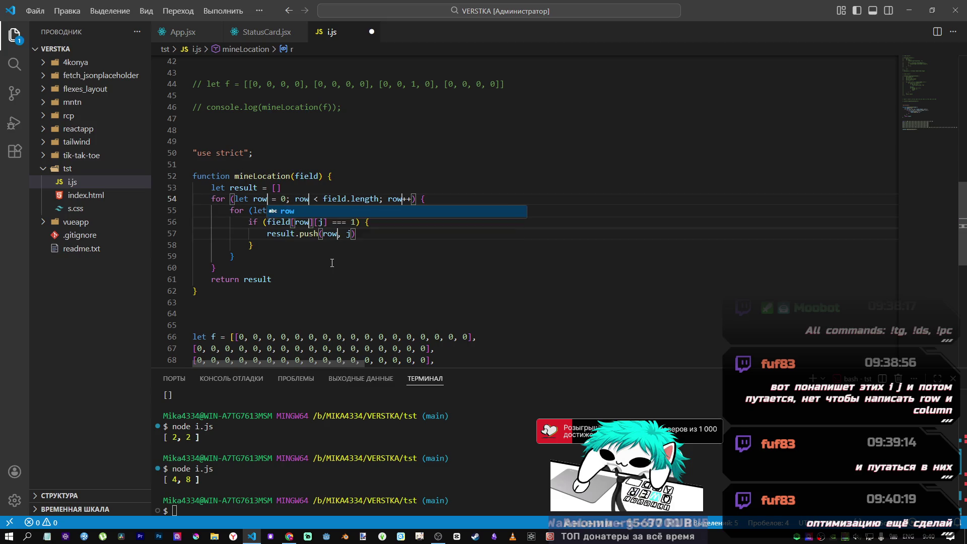
left_click(329, 262)
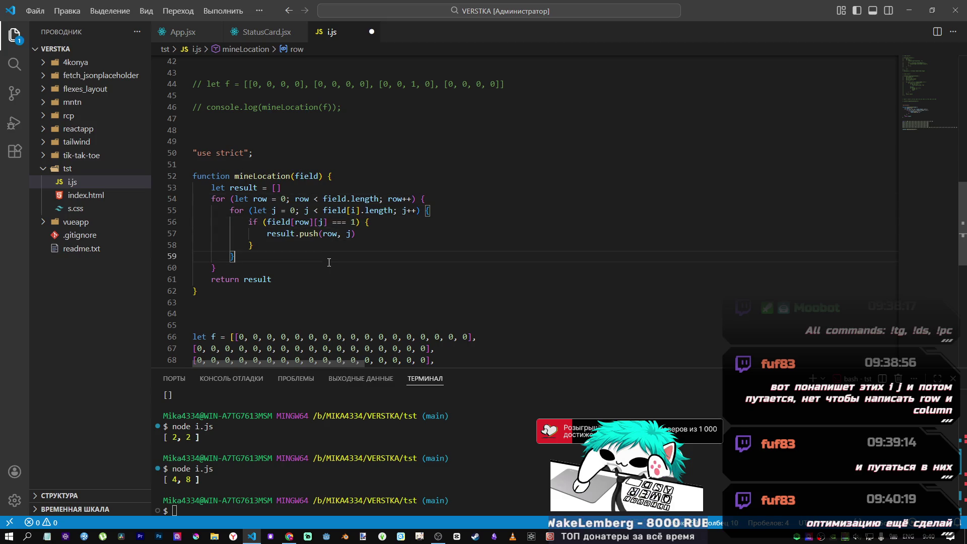
double_click(309, 210)
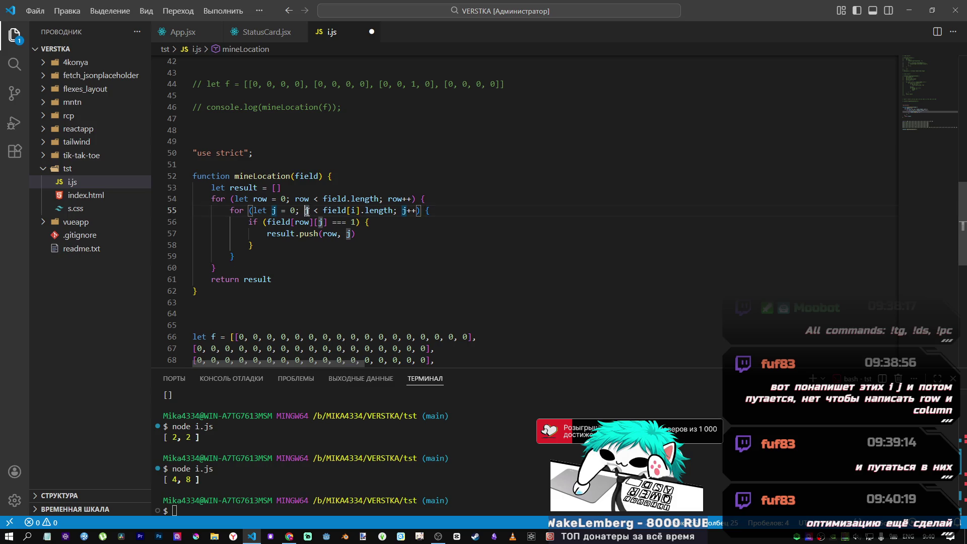
double_click(354, 211)
type("row")
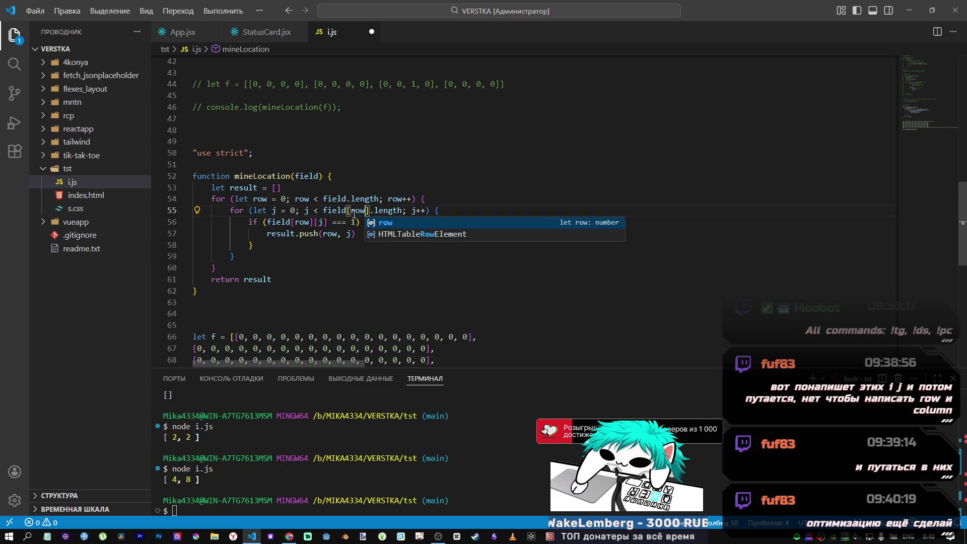
left_click(285, 217)
- Rename the inner loop variable j to column throughout and save i.js
left_click(275, 211)
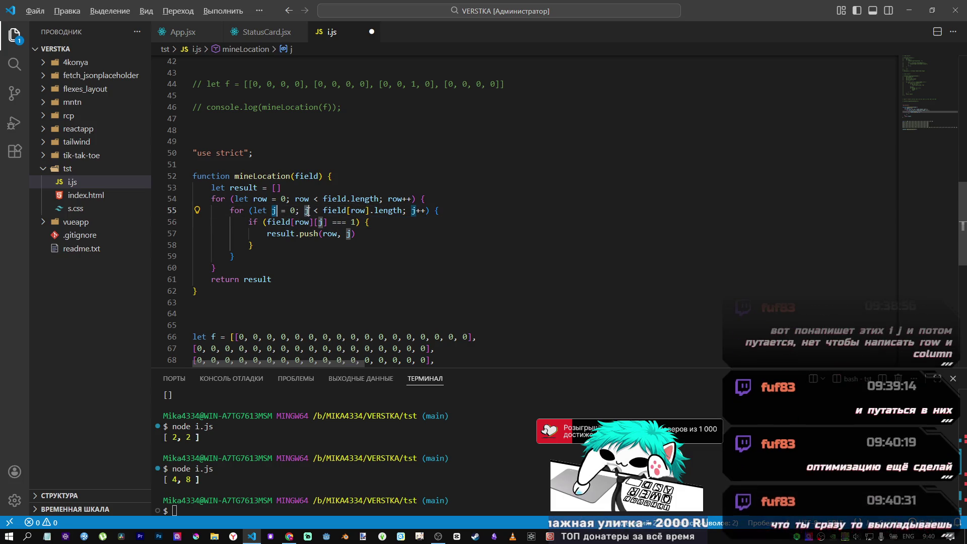
left_click(413, 210)
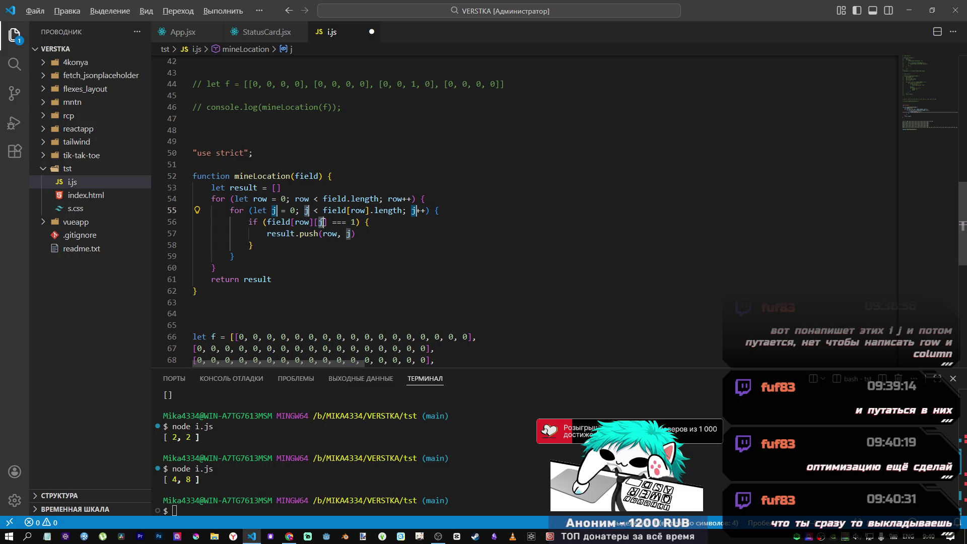
left_click(346, 235)
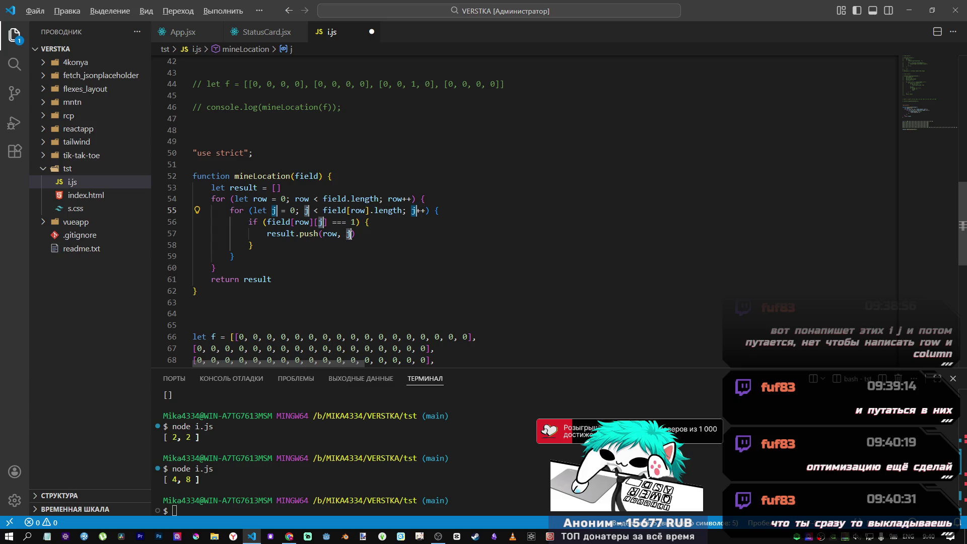
type("column")
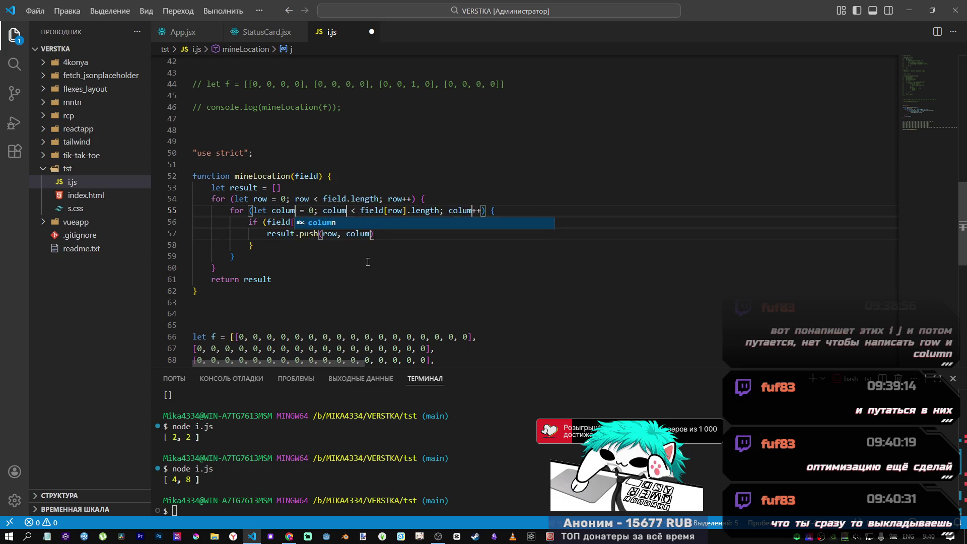
left_click(394, 245)
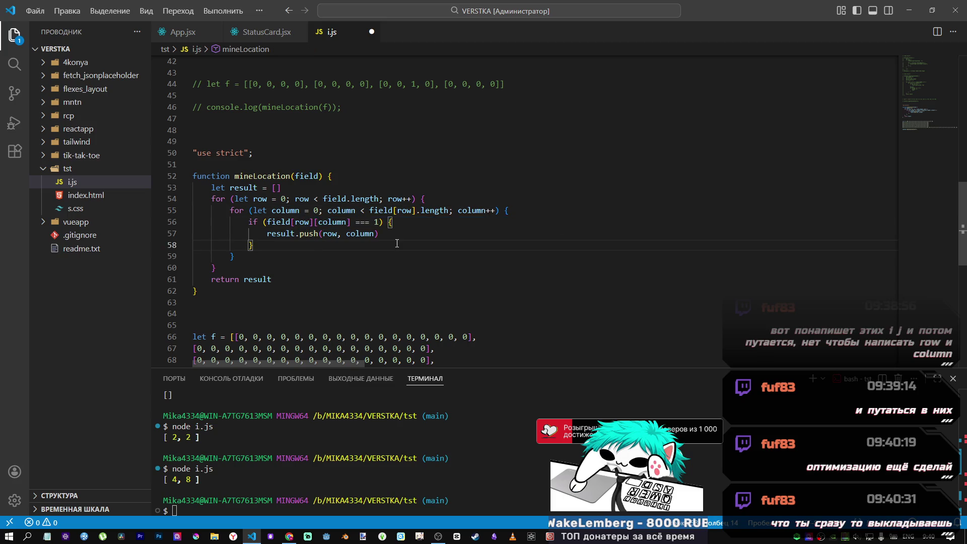
key("ctrl+s")
- Copy the mineLocation function, rerun node i.js, and switch to the Codewars kata
key("shift+alt+Right")
key("shift+alt+Right")
key("shift+alt+Right")
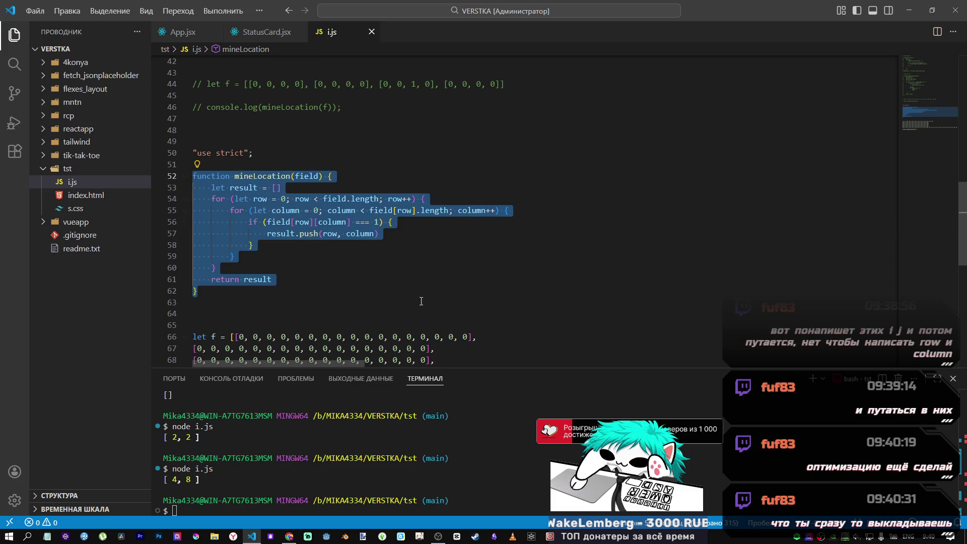
scroll(421, 301, "down", 3)
left_click(301, 498)
key("Up")
key("Return")
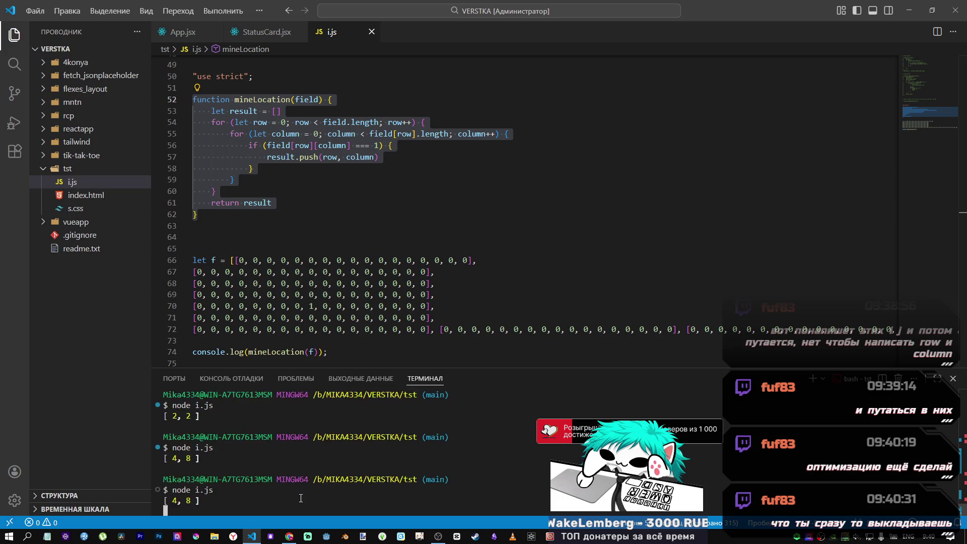
key("alt+Tab")
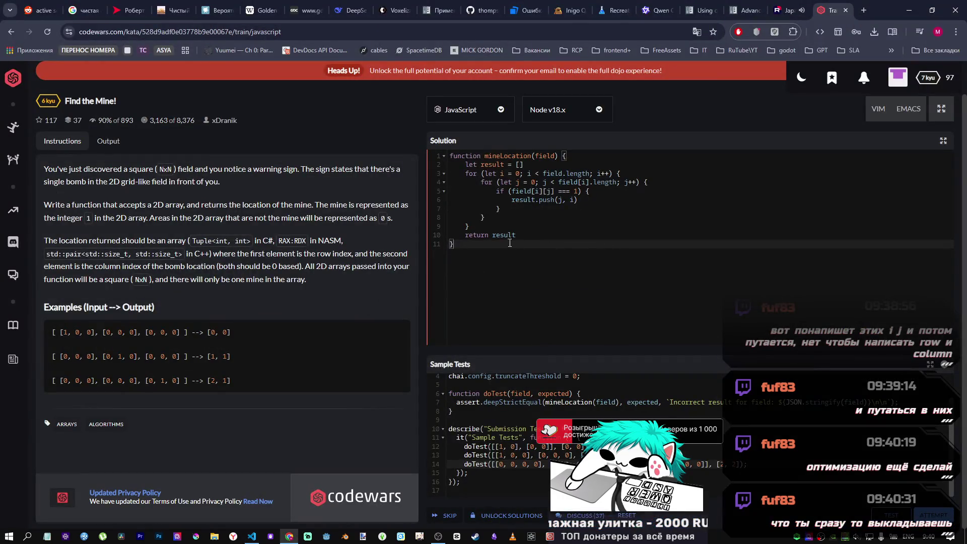
- Paste the row/column mineLocation into the Codewars Solution, pass all sample tests, and return to VS Code
key("ctrl+a")
type("function mineLocation(field) {     let result = []     for (let row = 0; row < field.length; row++) {         for (let column = 0; column < field[row].length; column++) {             if (field[row][column] === 1) {                 result.push(row, column)             }         }     }     return result }")
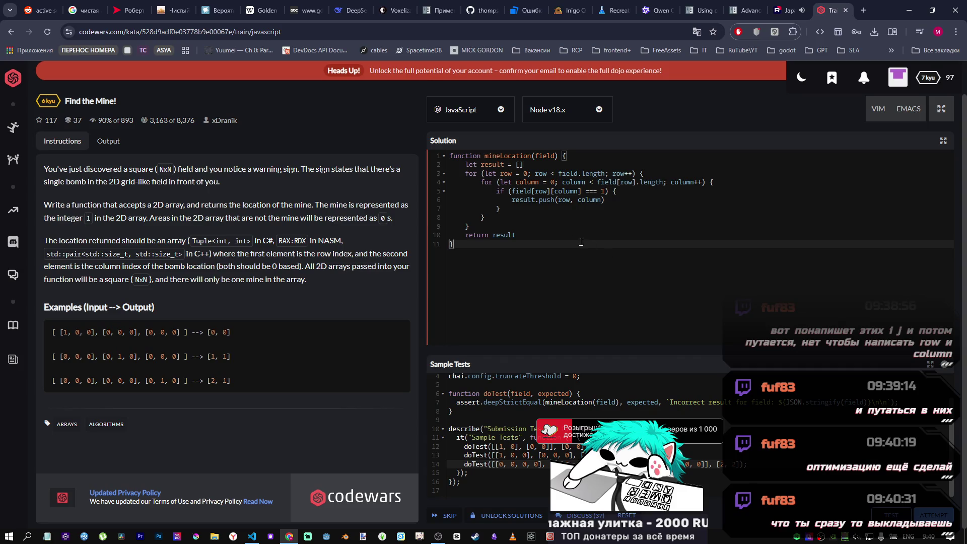
left_click(882, 515)
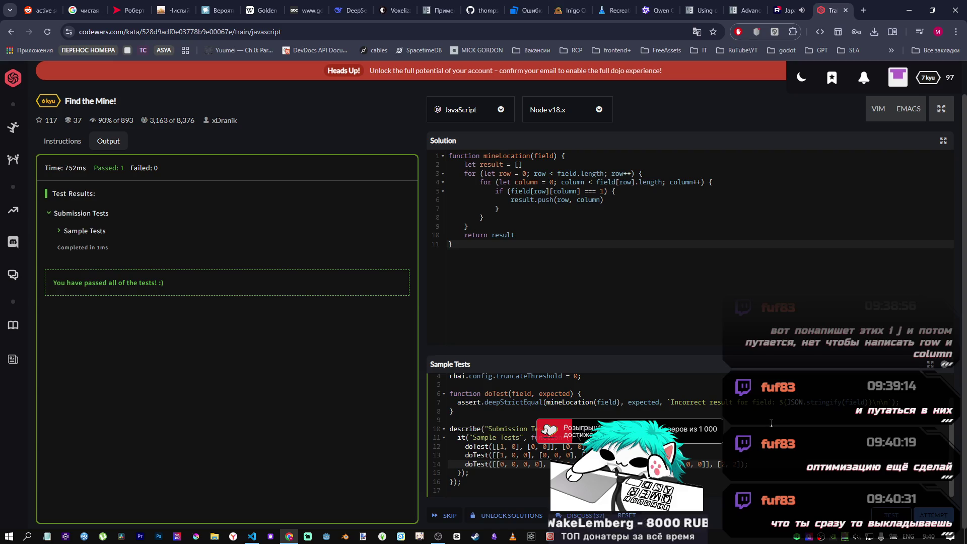
left_click(252, 536)
left_click_drag(327, 204, 323, 195)
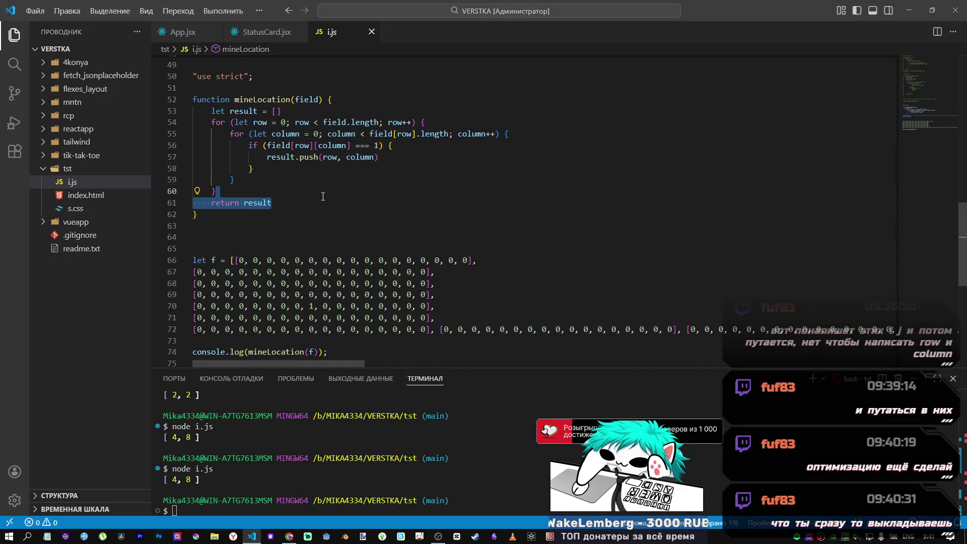
scroll(323, 196, "up", 2)
left_click(294, 198)
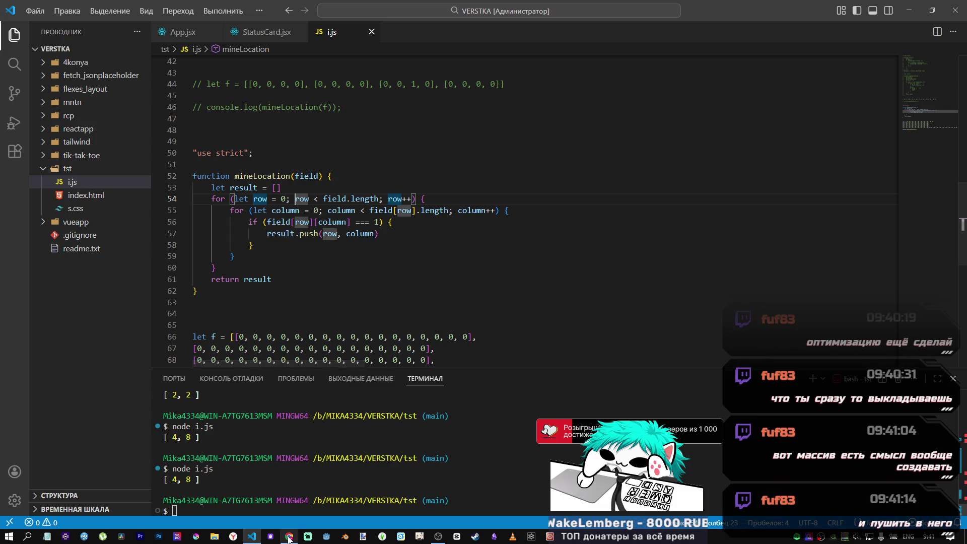
key("alt+Tab")
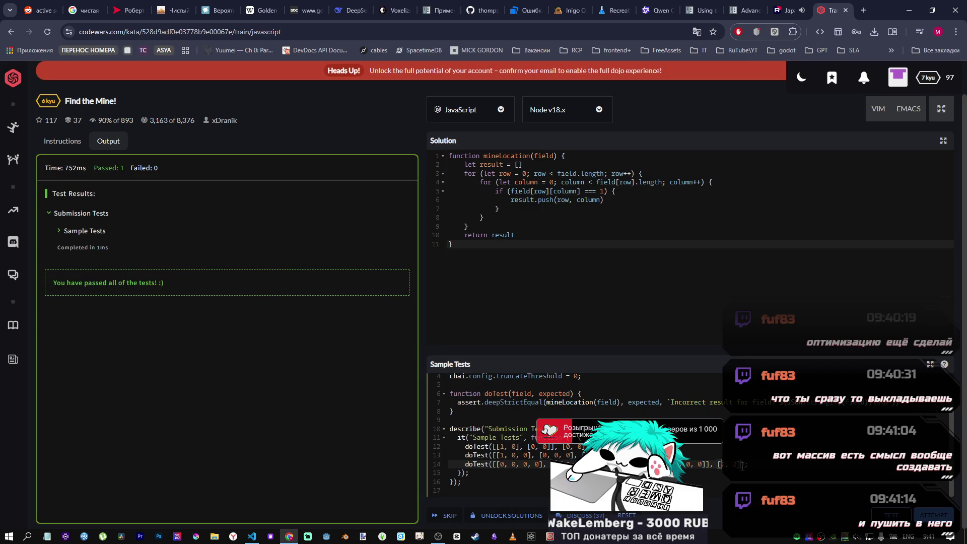
left_click(720, 464)
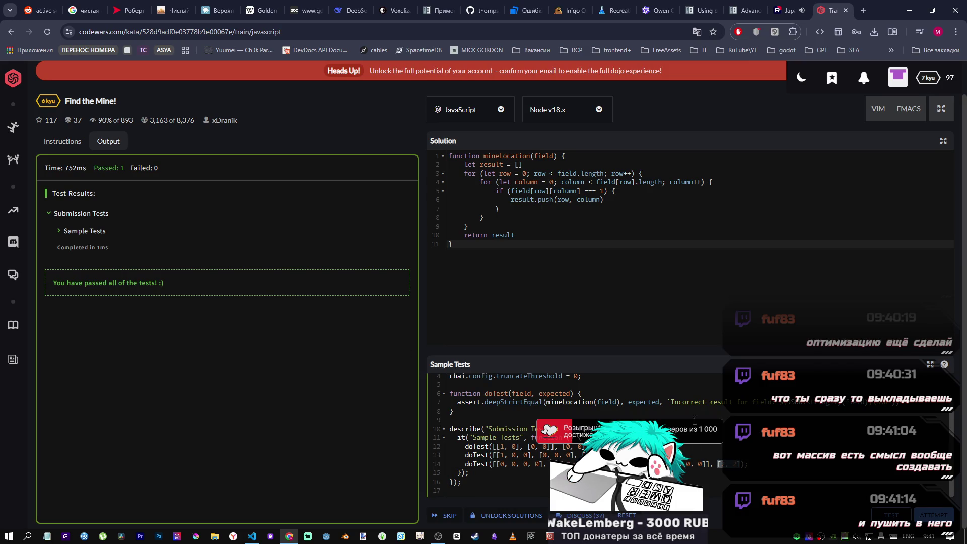
left_click(75, 143)
left_click_drag(234, 385, 207, 381)
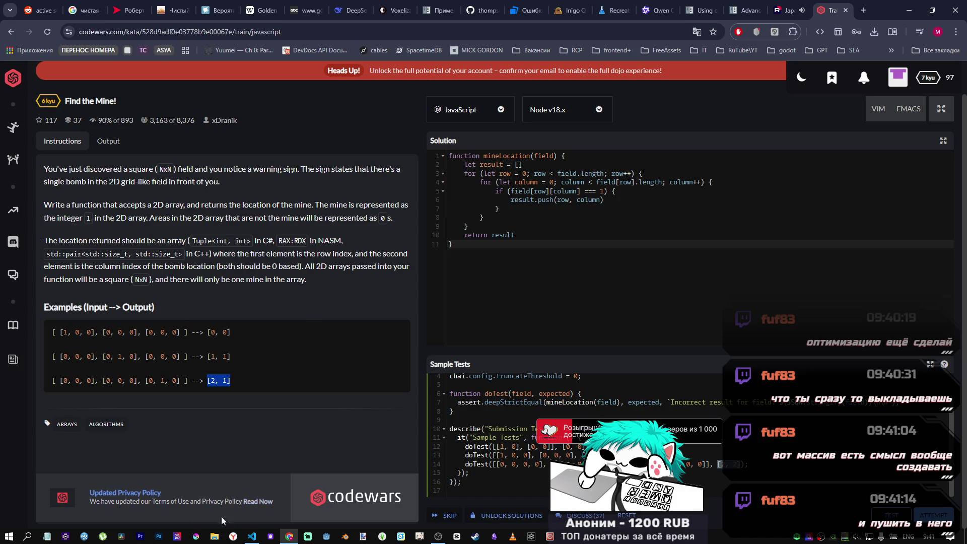
key("alt+Tab")
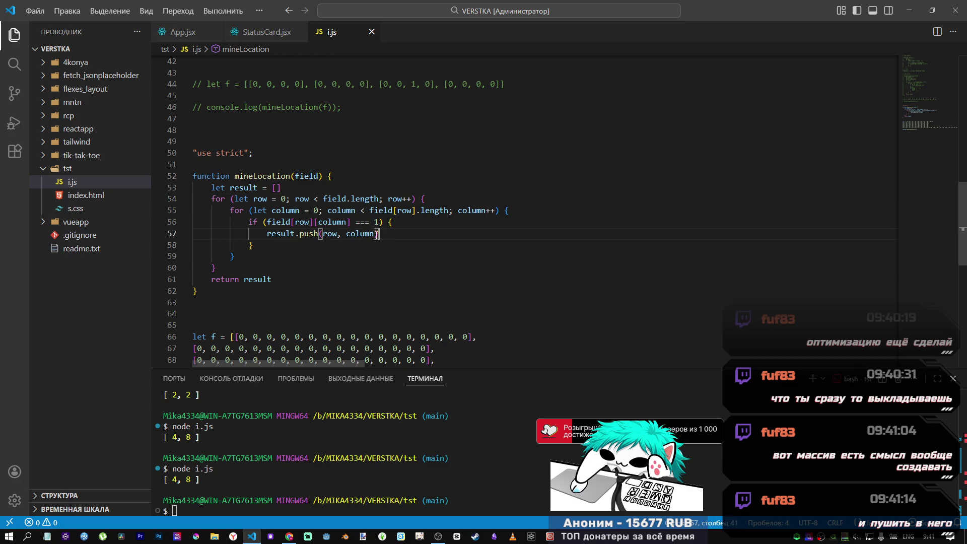
- Replace .push(row, column) on line 57 with result = [row, column] and save to format
mouse_move(379, 234)
left_mouse_down()
mouse_move(282, 234)
mouse_move(293, 235)
left_mouse_up()
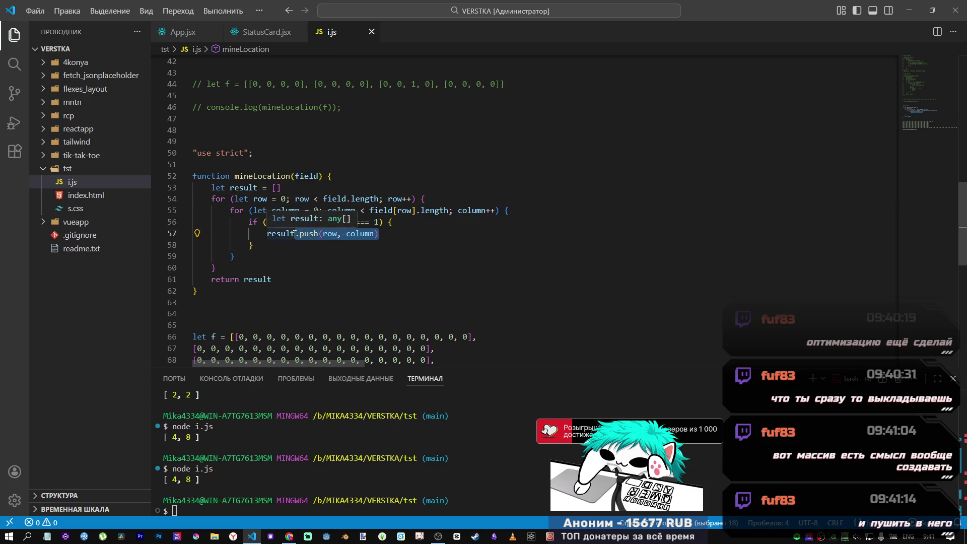
type("= [")
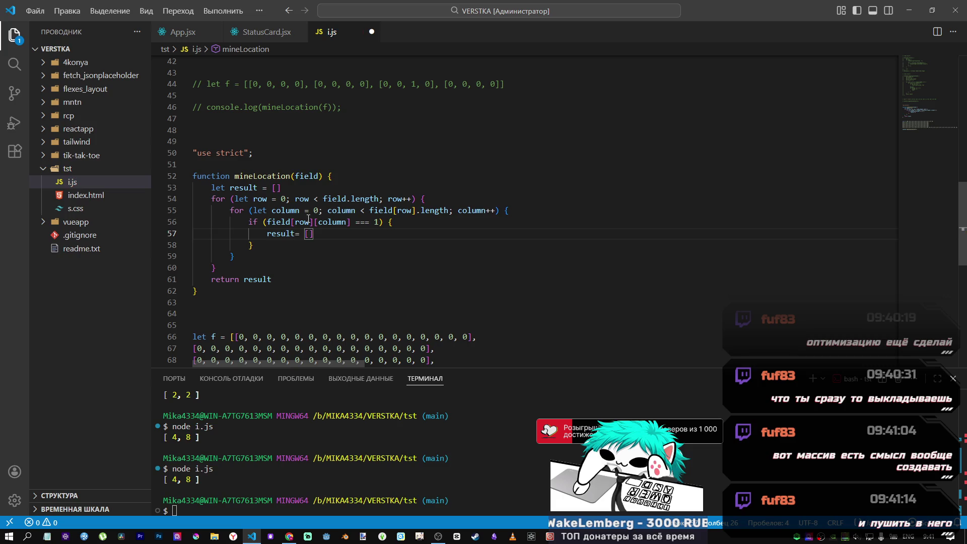
type("row,")
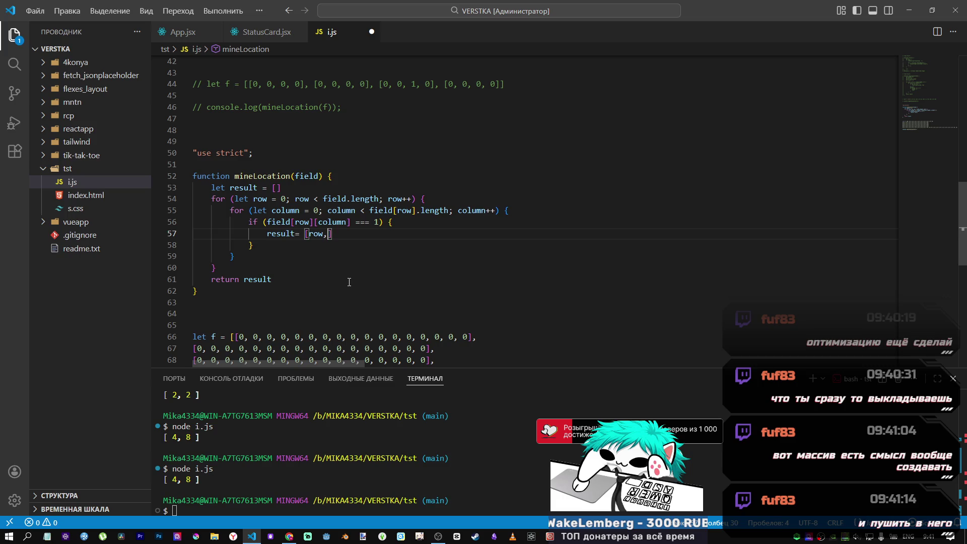
left_click(335, 222)
key("ctrl+c")
key("Down")
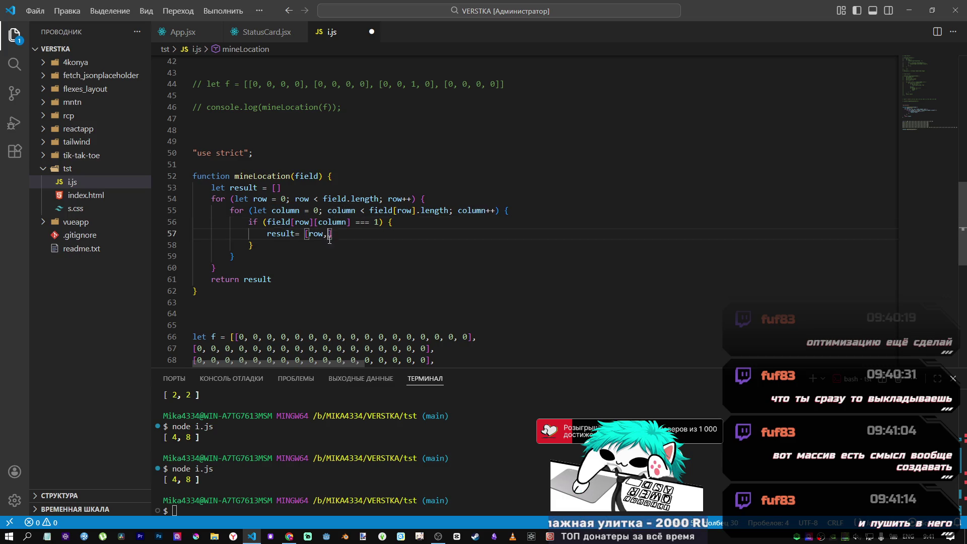
key("ctrl+v")
key("ctrl+z")
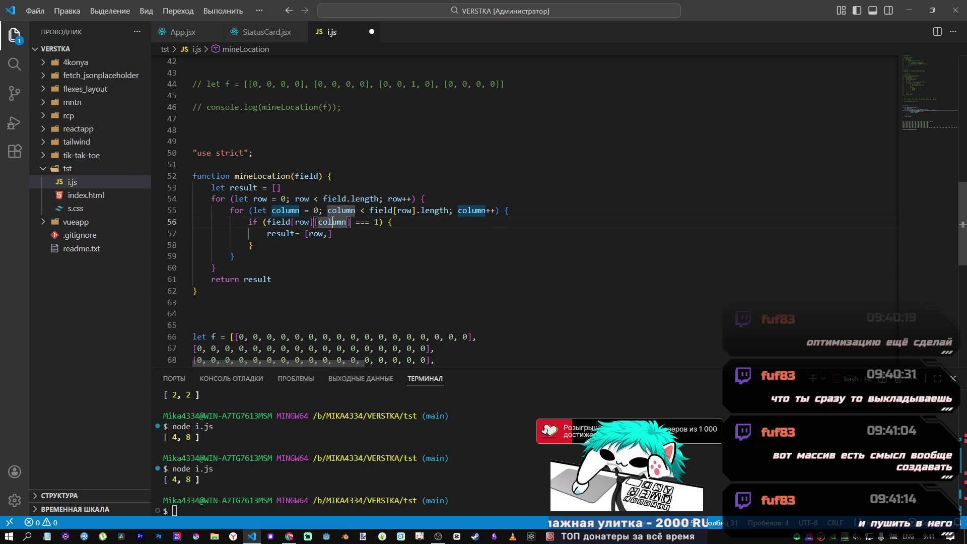
type("column")
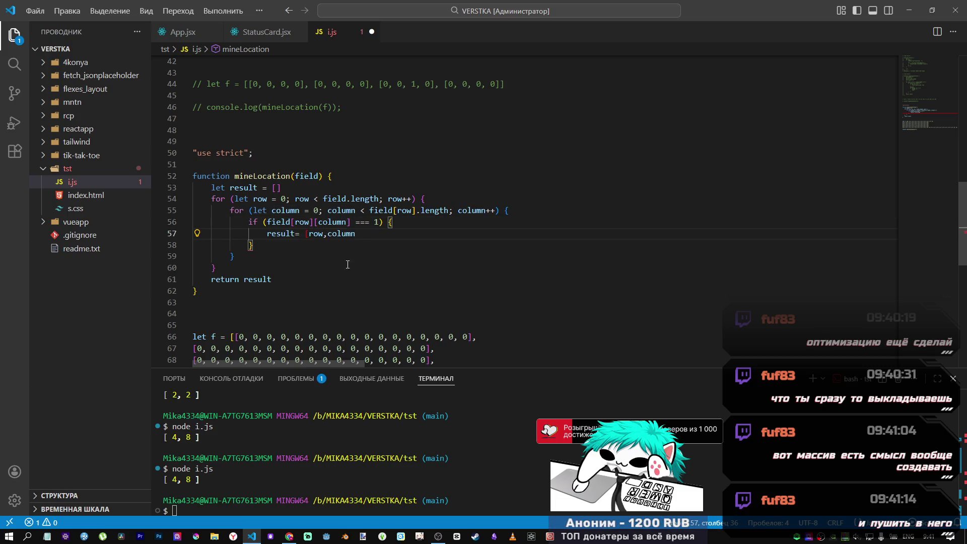
type("]")
left_click(327, 255)
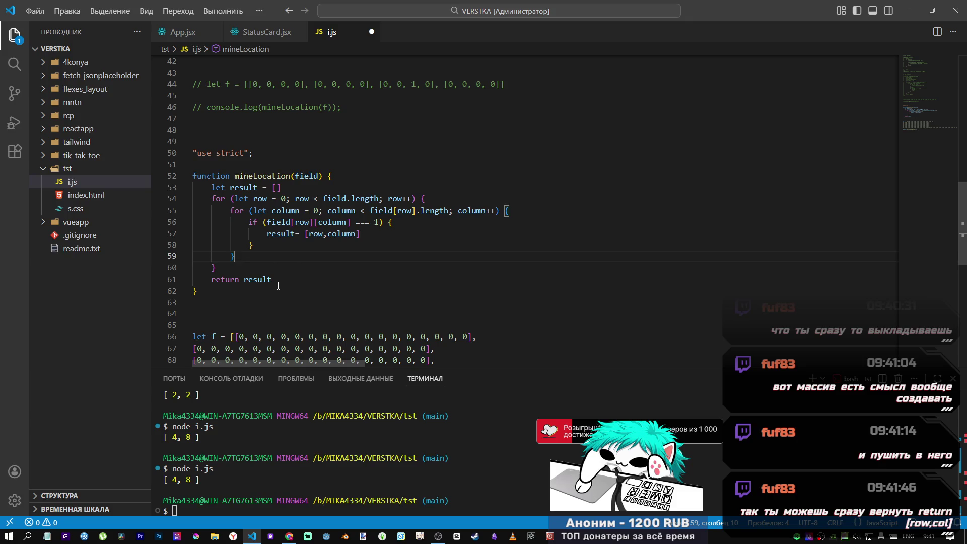
key("ctrl+s")
- Delete the final return result statement
left_click(256, 274)
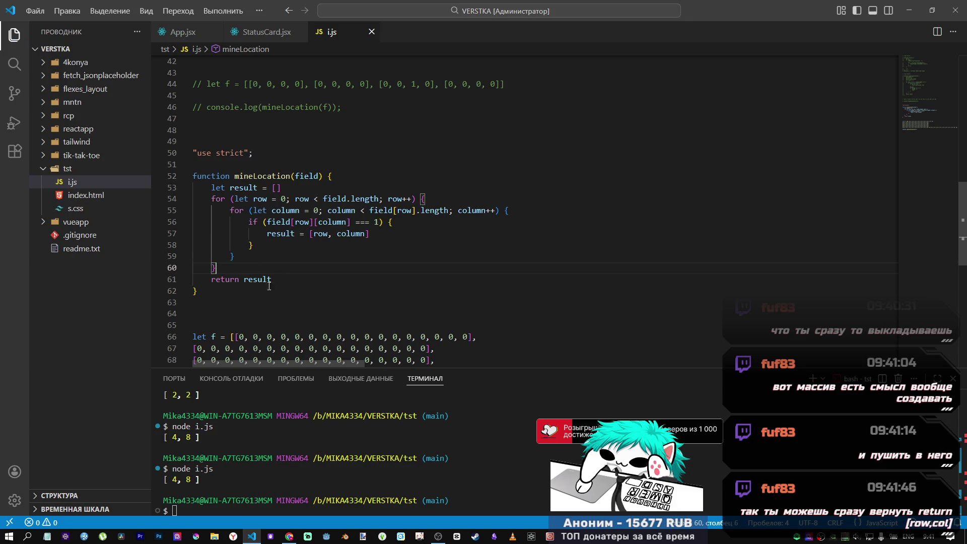
left_click_drag(369, 234, 309, 233)
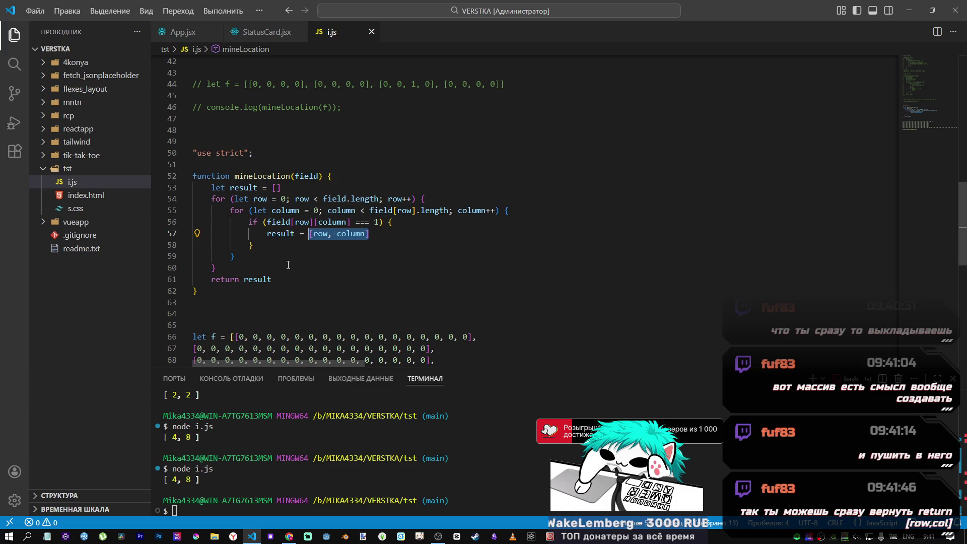
left_click_drag(272, 280, 212, 280)
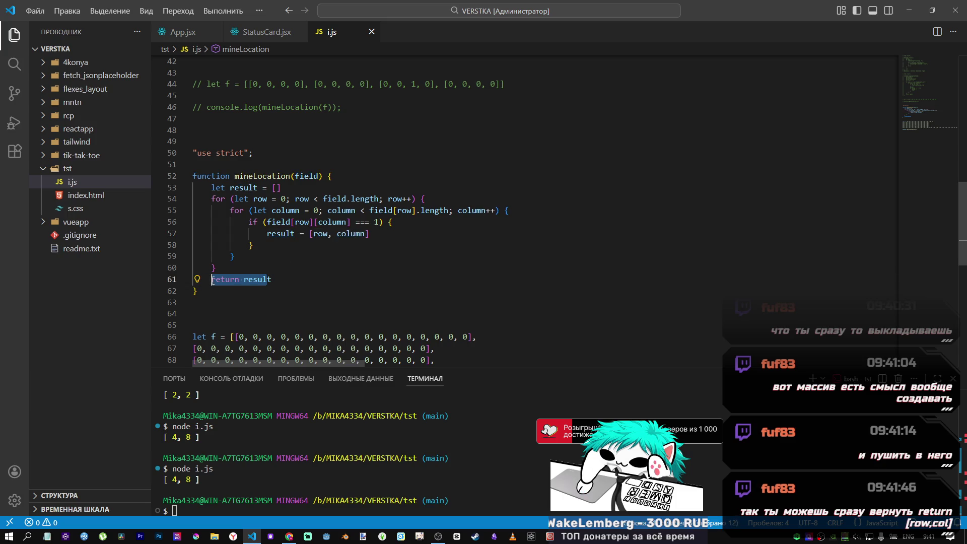
left_click_drag(272, 280, 216, 282)
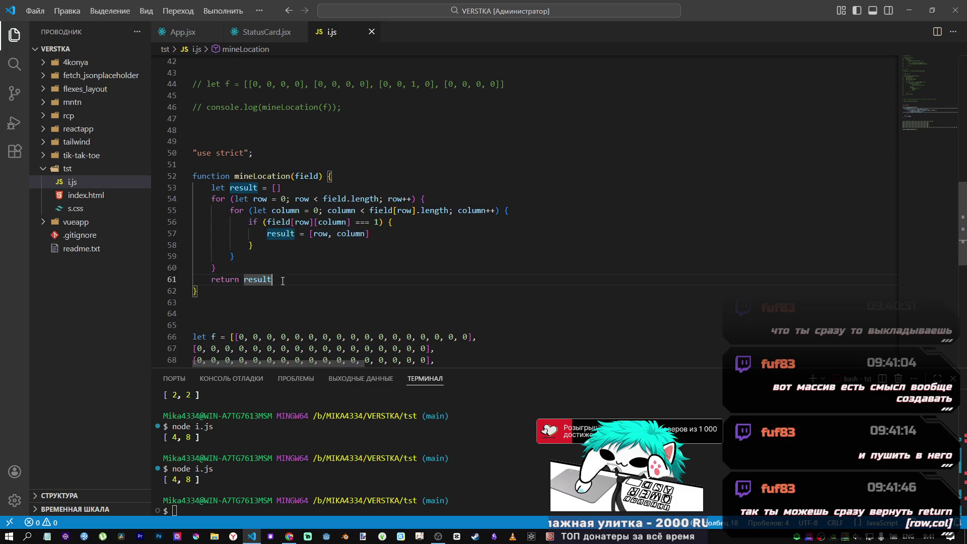
key("BackSpace")
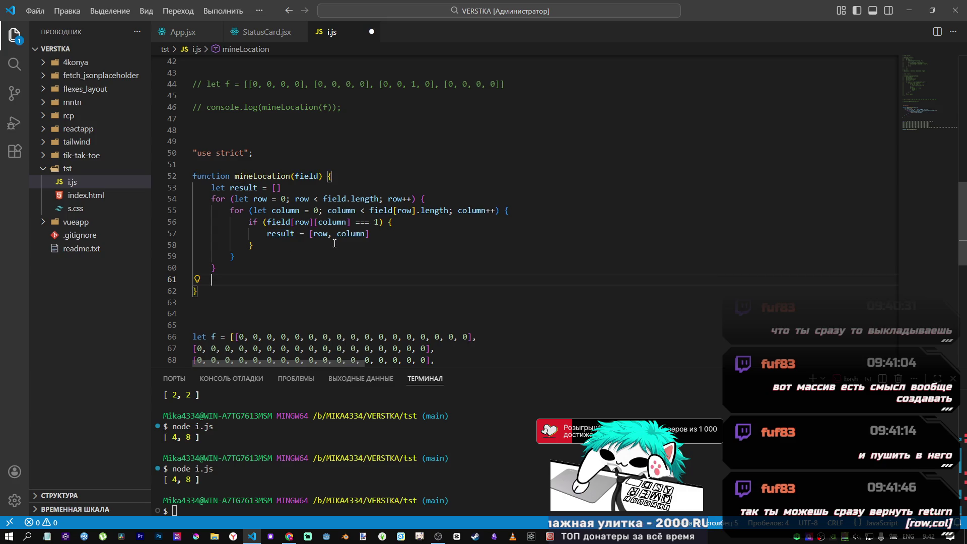
- Turn the result assignment into return [row, column] inside the loops and save
left_click_drag(371, 233, 263, 234)
left_click(313, 233)
type("return result")
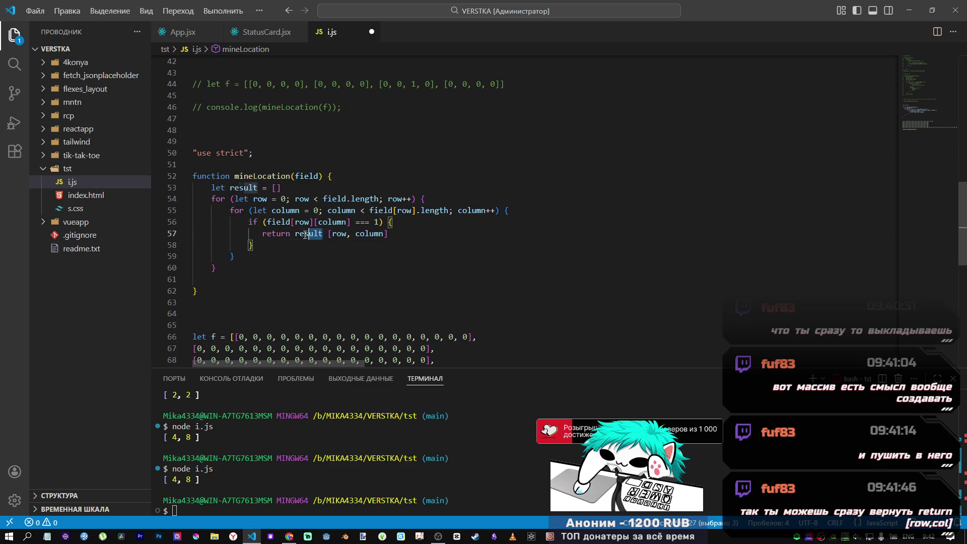
double_click(301, 234)
key("BackSpace")
key("BackSpace")
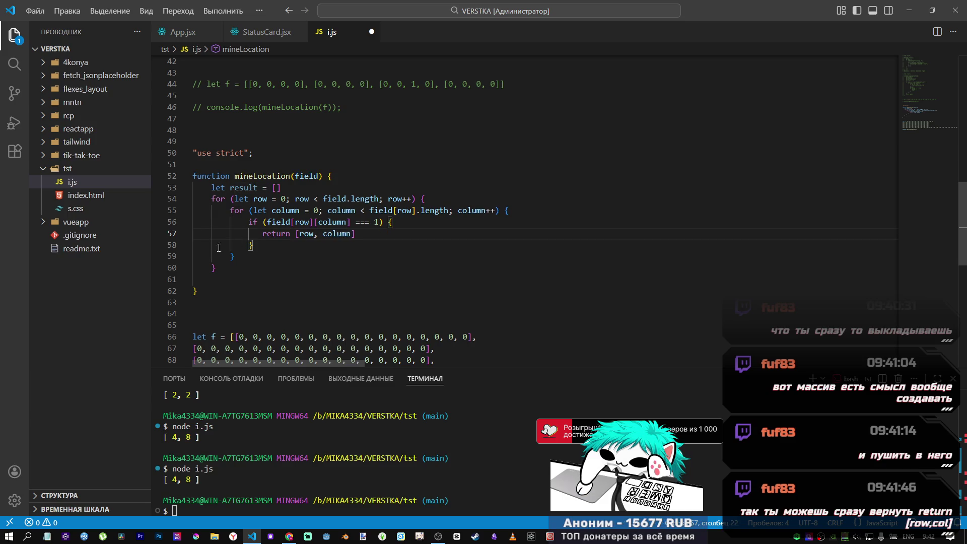
key("ctrl+s")
- Delete the trailing blank line and the unused let result = [] declaration, then save
left_click(222, 280)
key("BackSpace")
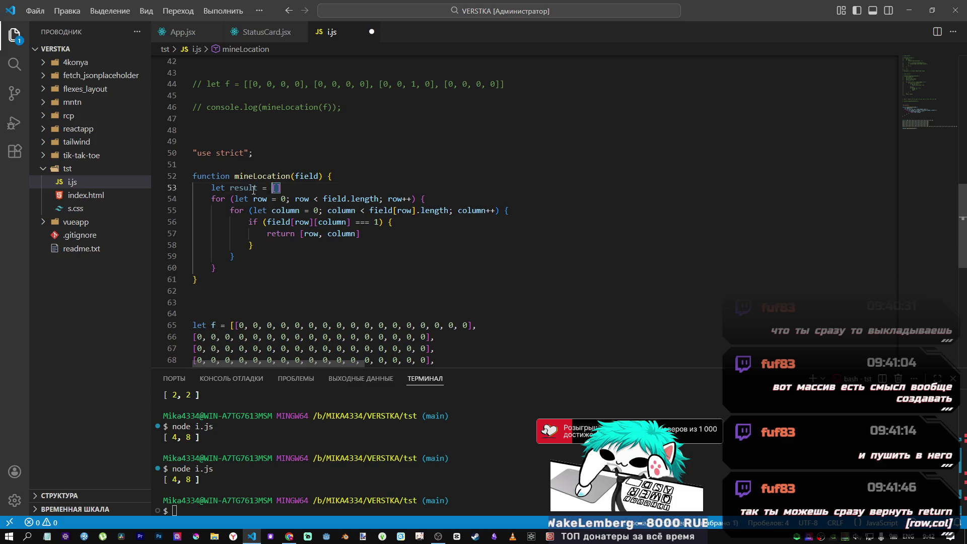
left_click_drag(283, 188, 184, 191)
key("BackSpace")
key("BackSpace")
left_click_drag(222, 267, 187, 180)
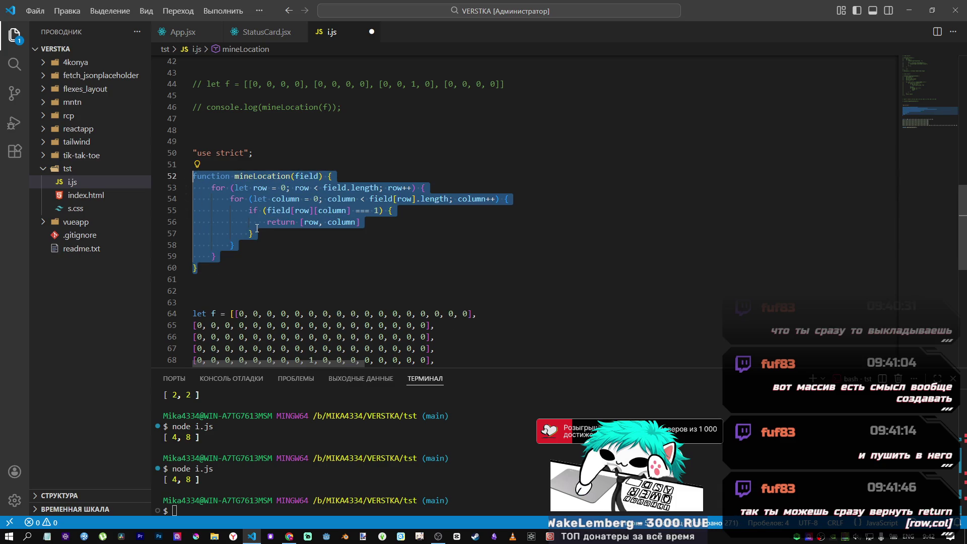
key("ctrl+s")
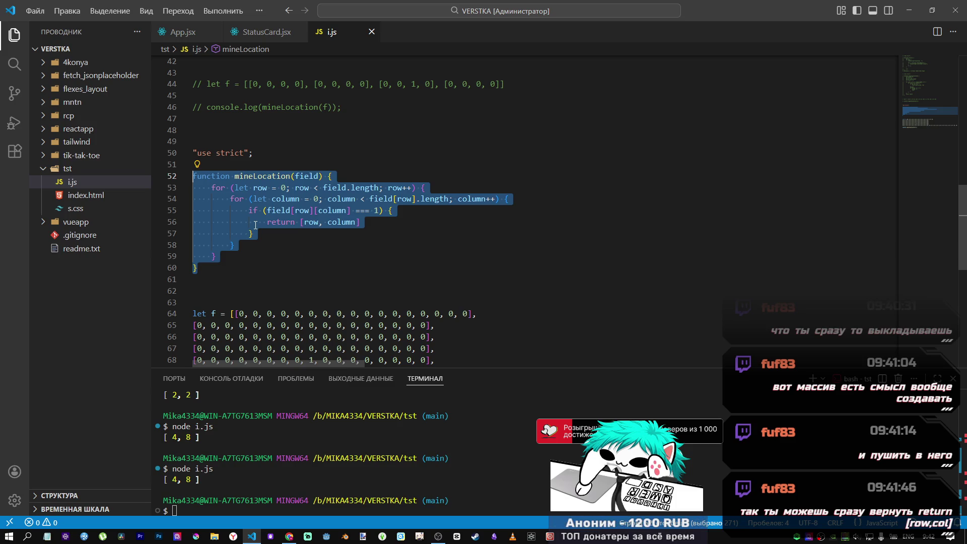
- Switch to the Codewars kata and select all of its Solution code
left_click(254, 233)
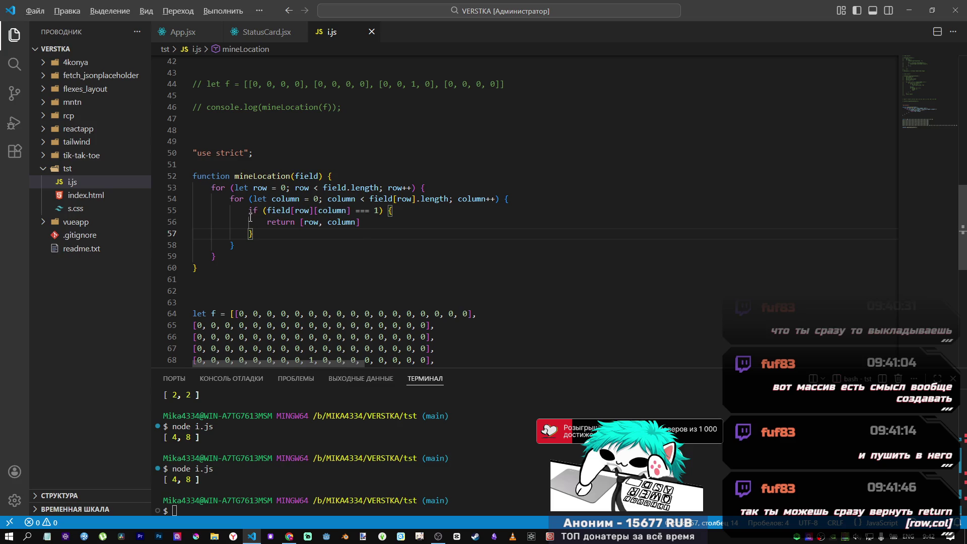
key("alt+Tab")
key("ctrl+a")
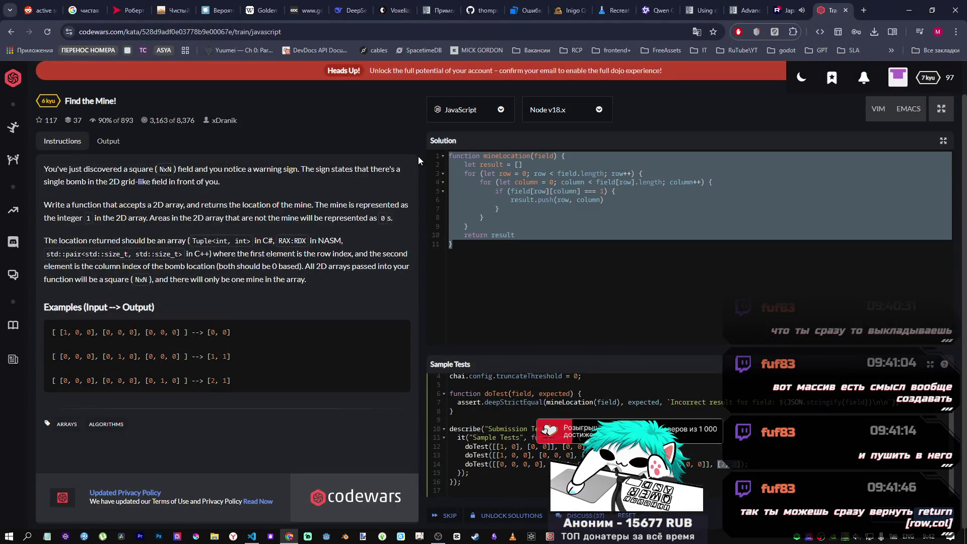
- Paste the return-[row, column] version into the Solution editor and review its loops
key("ctrl+v")
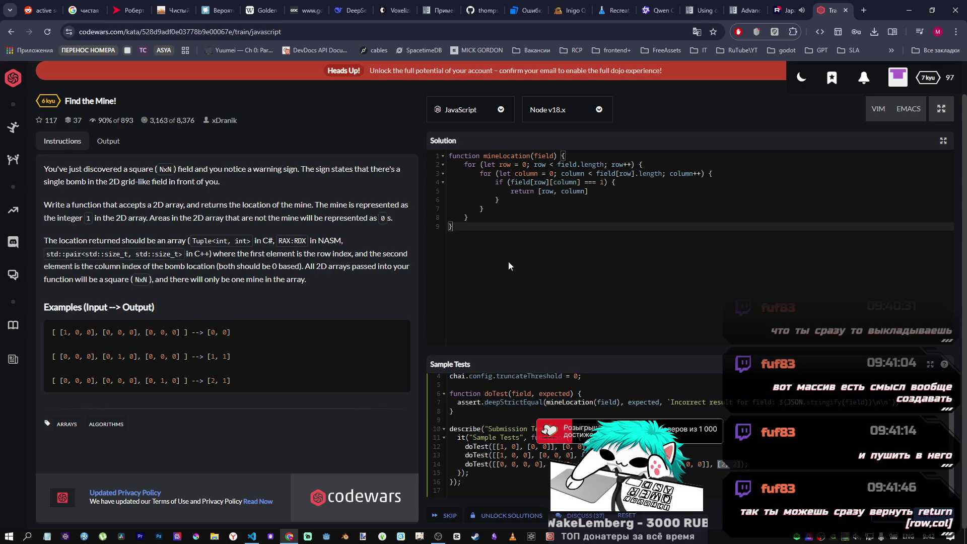
left_click_drag(479, 173, 556, 191)
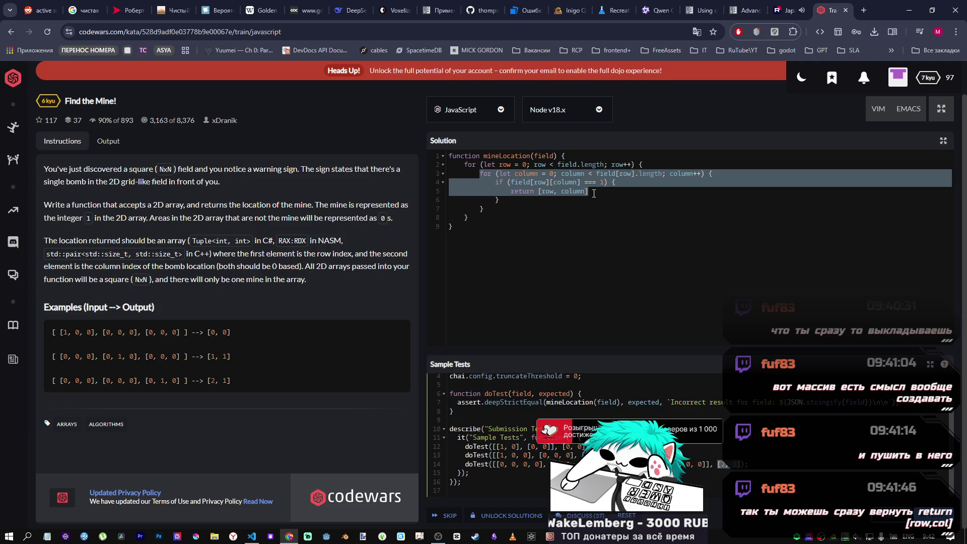
left_click(499, 165)
double_click(482, 174)
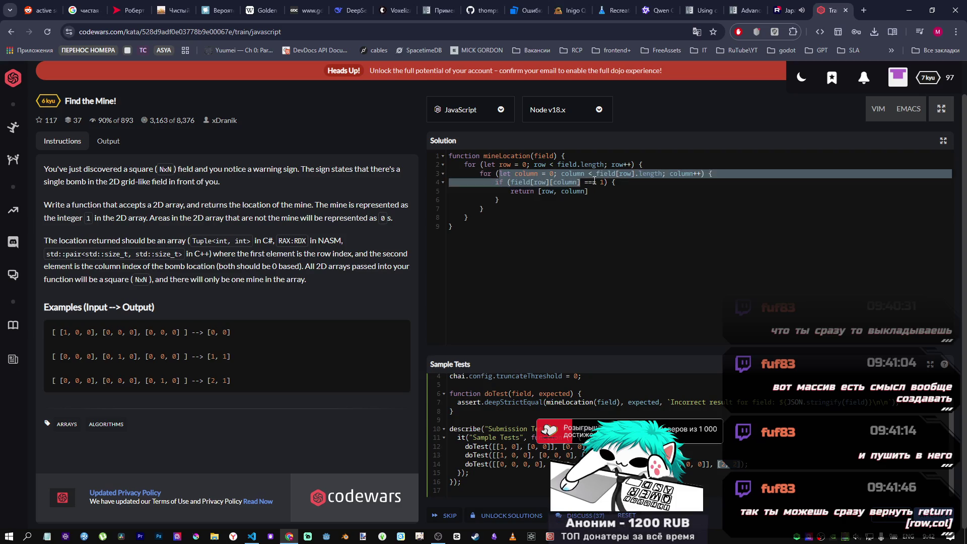
left_click(611, 194)
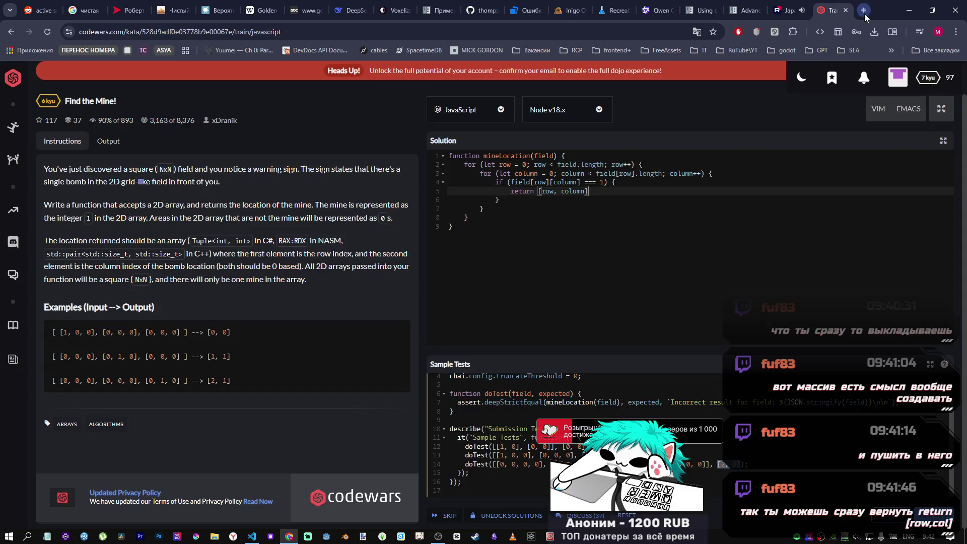
left_click(864, 10)
- Search 'mdn reduce' and read the MDN Array.prototype.reduce() page and its Try it example
type("mdn reduce")
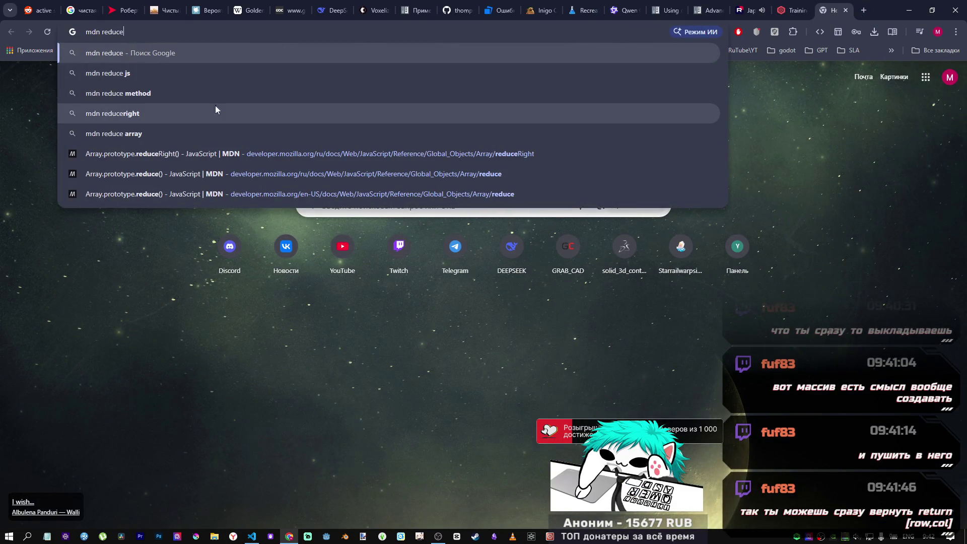
left_click(183, 56)
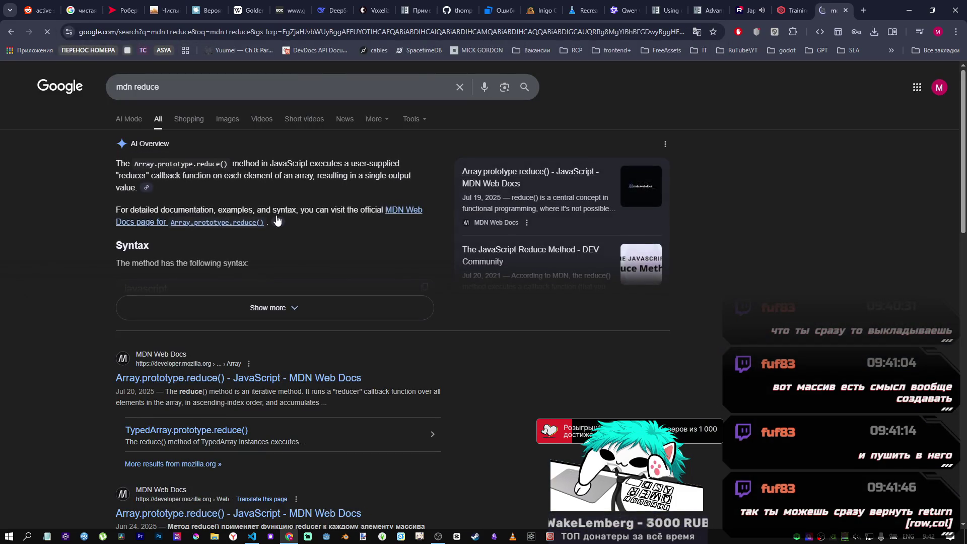
left_click(215, 387)
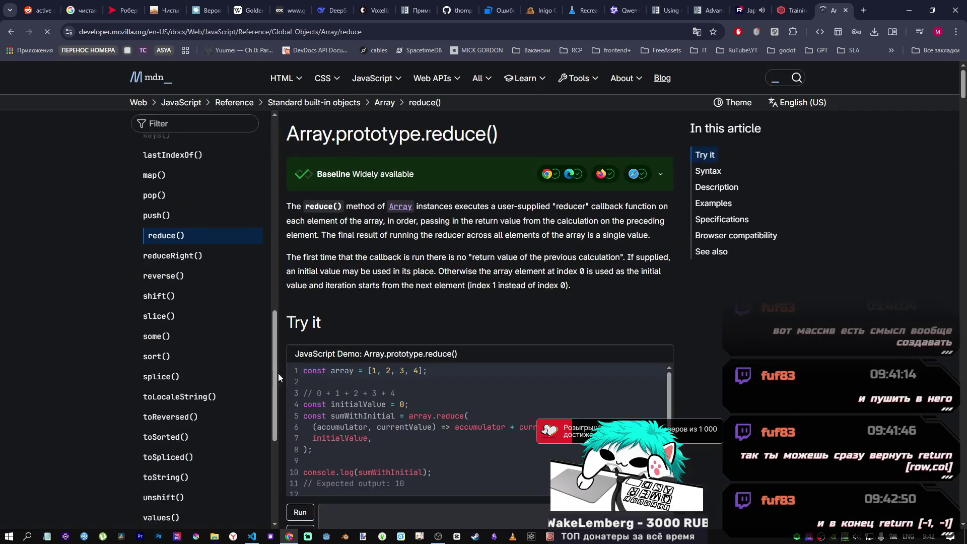
scroll(339, 346, "down", 2)
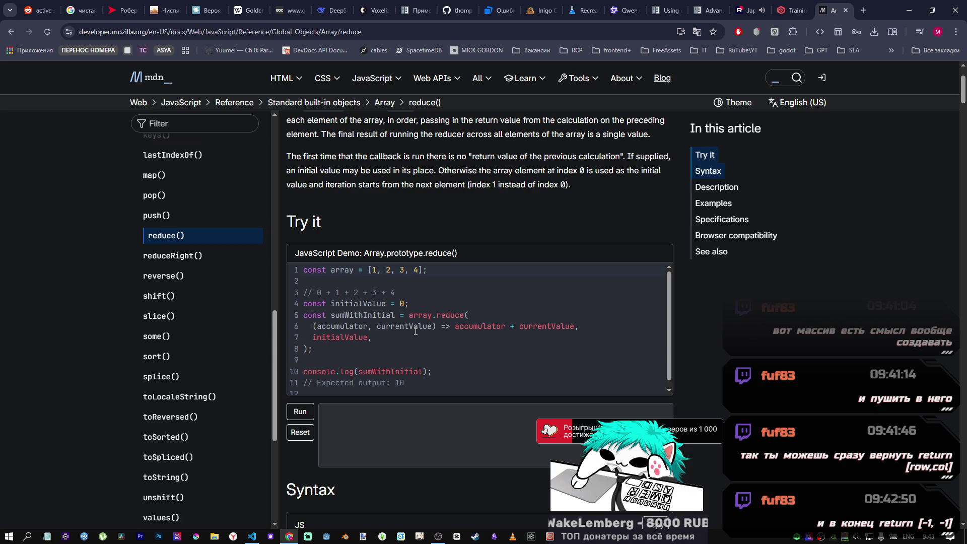
scroll(416, 334, "up", 2)
scroll(415, 337, "down", 3)
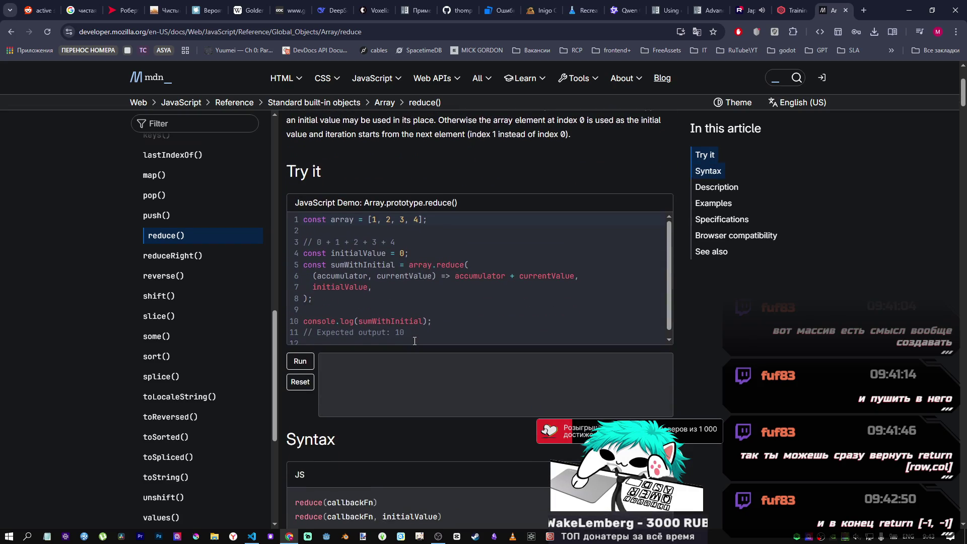
scroll(414, 341, "up", 1)
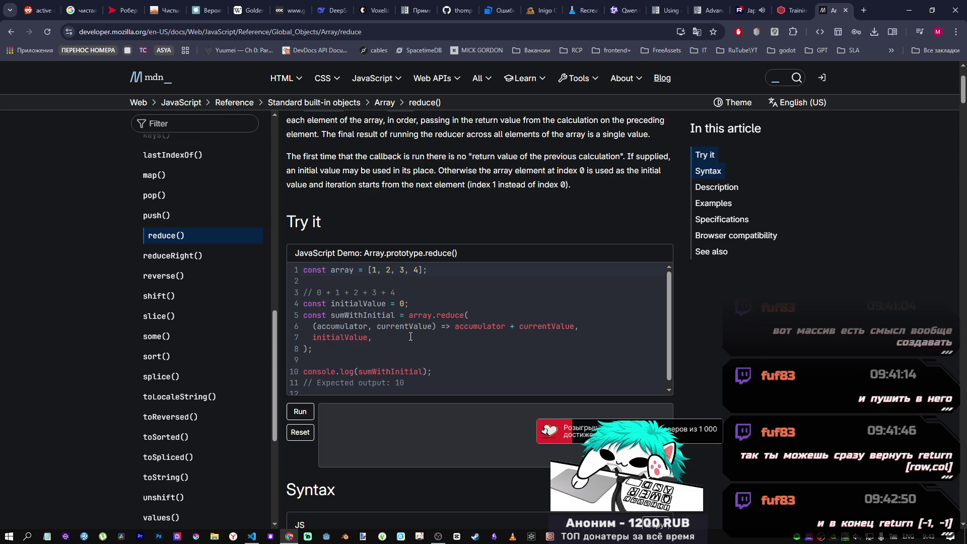
left_click(252, 536)
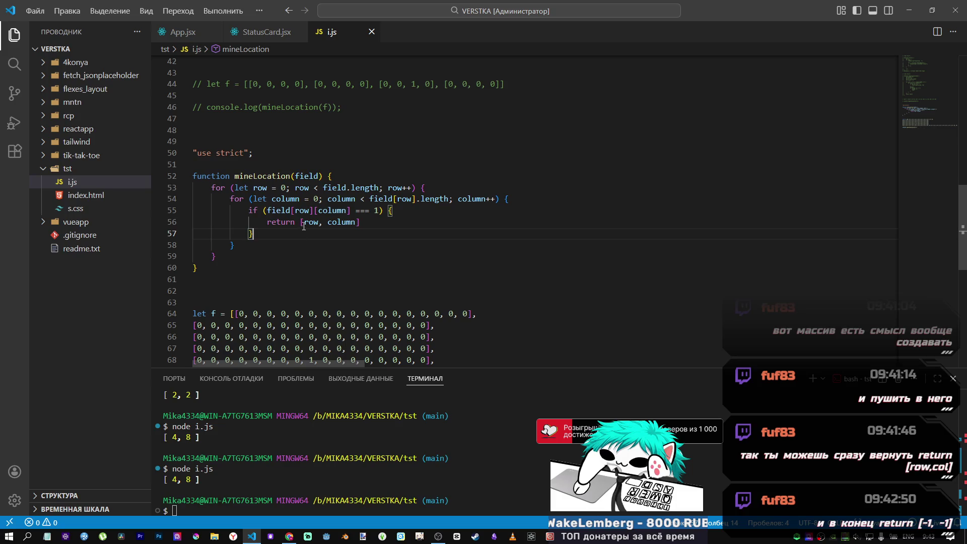
- Add a return [-1, -1] fallback after the outer loop and save i.js
left_click_drag(300, 222, 268, 222)
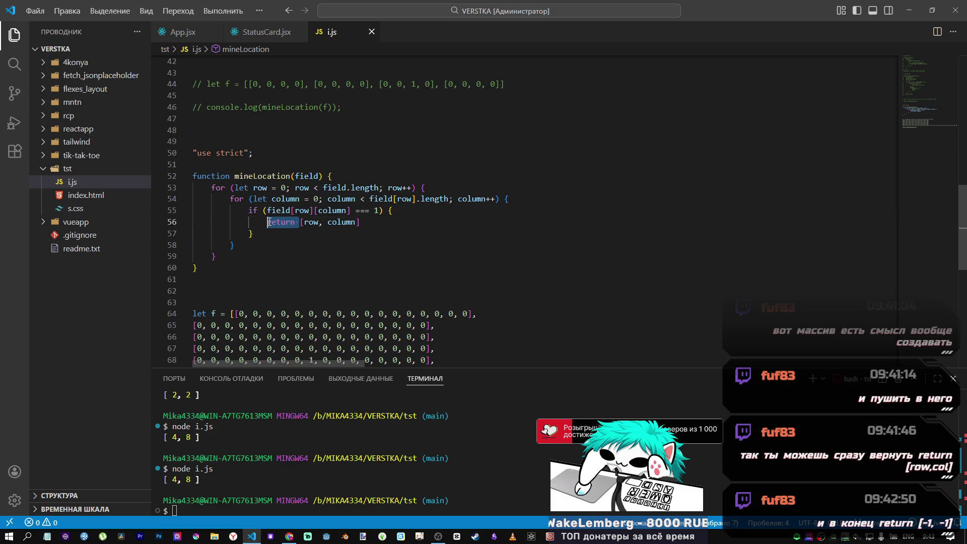
left_click(263, 256)
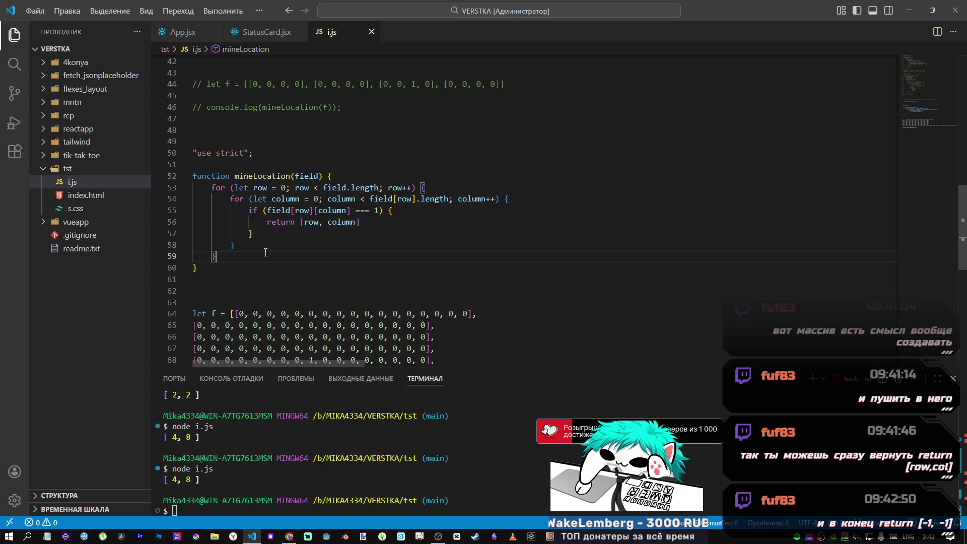
key("Return")
type("return [")
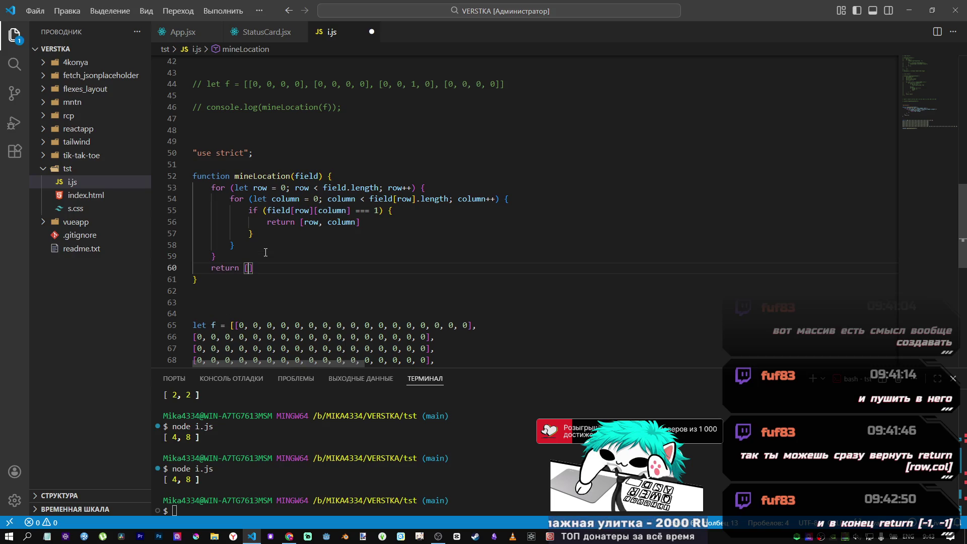
type("-1,-1")
left_click(266, 250)
key("ctrl+s")
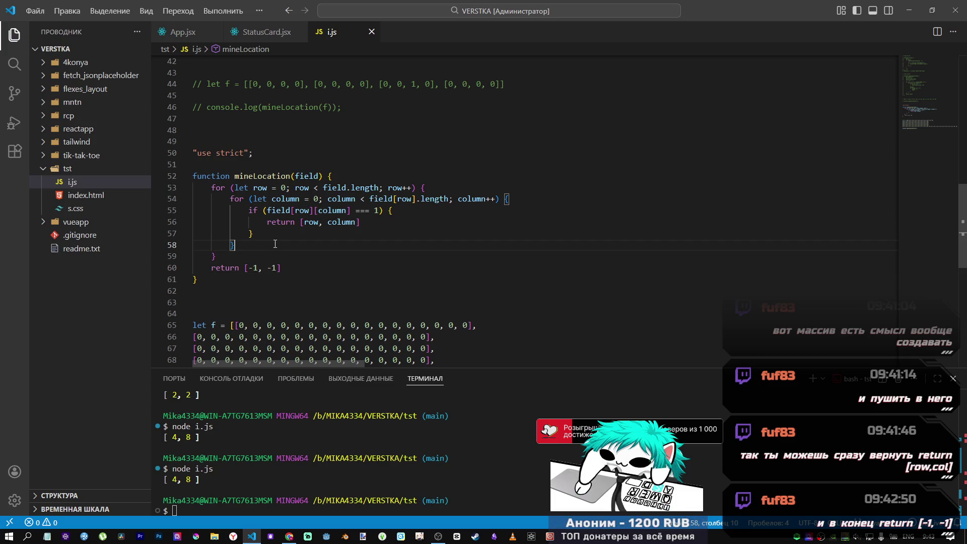
- Copy the mineLocation function and close the MDN reduce() tab to reach the kata
mouse_move(304, 278)
left_mouse_down()
mouse_move(252, 210)
mouse_move(192, 176)
left_mouse_up()
key("ctrl+c")
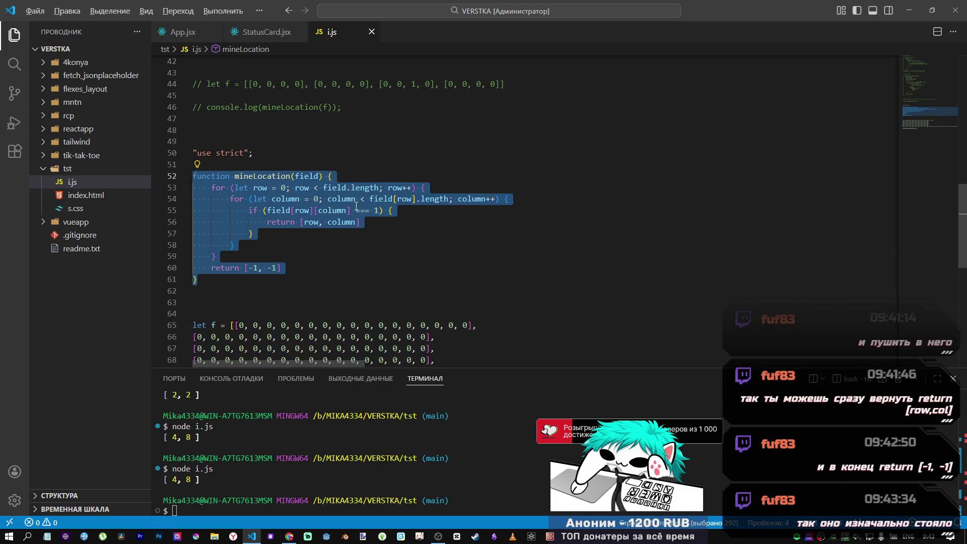
key("alt+Tab")
middle_click(822, 14)
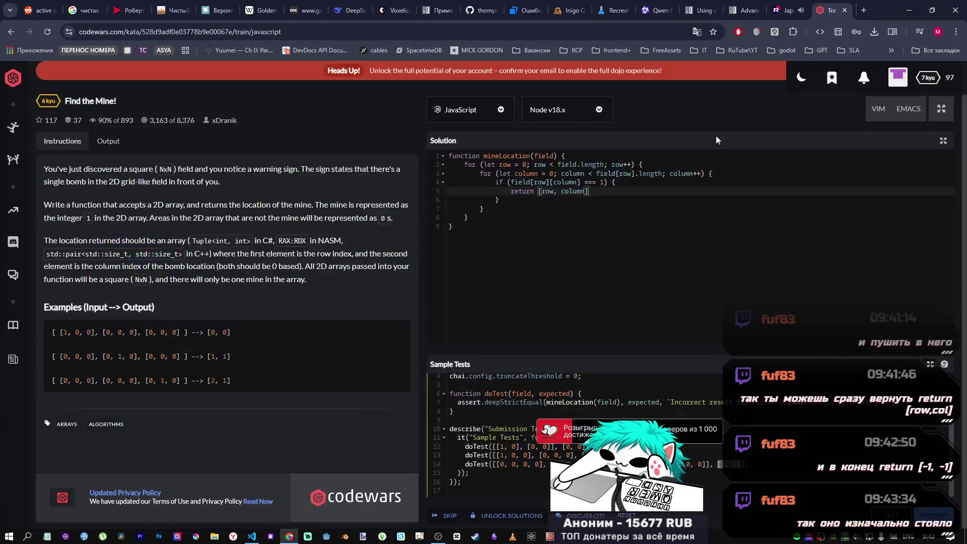
- Replace the Solution code with the mineLocation version that falls back to return [-1, -1]
left_click(494, 249)
key("ctrl+a")
key("ctrl+v")
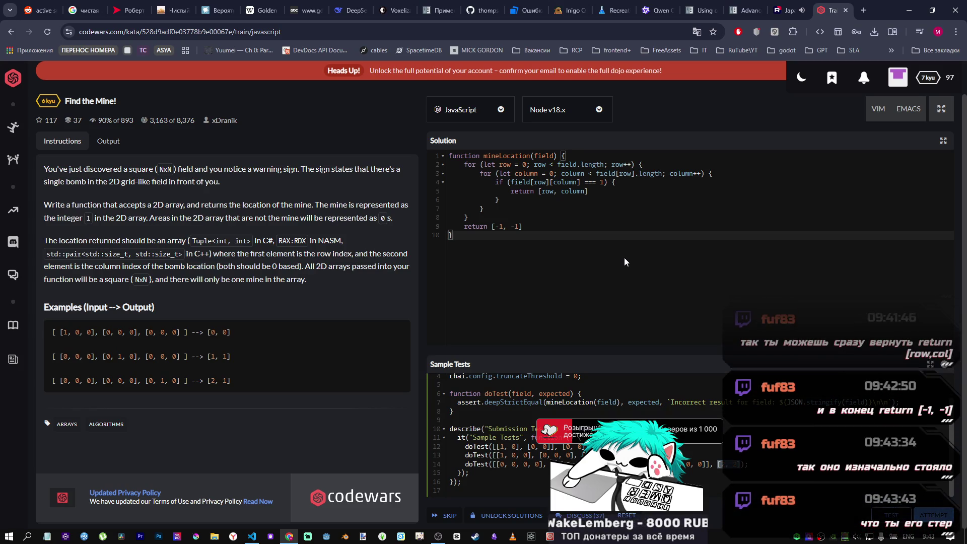
left_click(524, 226)
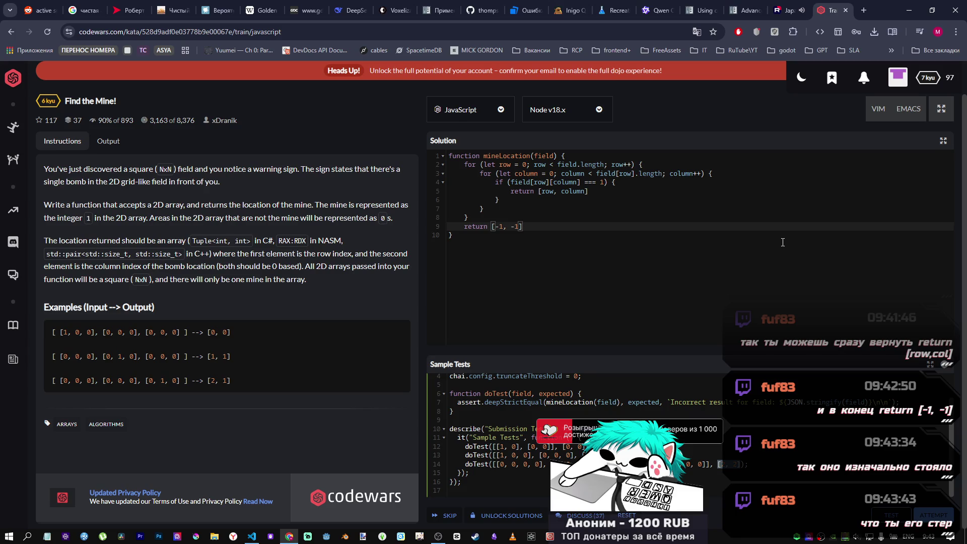
- Run the sample tests, pass the full attempt, and submit the Find the Mine! solution
left_click(891, 515)
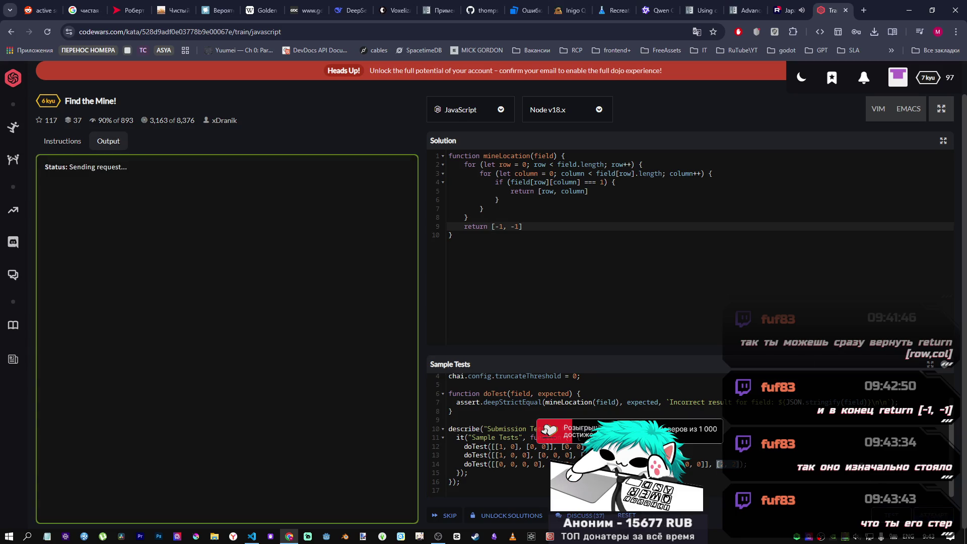
left_click(937, 515)
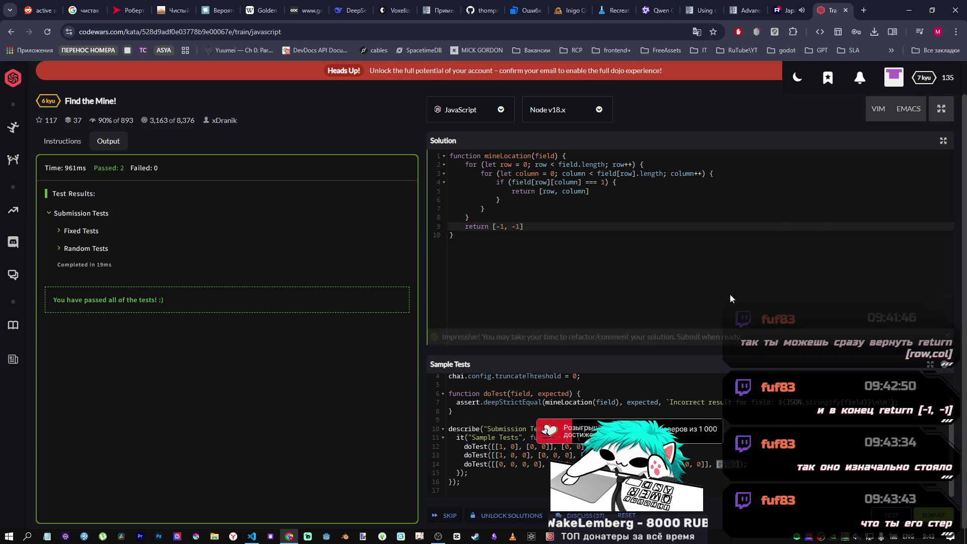
left_click(934, 516)
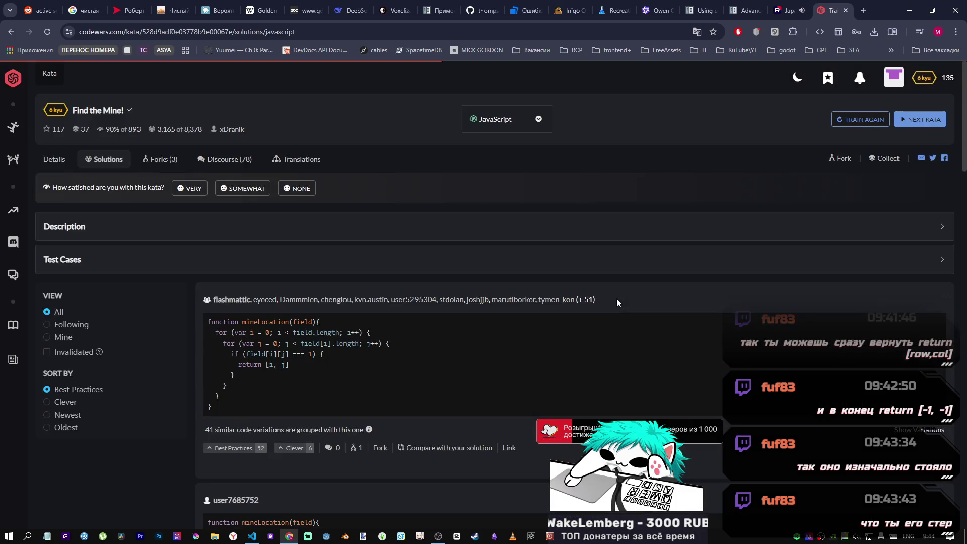
- Sort community solutions by Newest and highlight return [-1, -1] in the first one
scroll(332, 280, "down", 3)
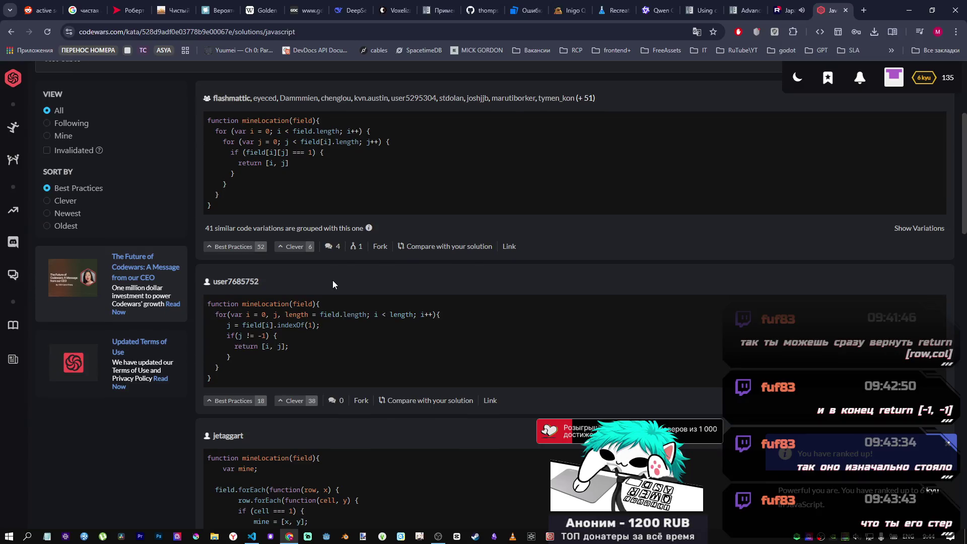
scroll(332, 280, "down", 3)
scroll(330, 281, "down", 1)
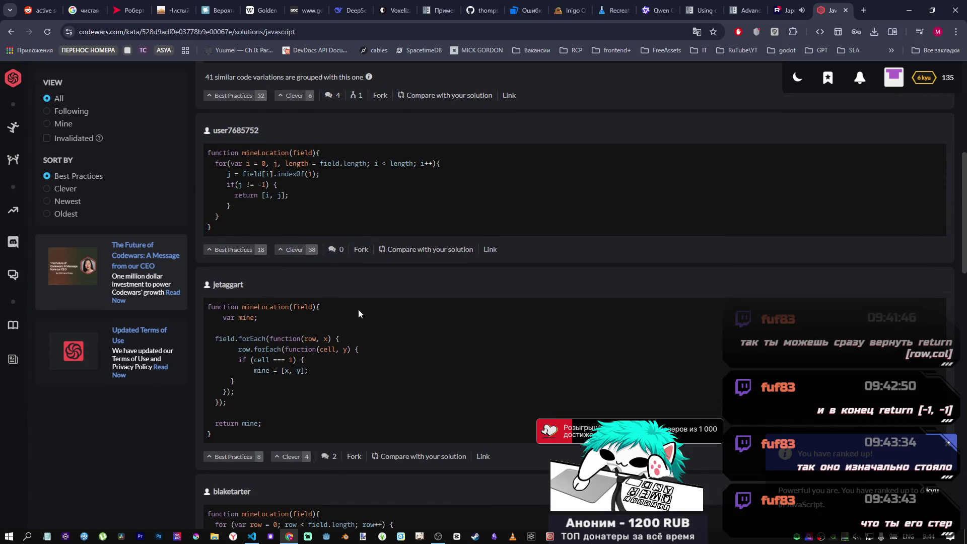
scroll(376, 310, "down", 4)
scroll(377, 309, "up", 4)
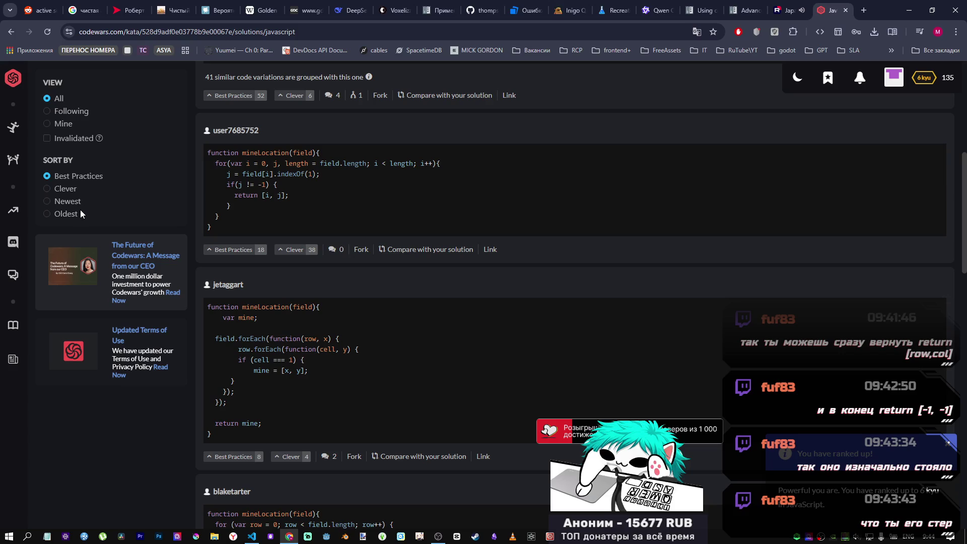
left_click(76, 203)
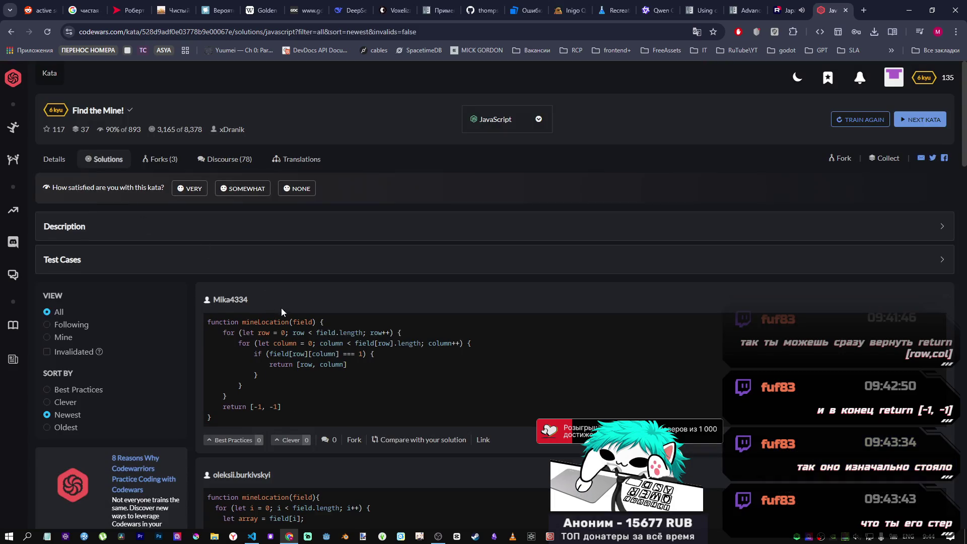
scroll(281, 307, "down", 3)
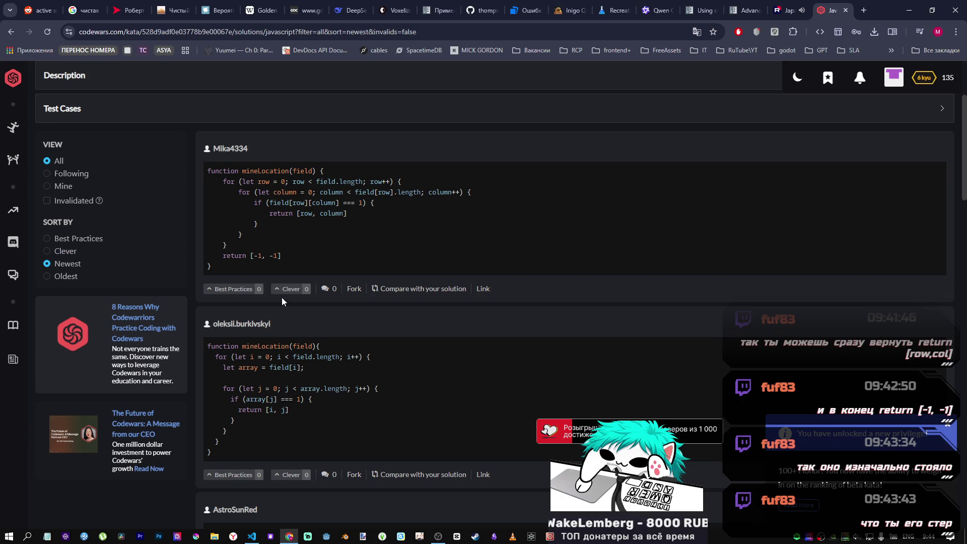
left_click_drag(281, 255, 229, 254)
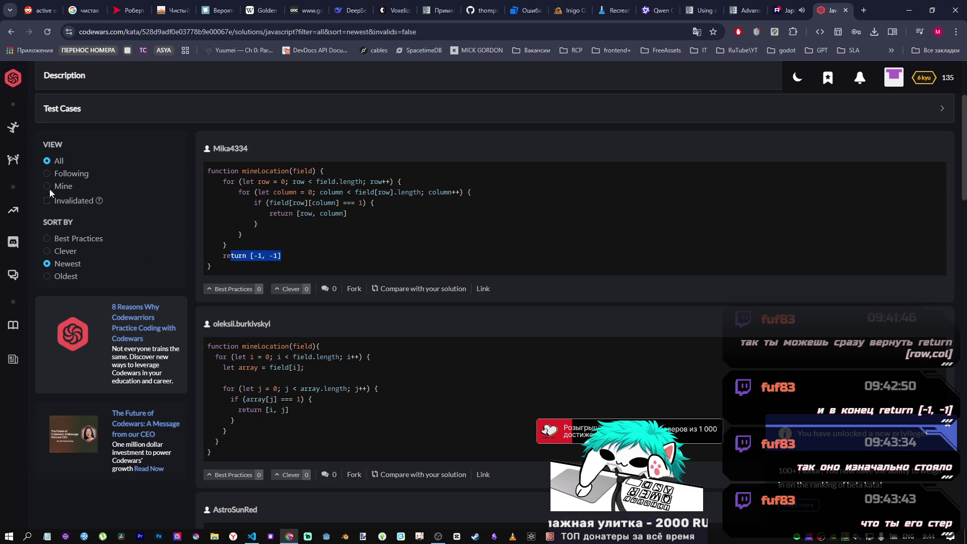
- Re-sort the solutions by Best Practices and scroll through the top-ranked answers
left_click(69, 241)
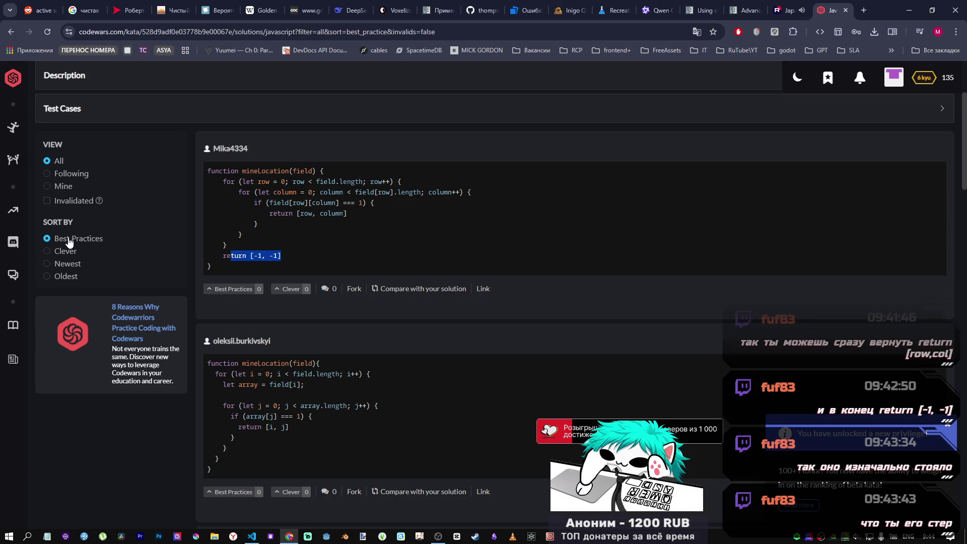
scroll(262, 315, "down", 2)
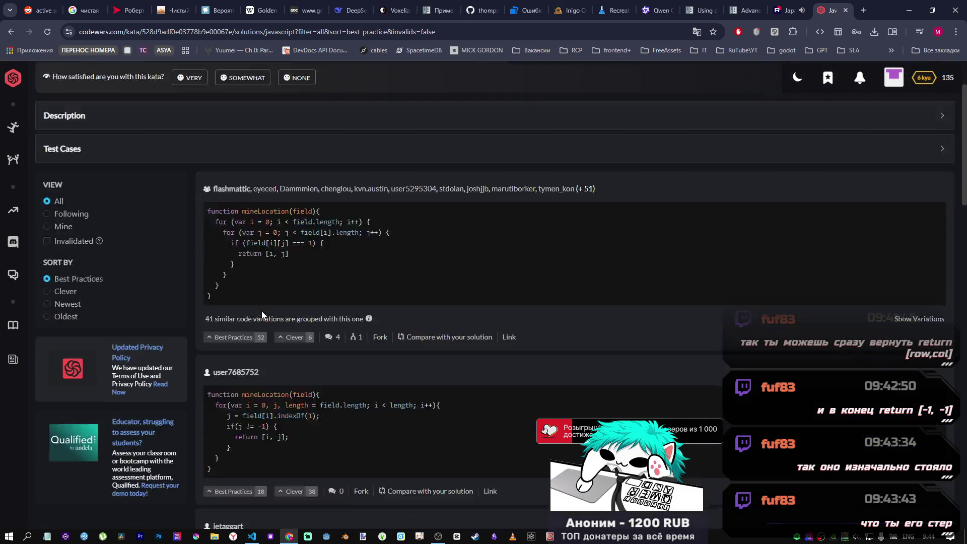
scroll(261, 307, "down", 3)
scroll(282, 207, "up", 1)
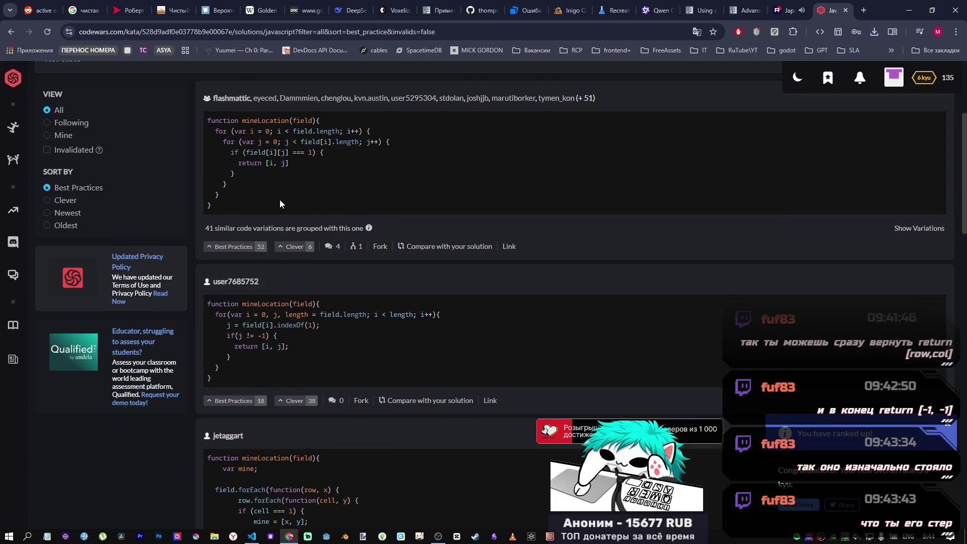
scroll(278, 198, "down", 1)
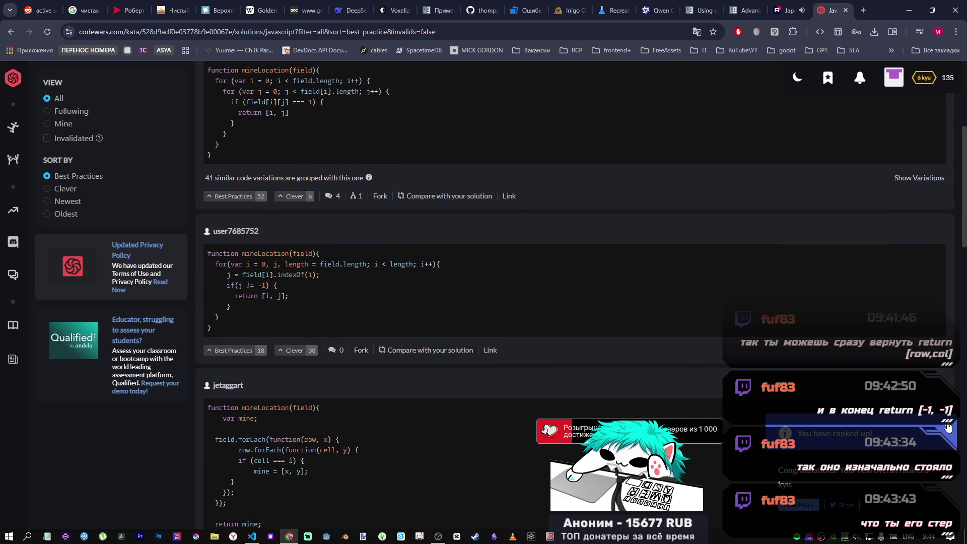
scroll(365, 393, "up", 5)
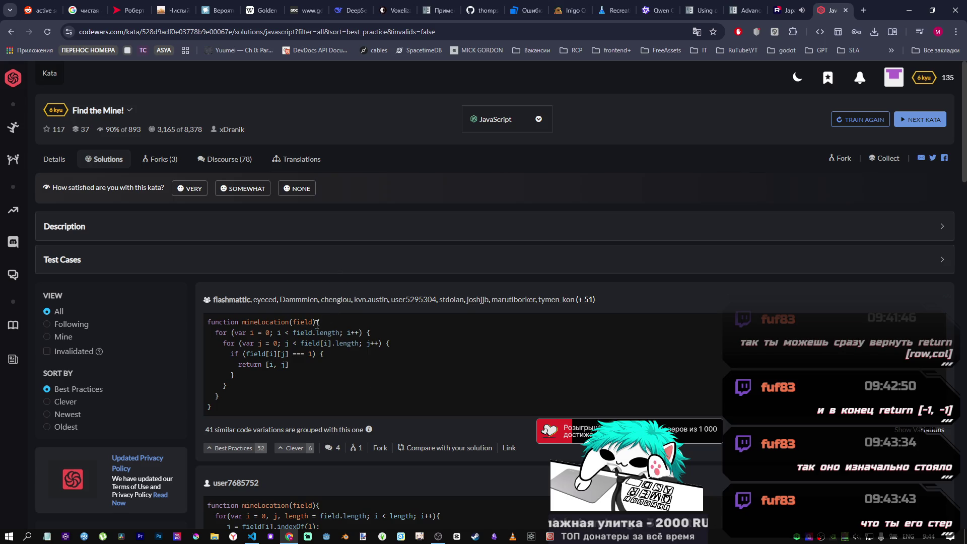
scroll(303, 322, "down", 3)
scroll(303, 322, "down", 4)
scroll(271, 322, "down", 1)
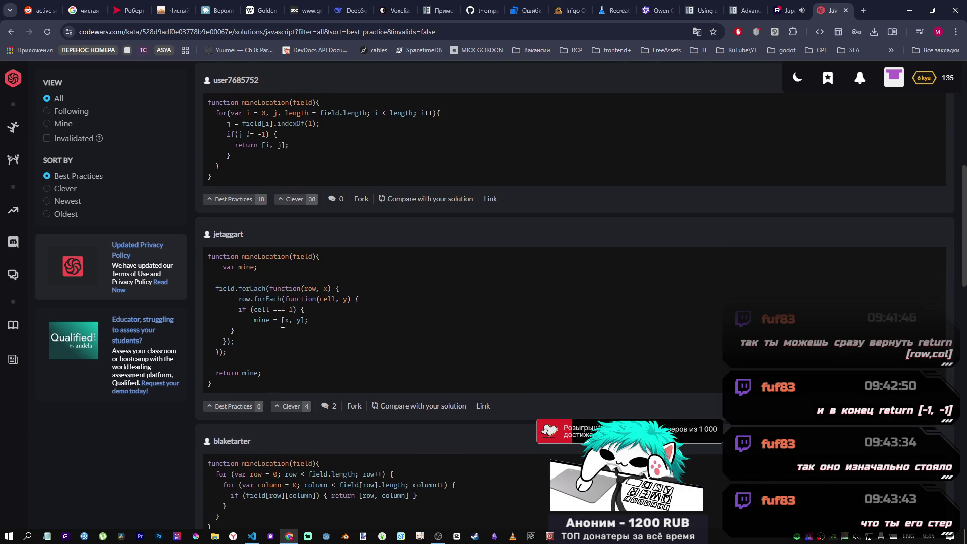
scroll(295, 331, "up", 2)
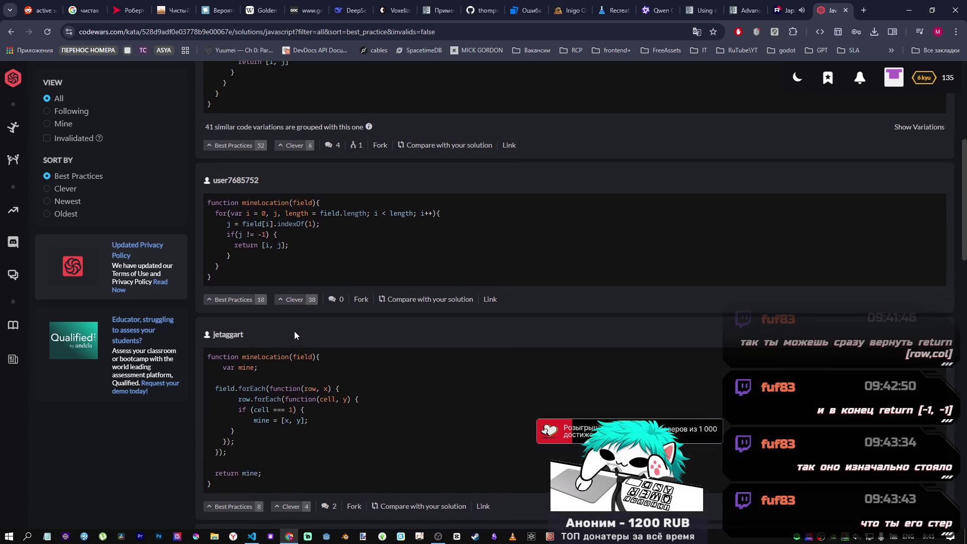
scroll(294, 331, "down", 1)
- Study the leading solutions' code, highlighting the nested forEach loops
left_click_drag(242, 339, 328, 360)
left_click(329, 361)
scroll(307, 364, "up", 2)
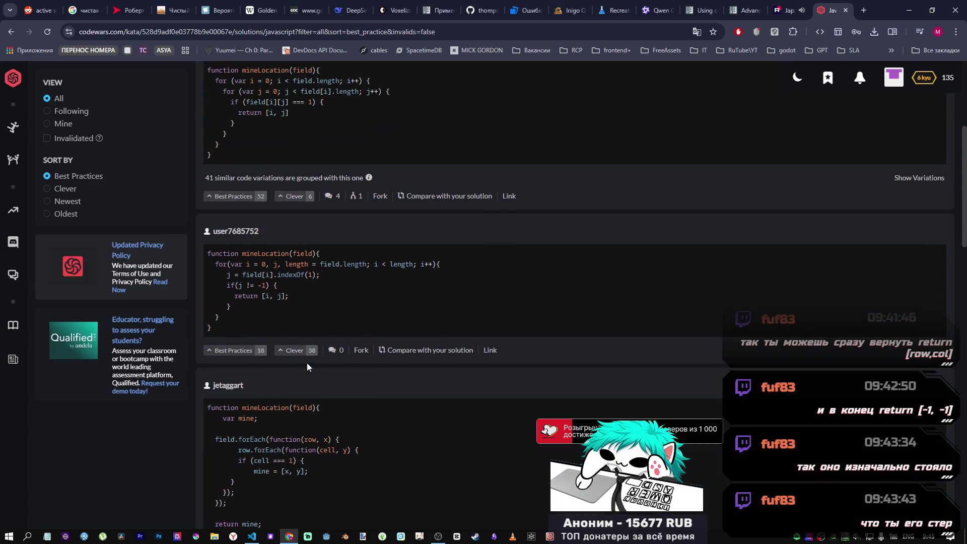
scroll(308, 359, "down", 3)
scroll(323, 367, "up", 8)
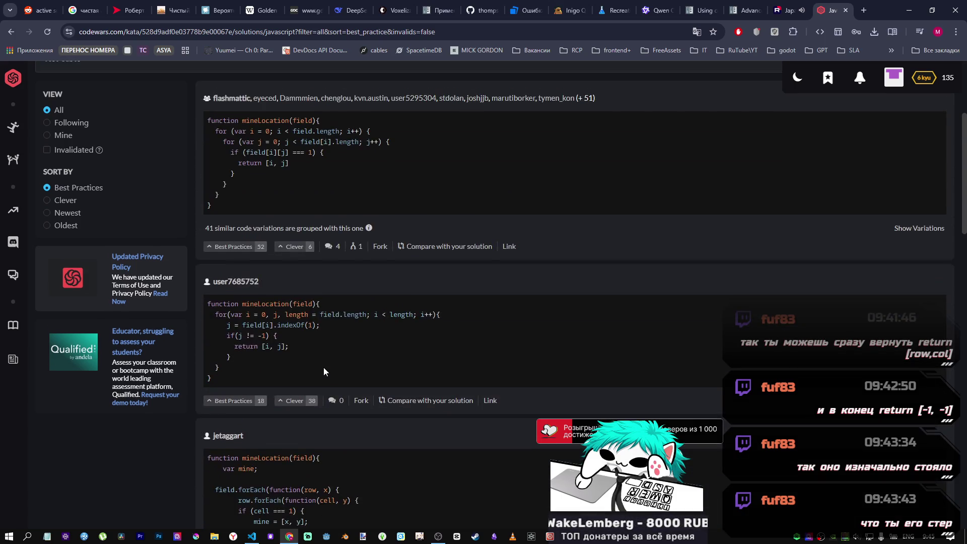
scroll(317, 358, "down", 5)
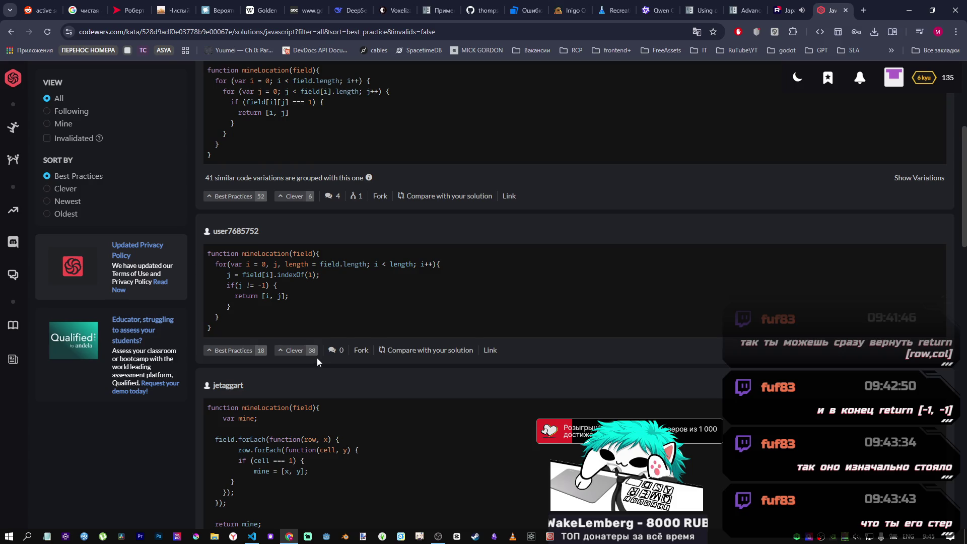
scroll(316, 358, "down", 5)
scroll(314, 357, "up", 1)
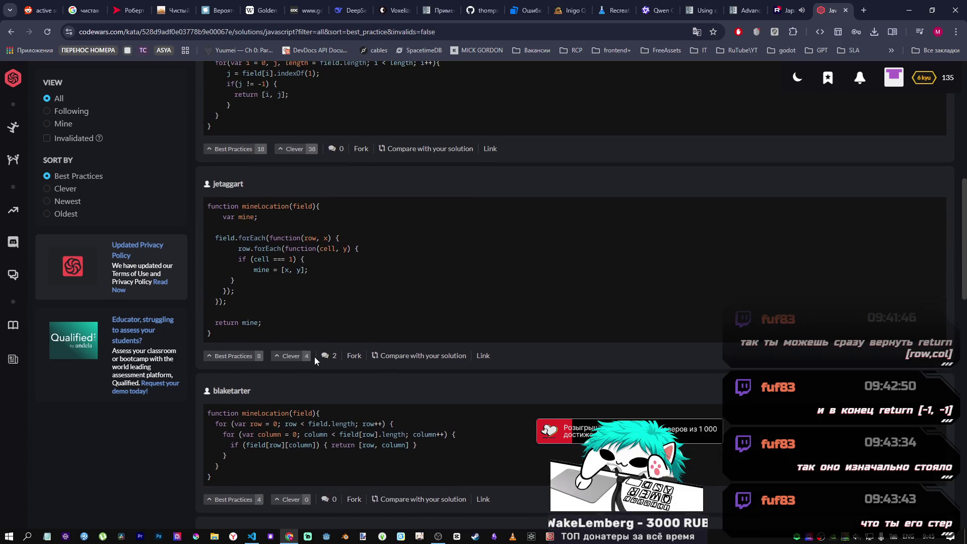
mouse_move(258, 238)
left_mouse_down()
mouse_move(291, 272)
mouse_move(281, 299)
mouse_move(302, 261)
mouse_move(267, 238)
mouse_move(281, 248)
left_mouse_up()
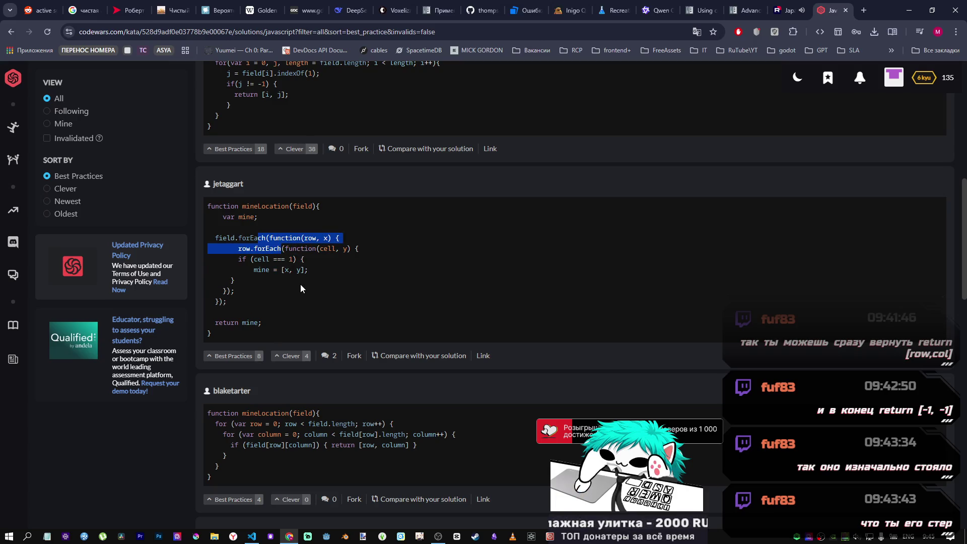
scroll(301, 286, "up", 5)
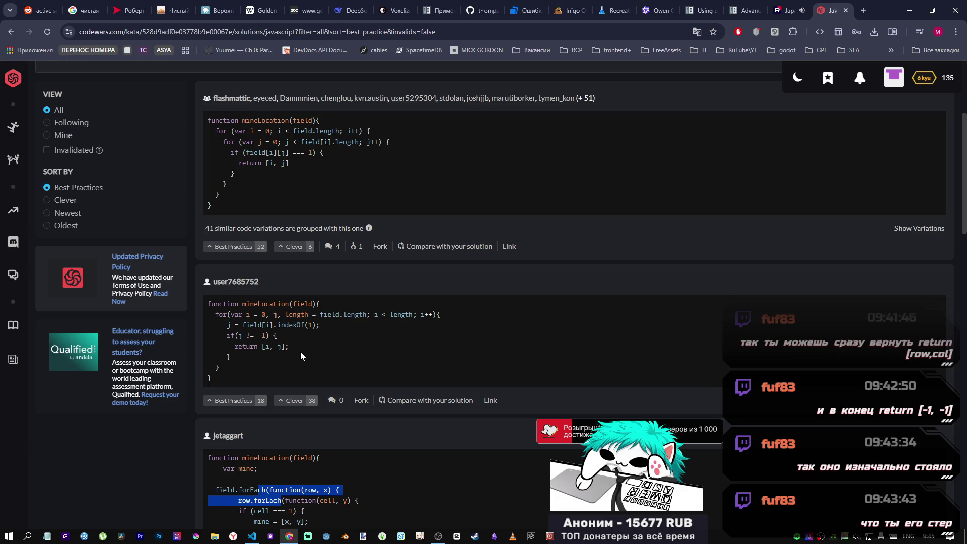
scroll(247, 202, "up", 2)
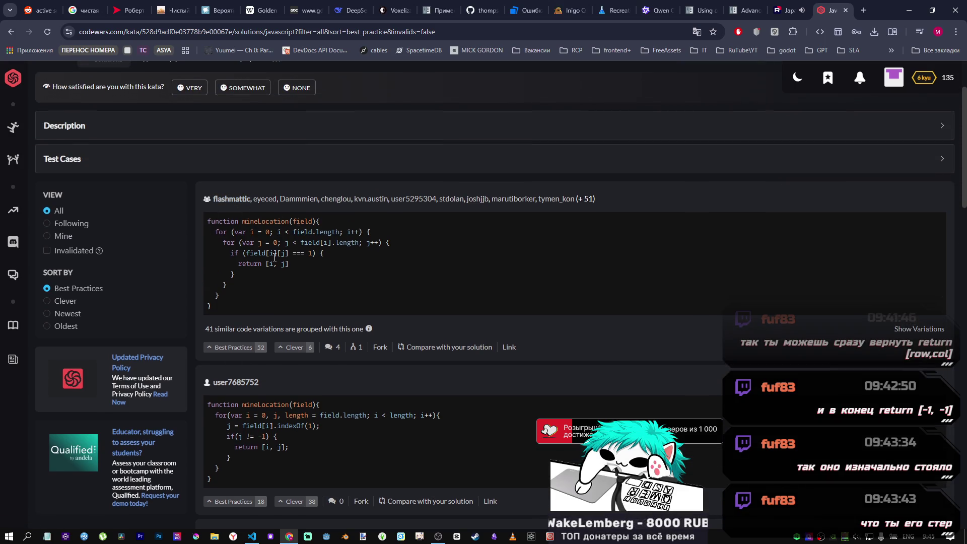
scroll(275, 256, "up", 1)
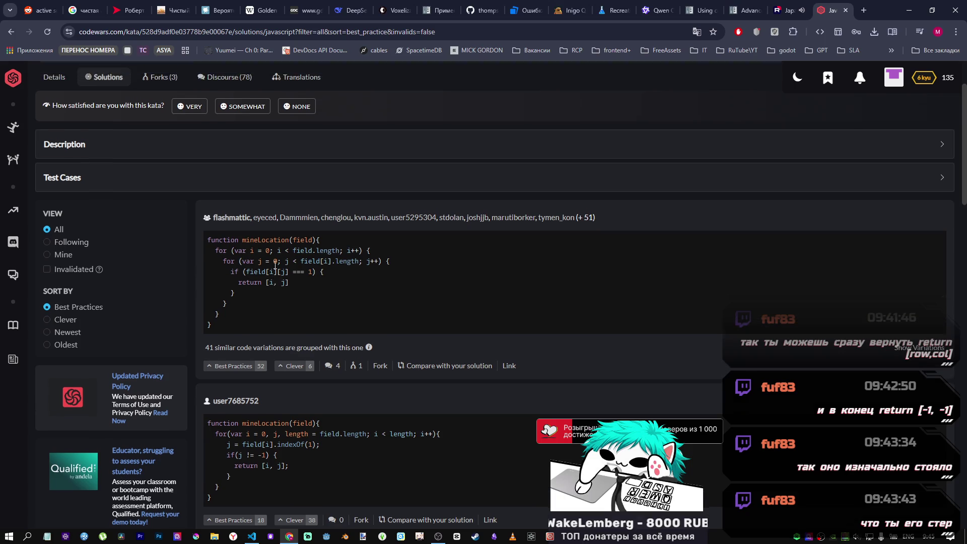
scroll(247, 305, "down", 3)
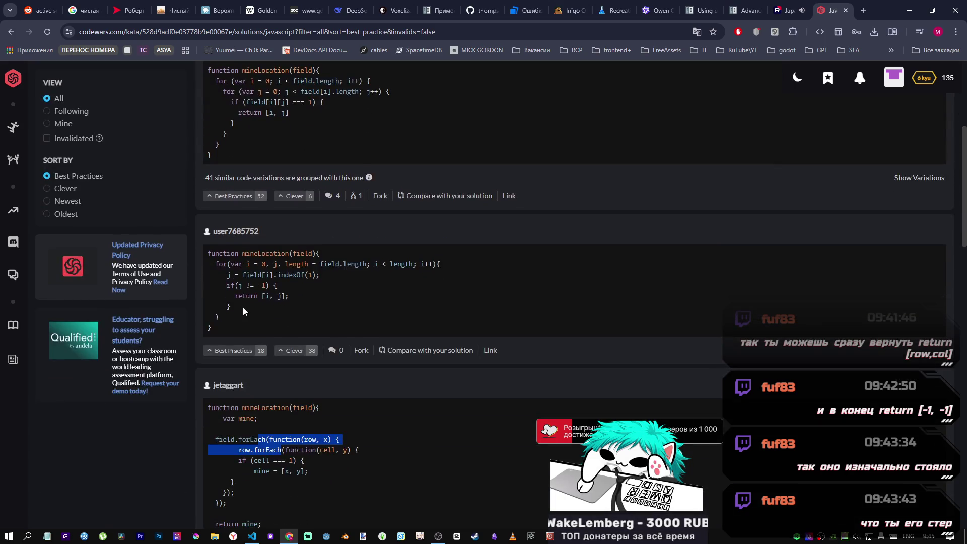
scroll(245, 305, "up", 3)
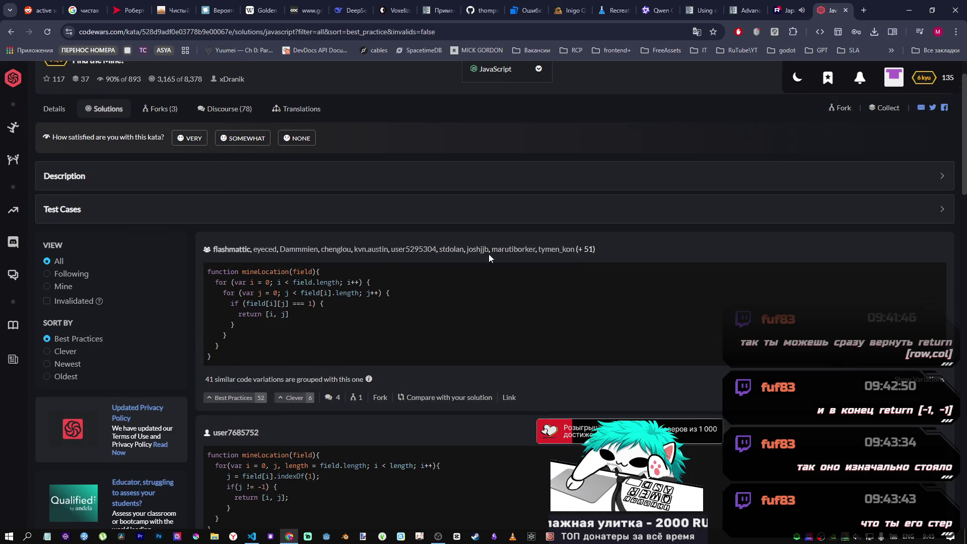
- Rate Find the Mine! as VERY satisfying, lifting honor from 135 to 136
left_click(199, 145)
scroll(293, 278, "down", 4)
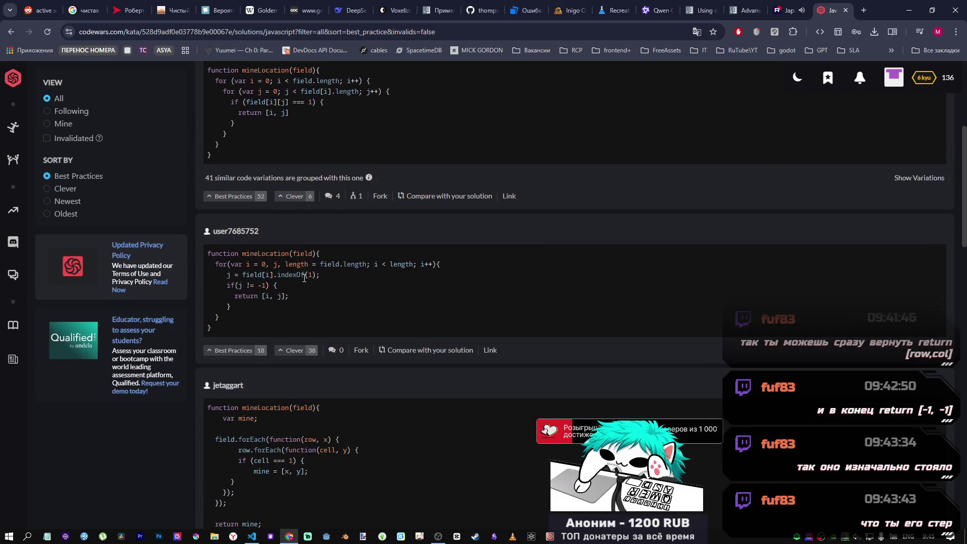
scroll(304, 274, "up", 4)
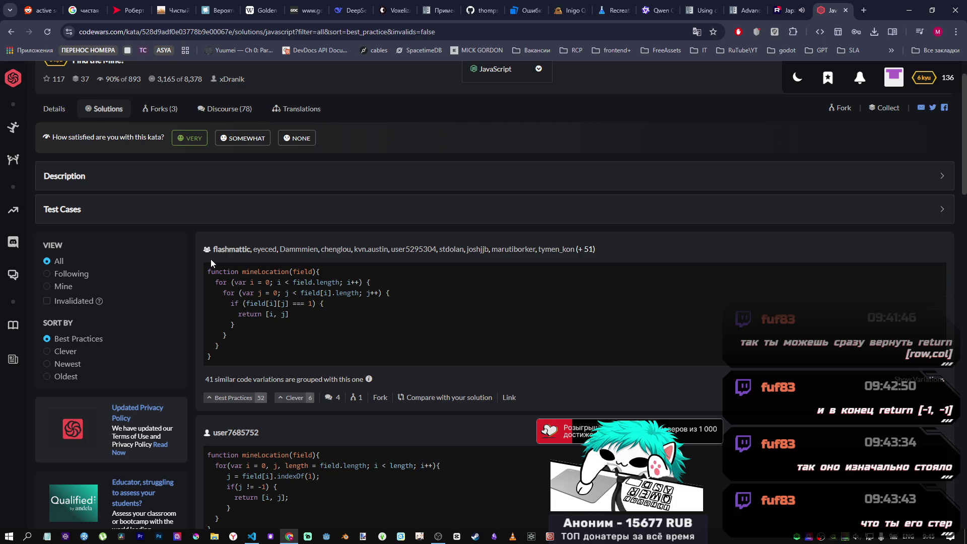
- Review the top nested-loop mineLocation solution returning [i, j], with its 41 similar variations
scroll(211, 262, "down", 3)
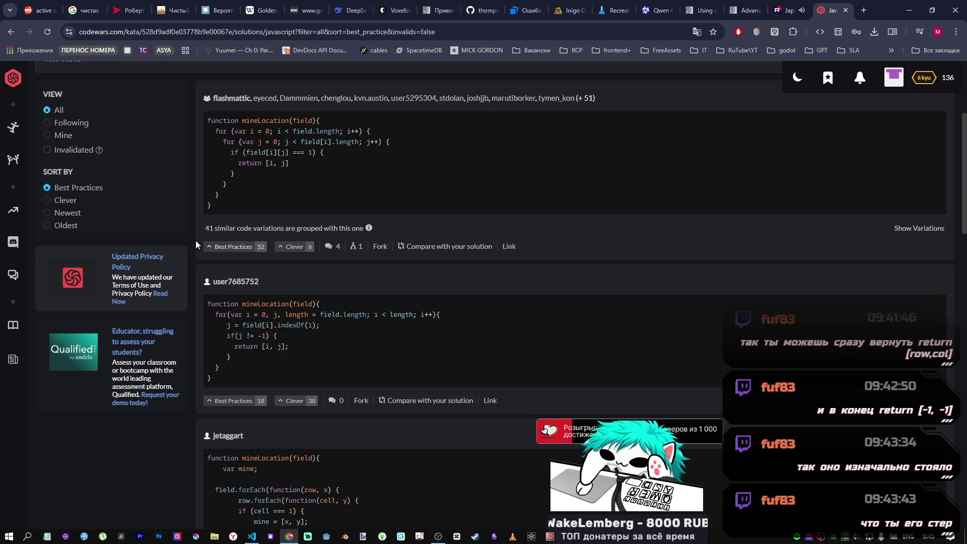
scroll(197, 245, "up", 3)
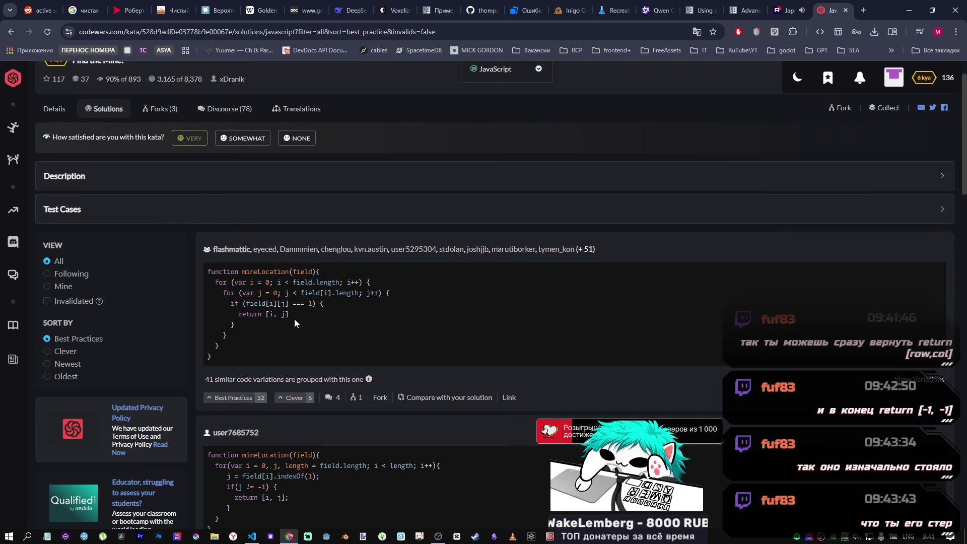
scroll(252, 302, "down", 2)
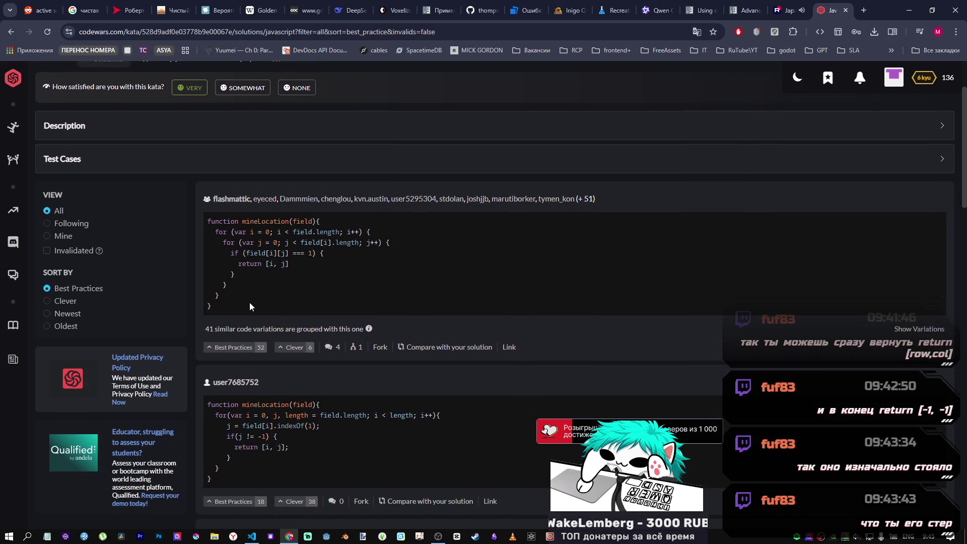
mouse_move(227, 182)
left_mouse_down()
mouse_move(219, 182)
mouse_move(327, 204)
mouse_move(282, 225)
mouse_move(225, 181)
mouse_move(242, 213)
mouse_move(226, 167)
left_mouse_up()
left_click(274, 227)
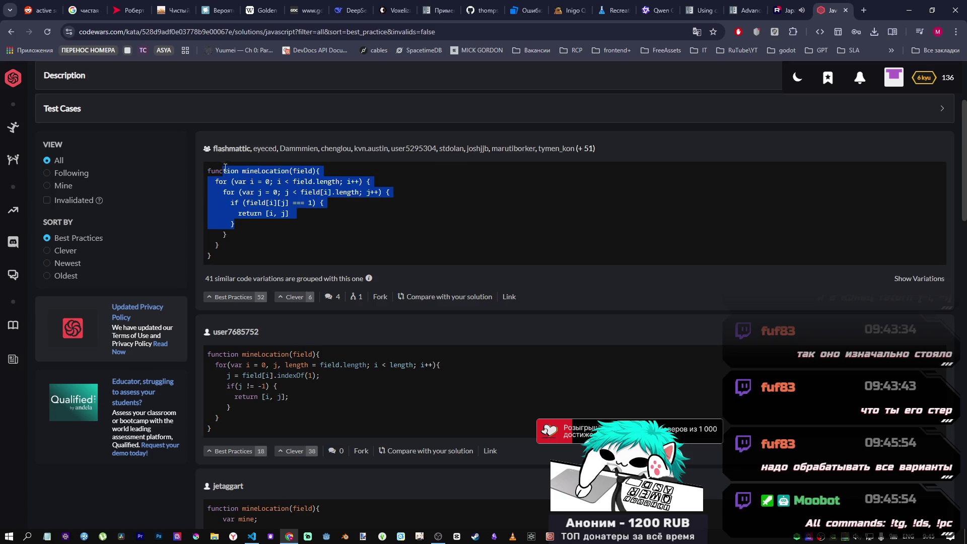
left_click(250, 203)
scroll(250, 203, "down", 3)
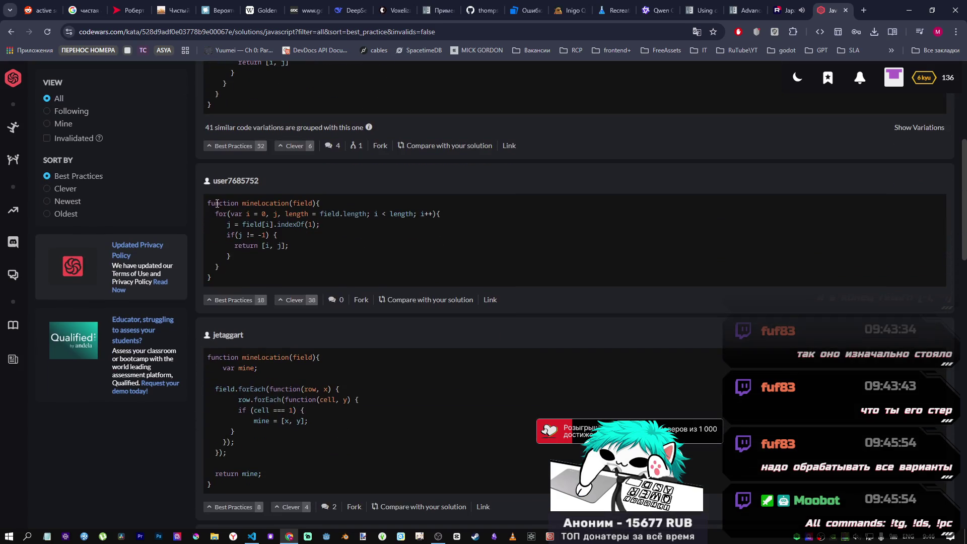
mouse_move(234, 265)
left_mouse_down()
mouse_move(227, 213)
mouse_move(237, 258)
left_mouse_up()
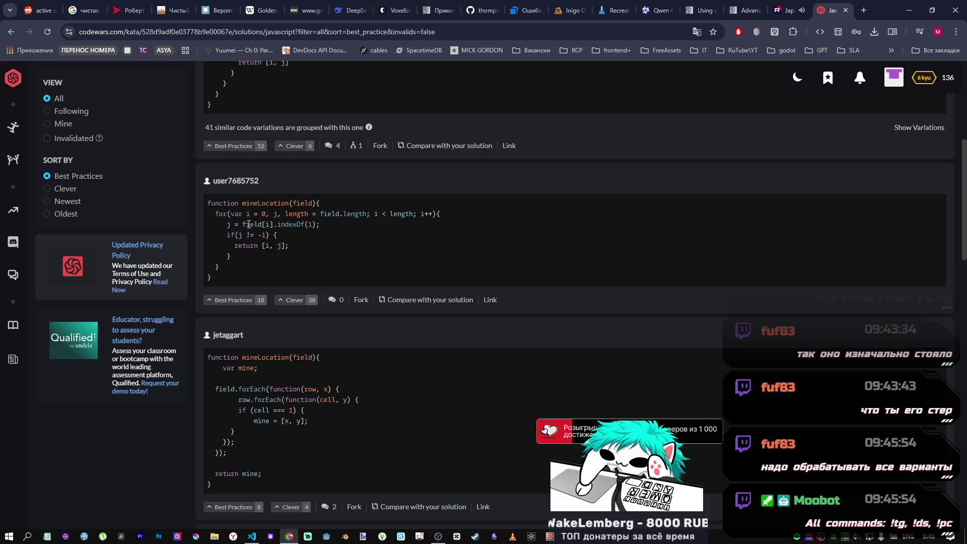
left_click_drag(245, 224, 270, 225)
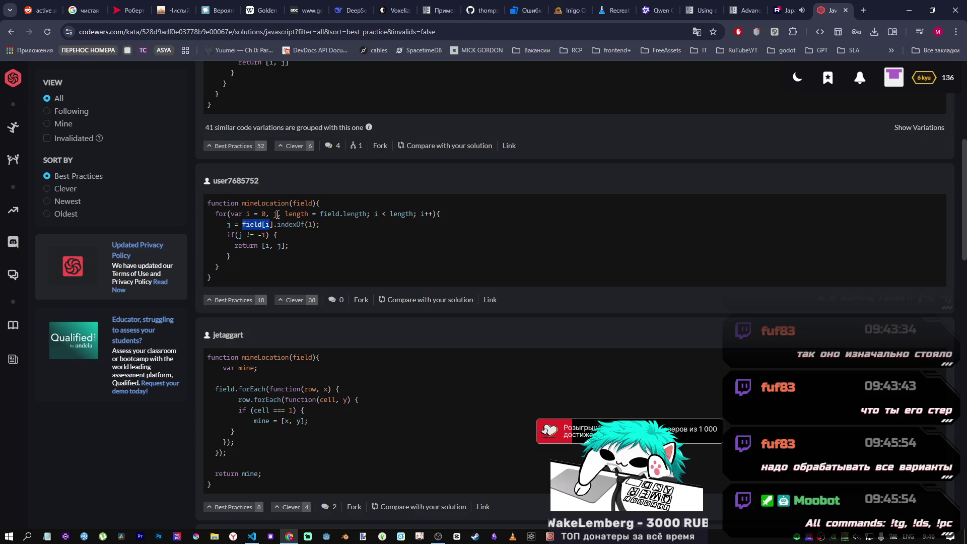
left_click(276, 215)
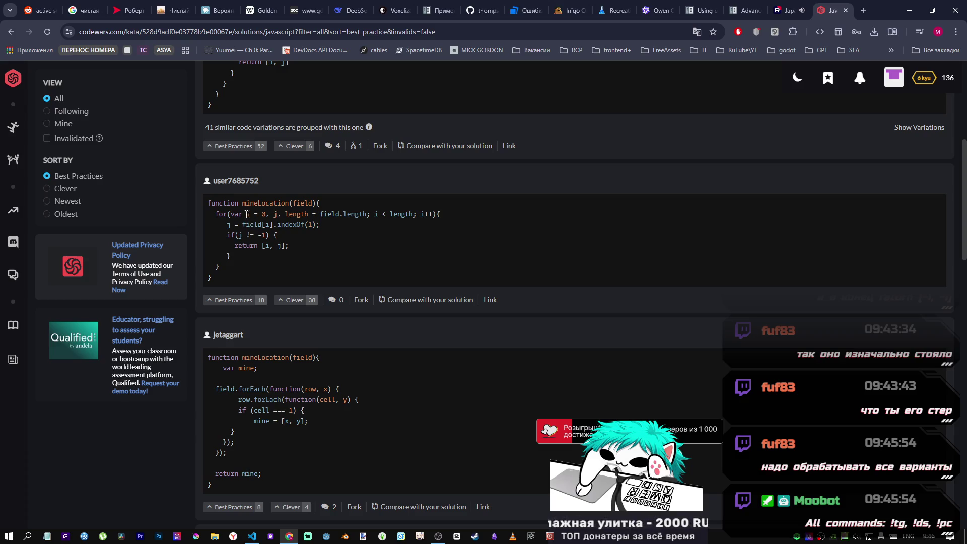
left_click_drag(230, 213, 267, 213)
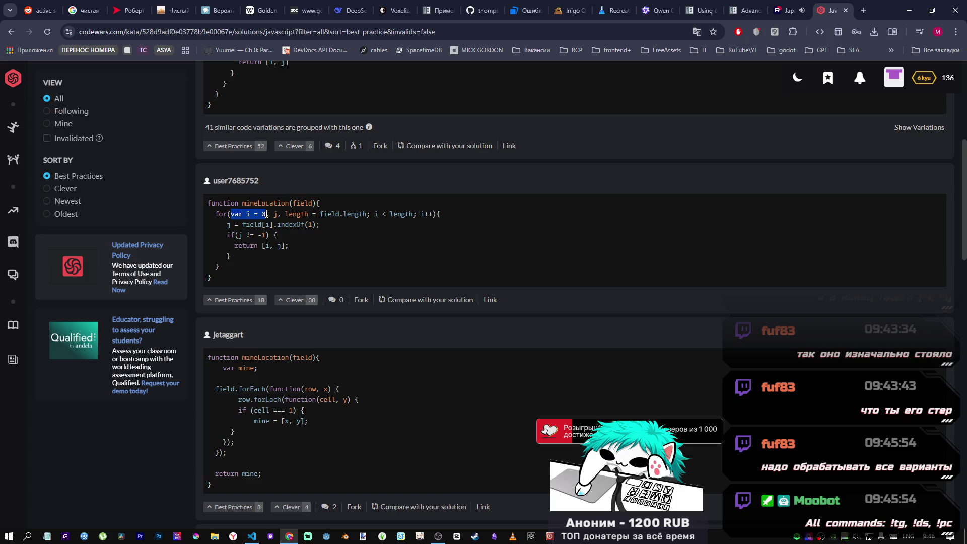
double_click(276, 214)
left_click_drag(285, 215, 371, 219)
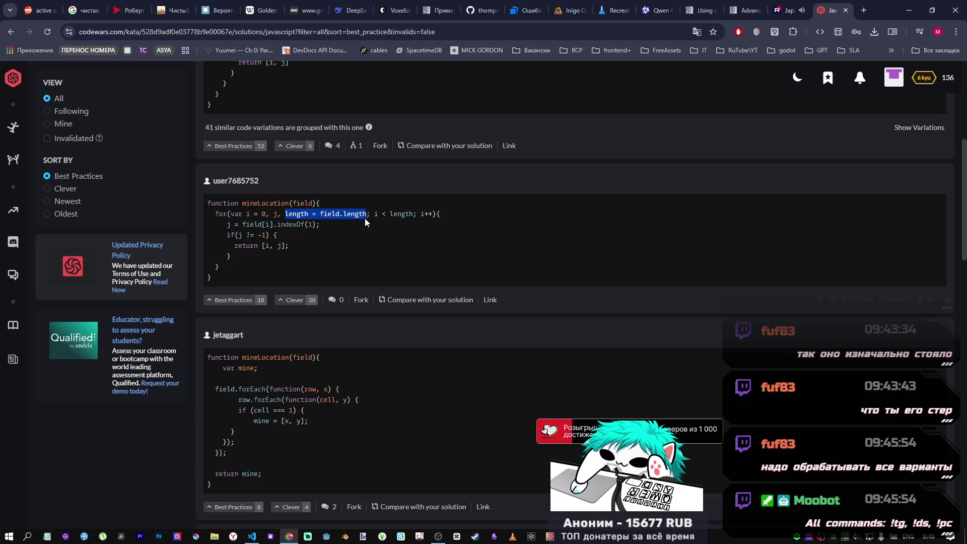
left_click(373, 218)
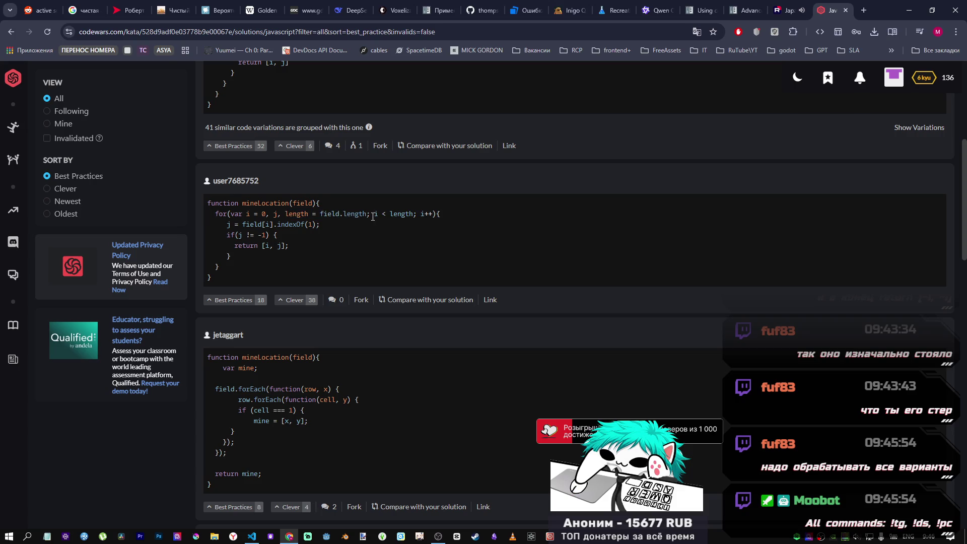
left_click_drag(215, 214, 442, 220)
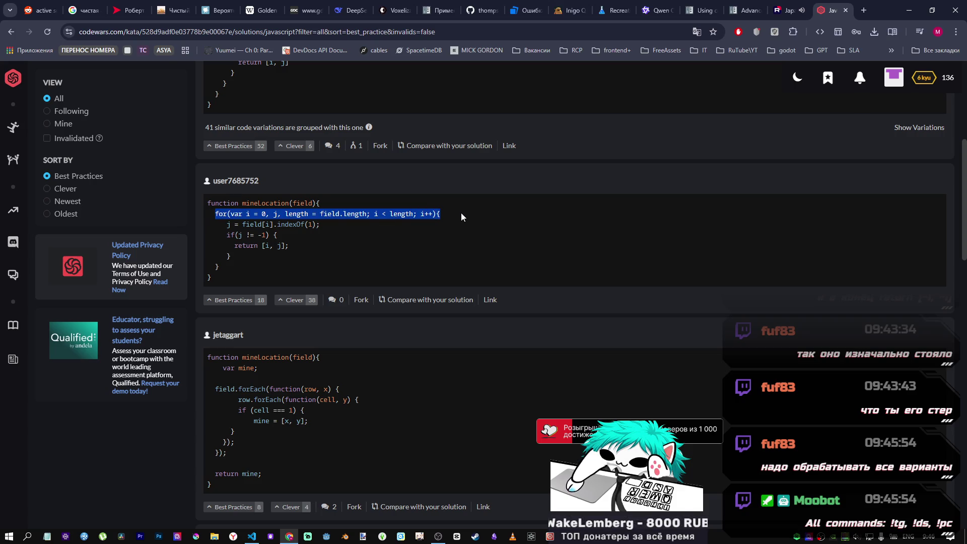
left_click(432, 216)
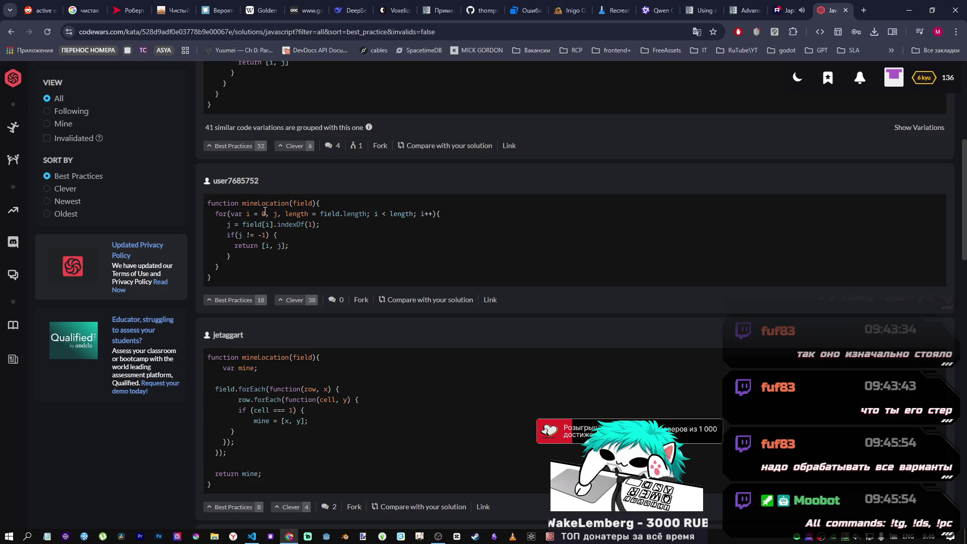
left_click_drag(277, 214, 311, 213)
left_click(311, 214)
left_click_drag(231, 214, 274, 213)
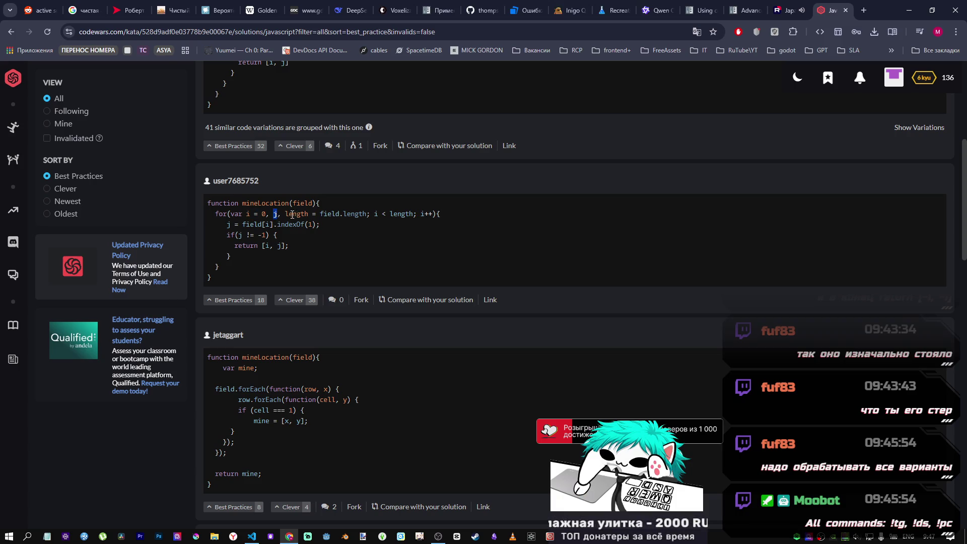
- Study the indexOf-based solution, highlighting length = field.length and j = field[i].indexOf
double_click(289, 214)
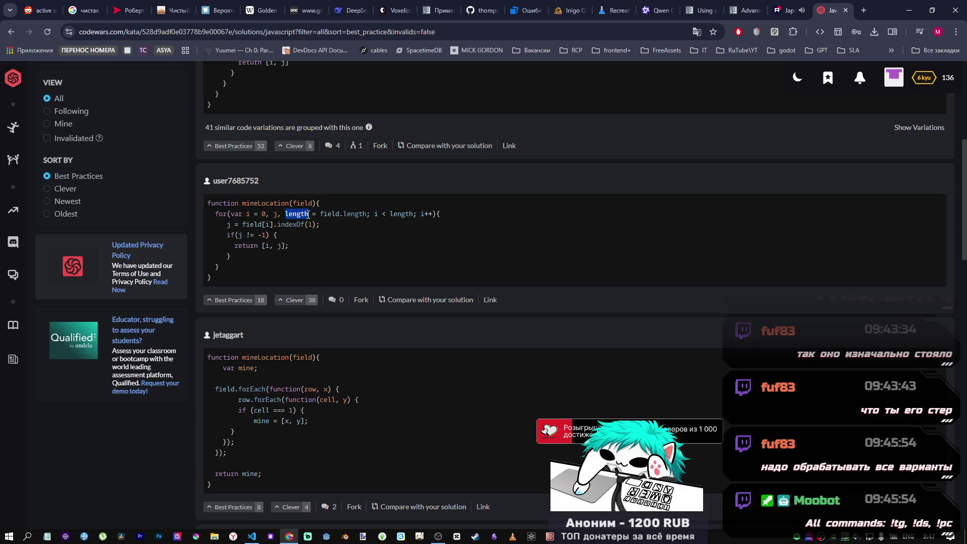
left_click_drag(320, 214, 369, 216)
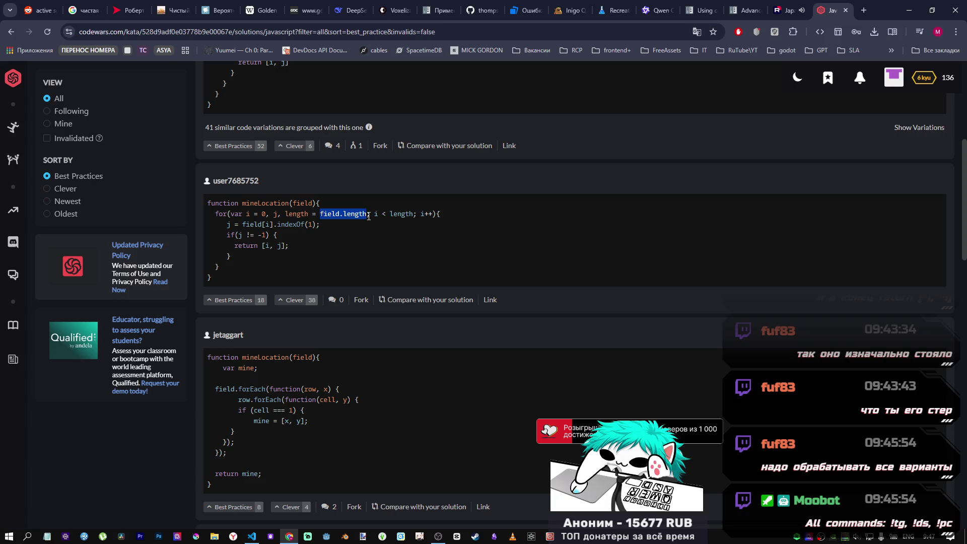
double_click(278, 213)
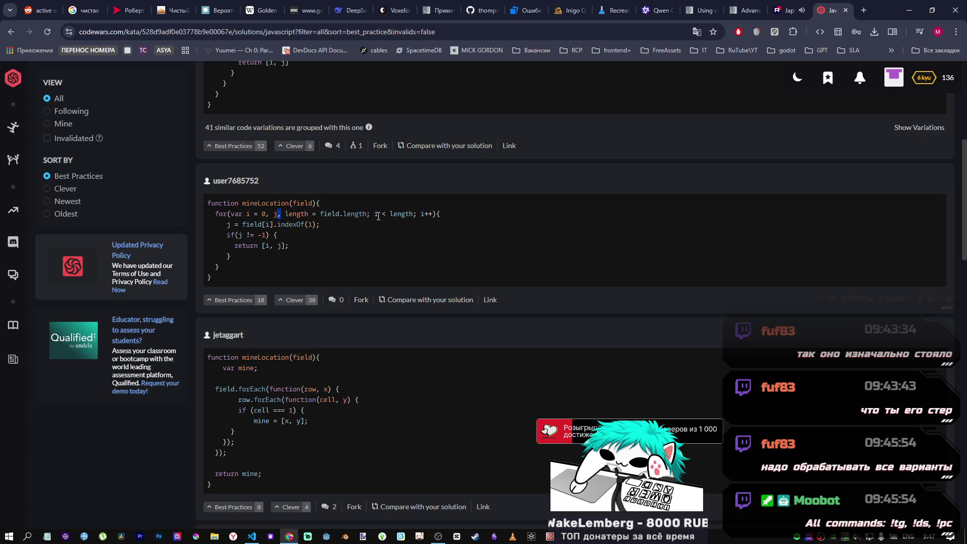
left_click_drag(390, 215, 413, 214)
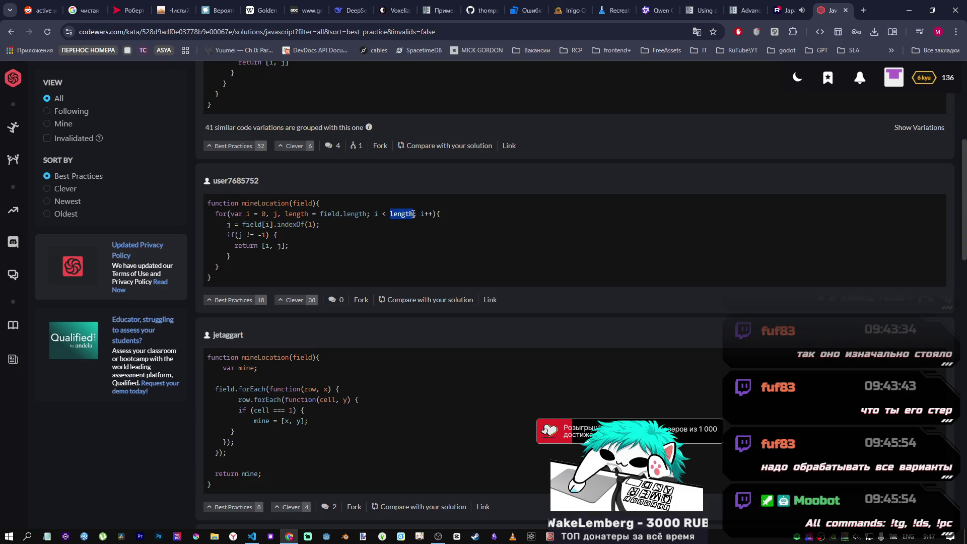
left_click_drag(285, 213, 364, 213)
left_click(363, 214)
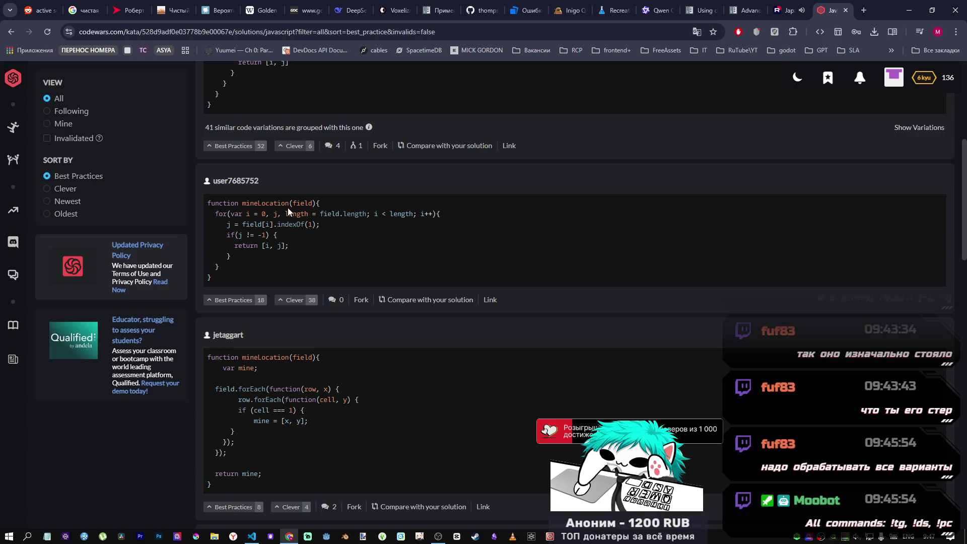
left_click_drag(285, 214, 370, 214)
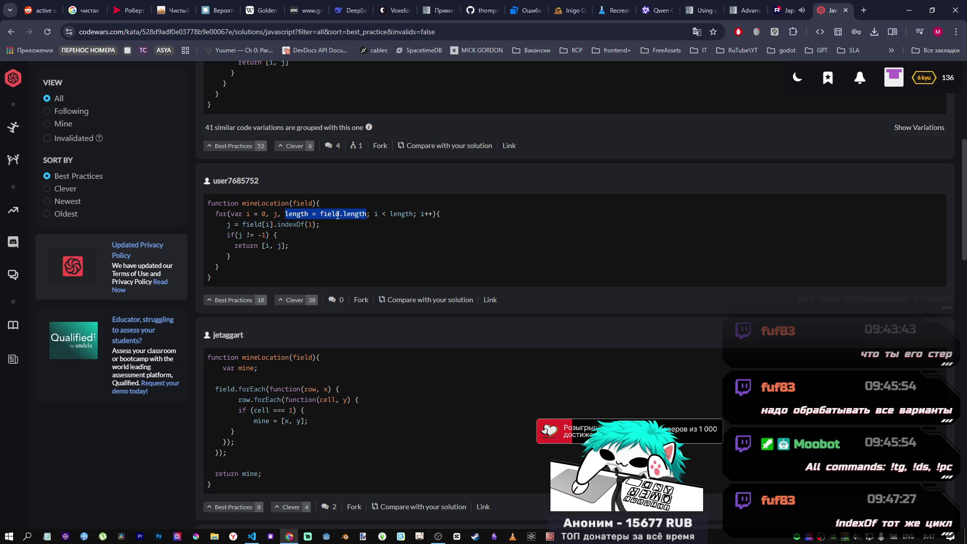
left_click(322, 213)
double_click(275, 213)
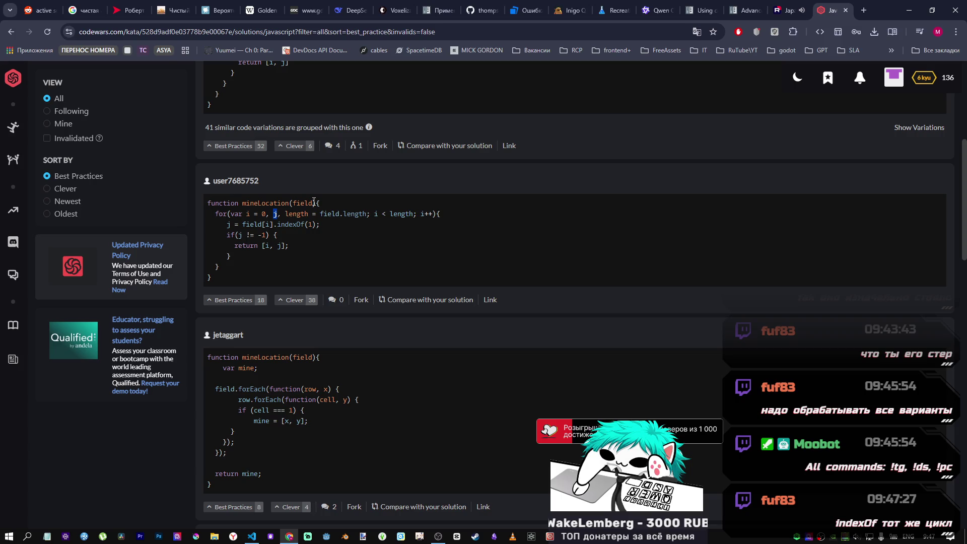
mouse_move(228, 225)
left_mouse_down()
mouse_move(282, 225)
mouse_move(273, 225)
left_mouse_up()
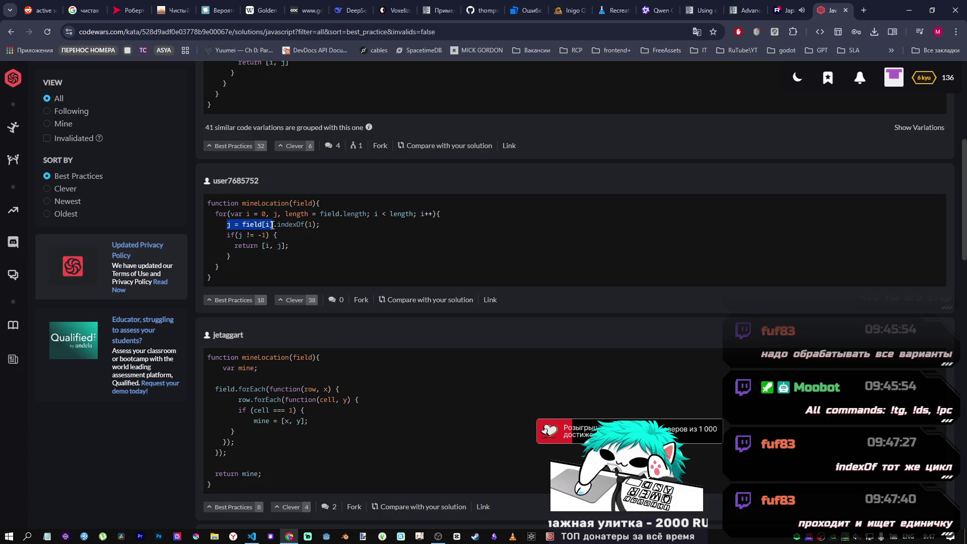
left_click(313, 227)
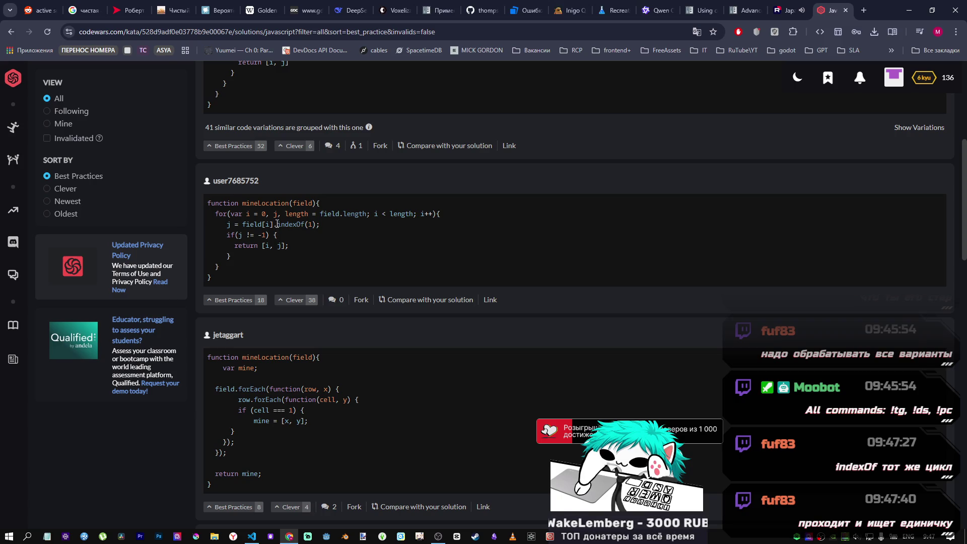
- Search the web for 'mdn indexof' in a new tab
left_click(863, 10)
type("mdn")
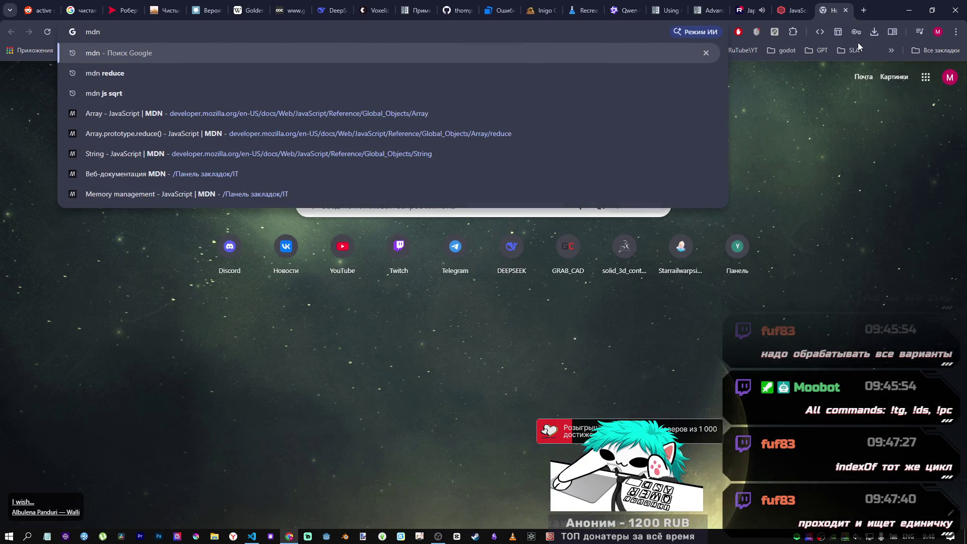
type(" index")
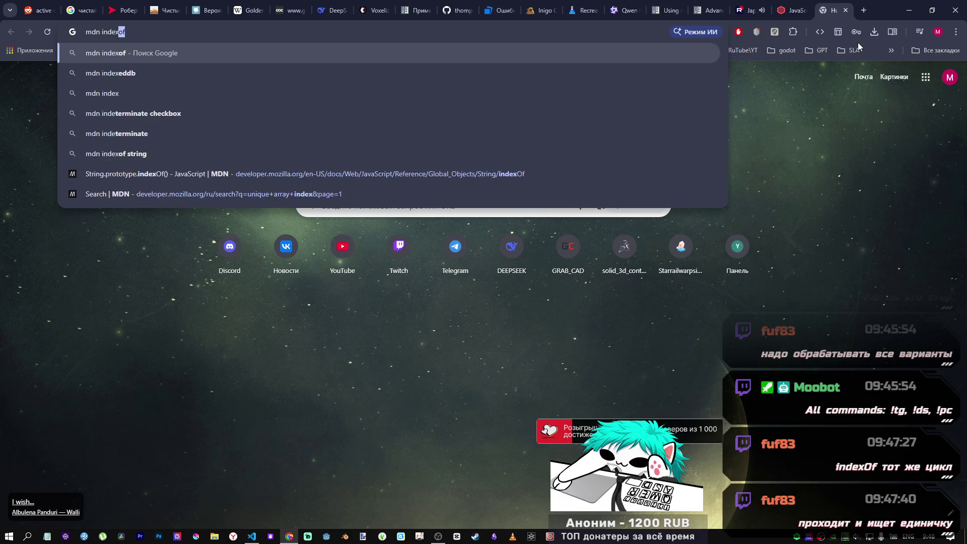
type("of")
key("Return")
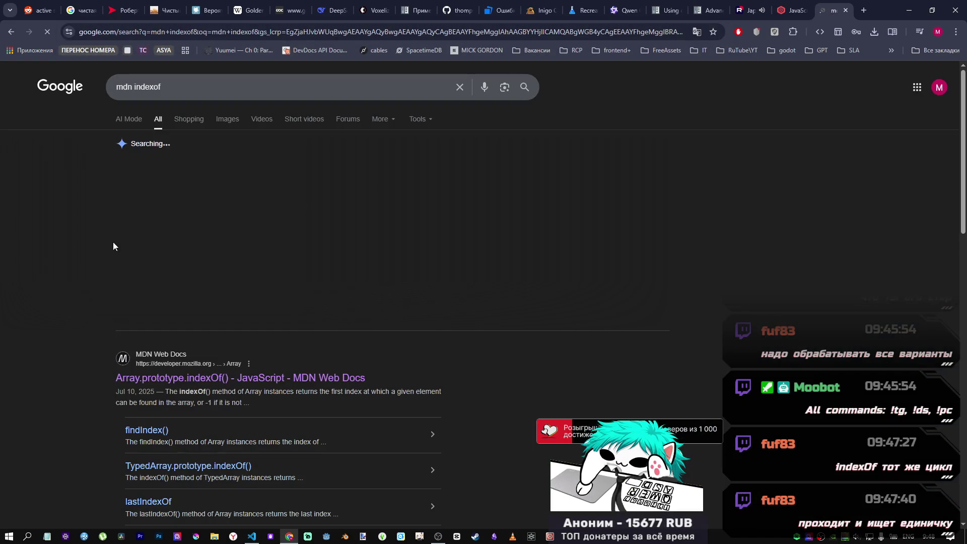
- Read MDN's Array.prototype.indexOf() 'bison' demo, expecting output 1, then return to Codewars
left_click(202, 379)
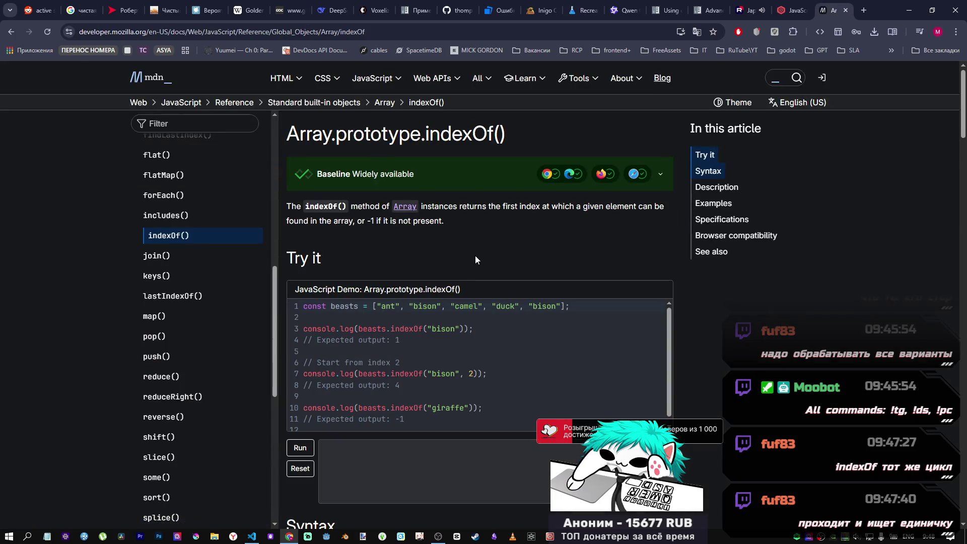
scroll(473, 259, "down", 1)
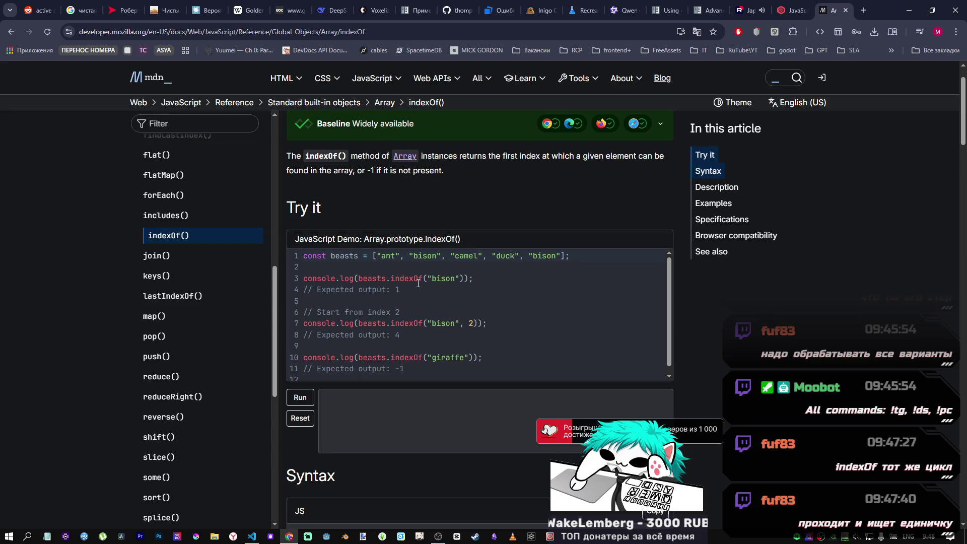
left_click_drag(391, 279, 422, 282)
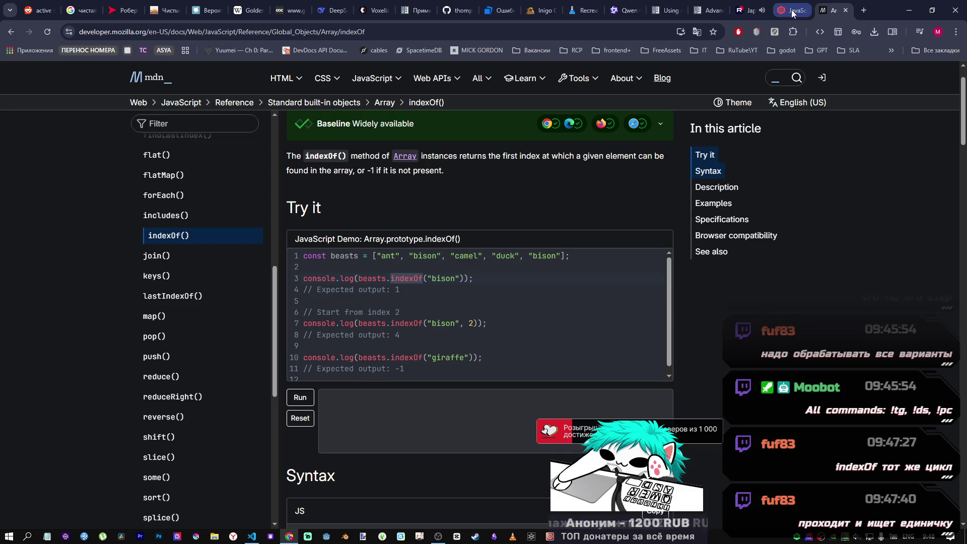
left_click_drag(428, 279, 462, 280)
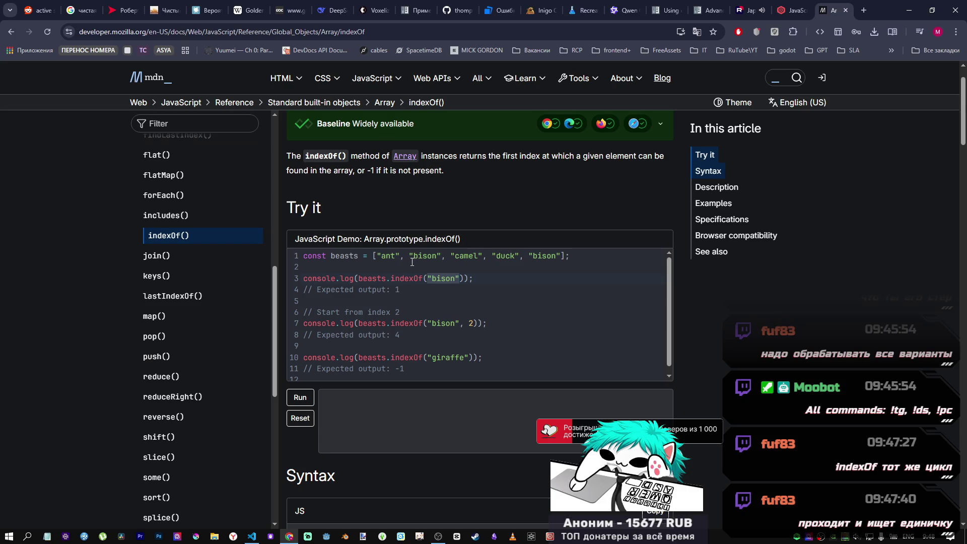
left_click_drag(427, 279, 464, 279)
left_click_drag(409, 256, 442, 260)
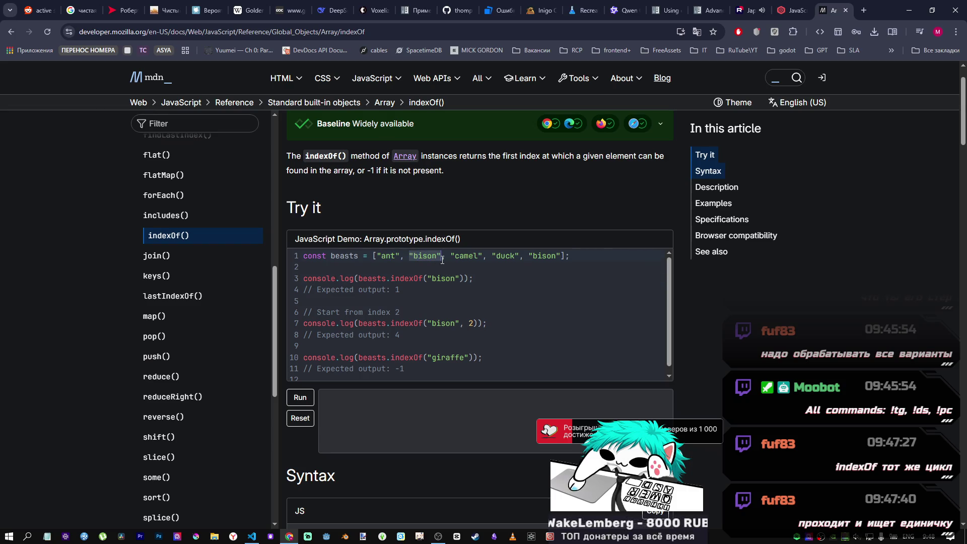
double_click(399, 290)
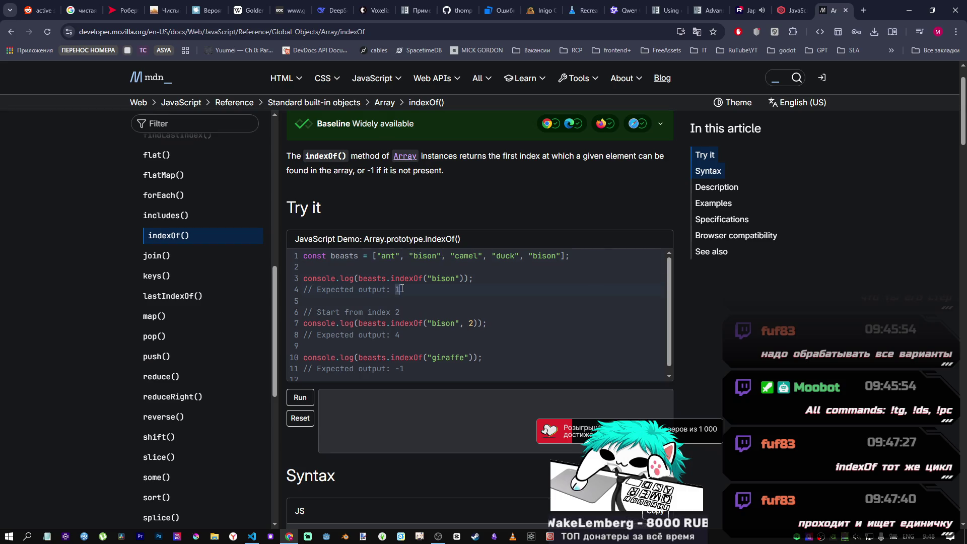
left_click(788, 11)
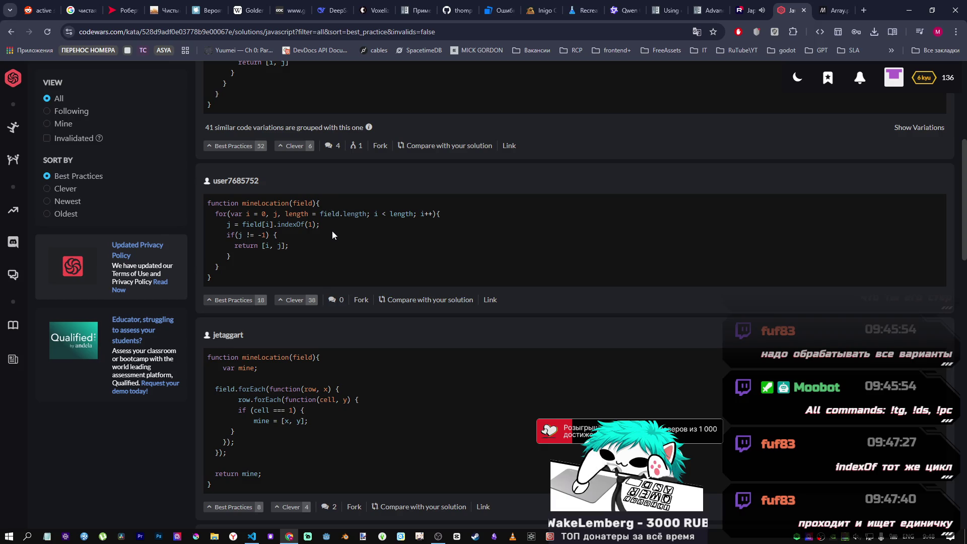
mouse_move(322, 225)
left_mouse_down()
mouse_move(295, 226)
mouse_move(292, 252)
mouse_move(250, 242)
left_mouse_up()
scroll(321, 182, "up", 4)
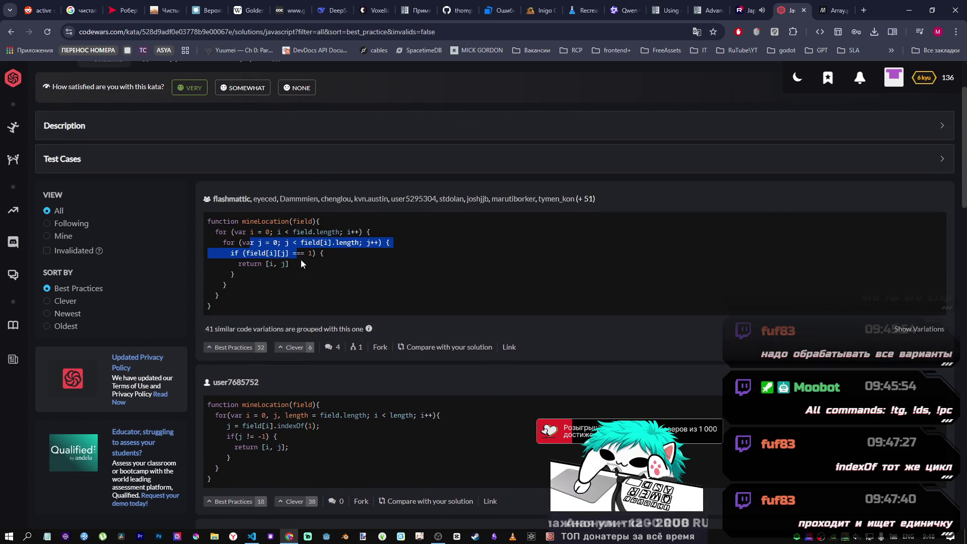
scroll(303, 262, "down", 2)
left_click(294, 317)
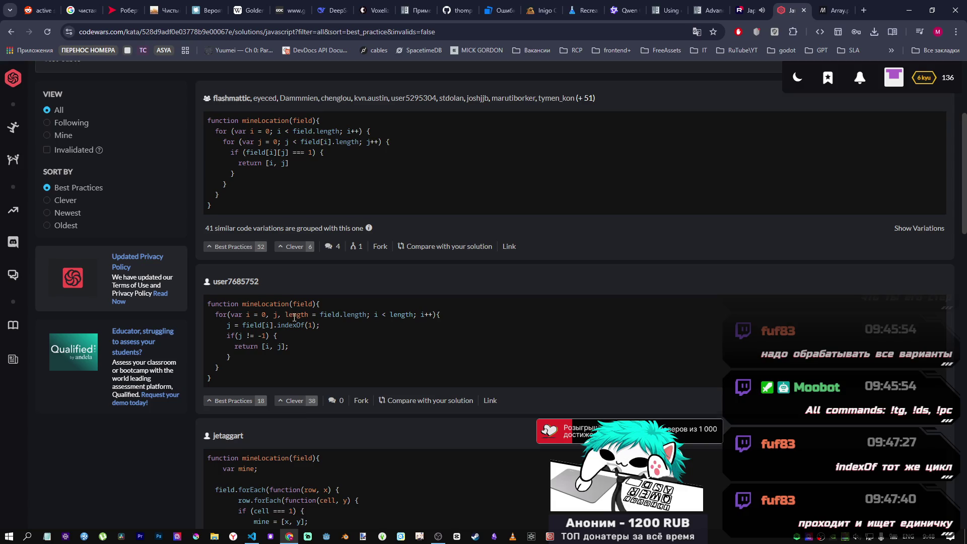
scroll(294, 317, "down", 1)
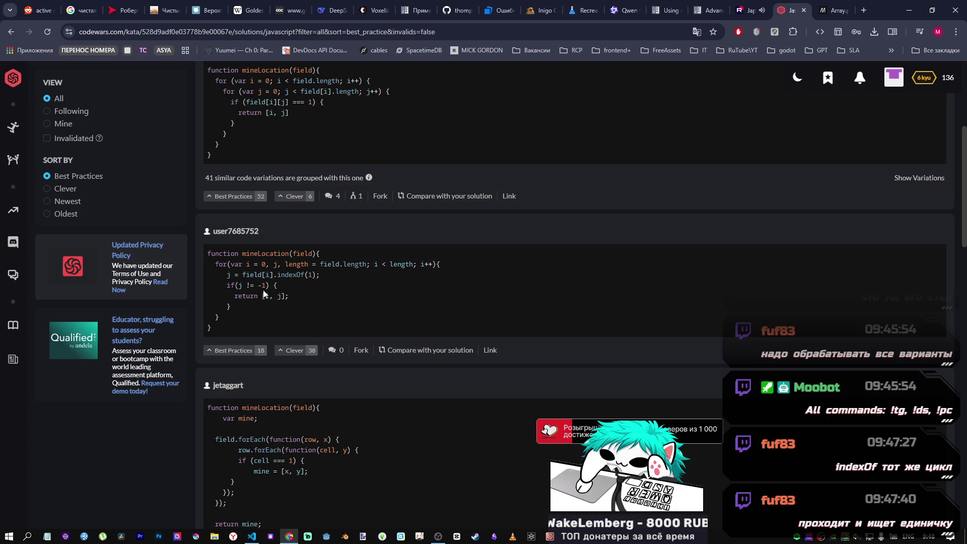
left_click_drag(231, 286, 273, 287)
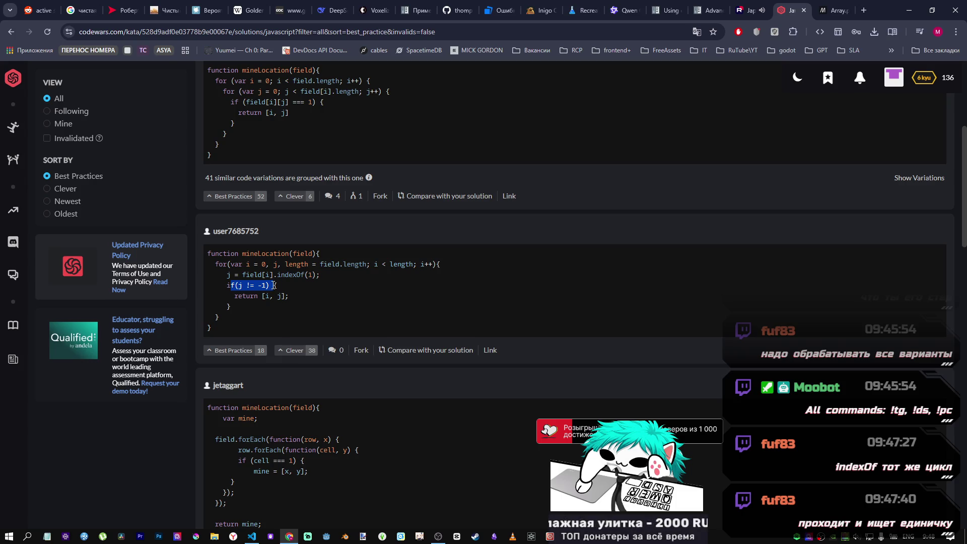
left_click_drag(235, 285, 240, 286)
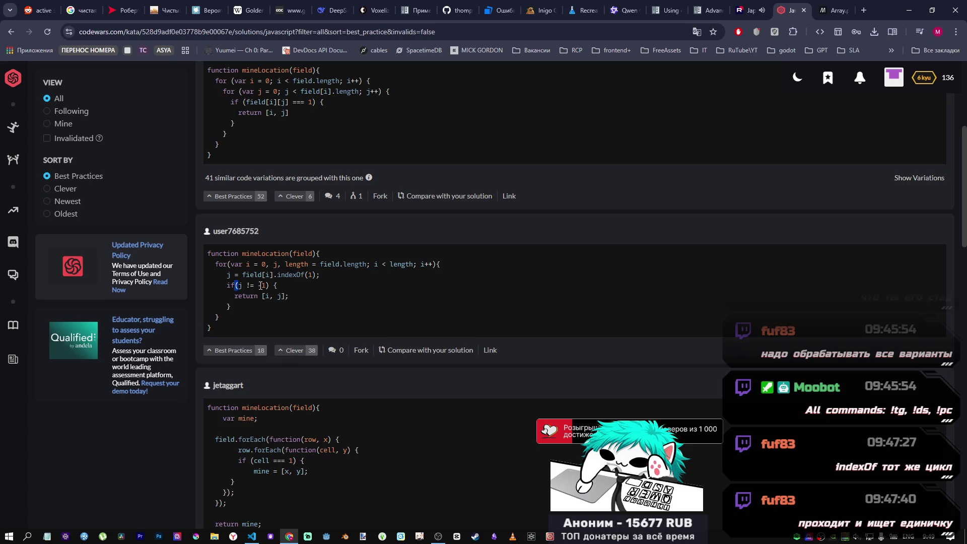
left_click_drag(258, 286, 267, 286)
left_click_drag(278, 275, 307, 276)
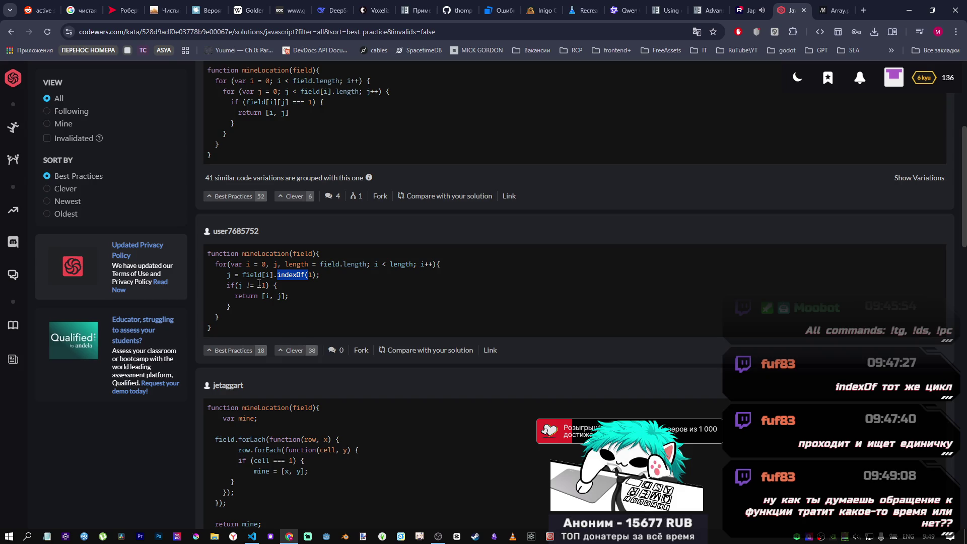
left_click_drag(238, 286, 291, 298)
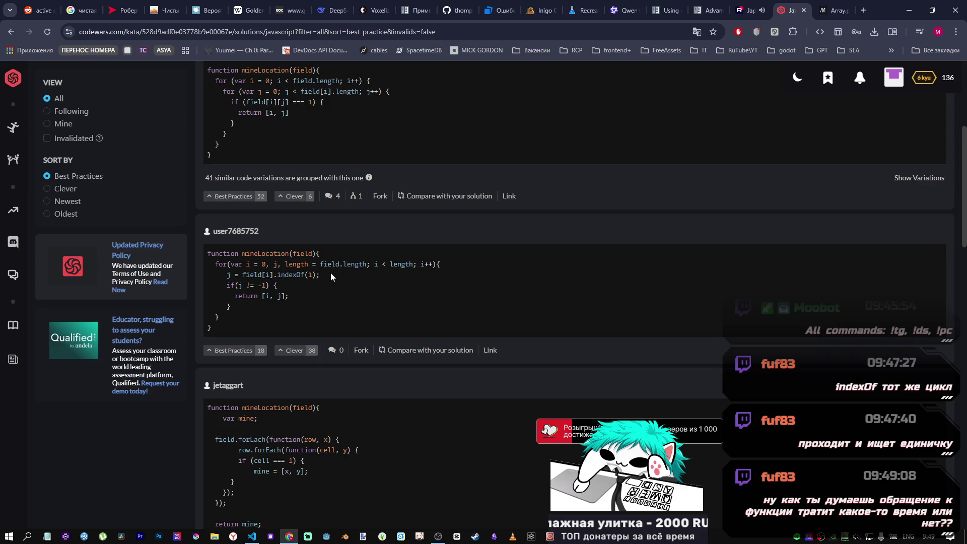
mouse_move(314, 294)
left_mouse_down()
mouse_move(211, 269)
mouse_move(237, 301)
left_mouse_up()
left_click(239, 319)
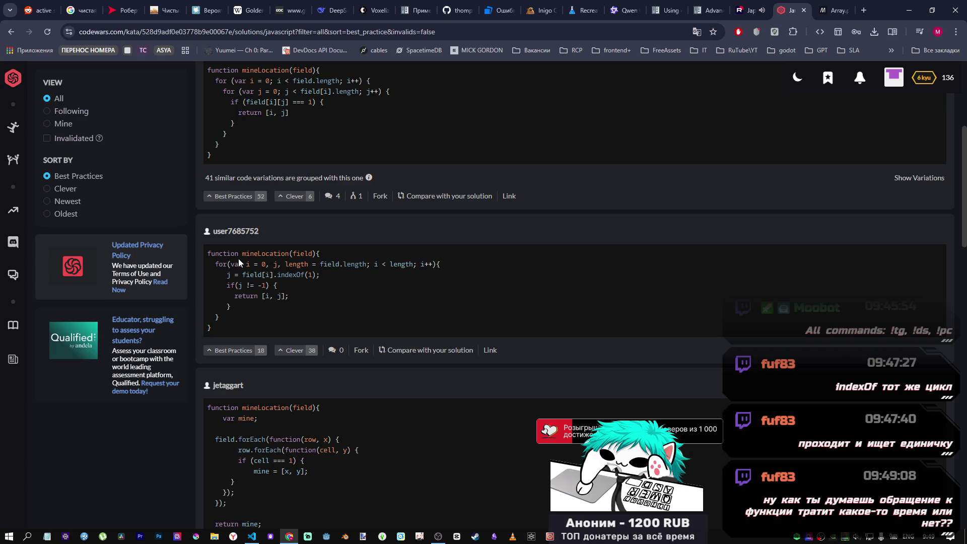
scroll(238, 259, "up", 2)
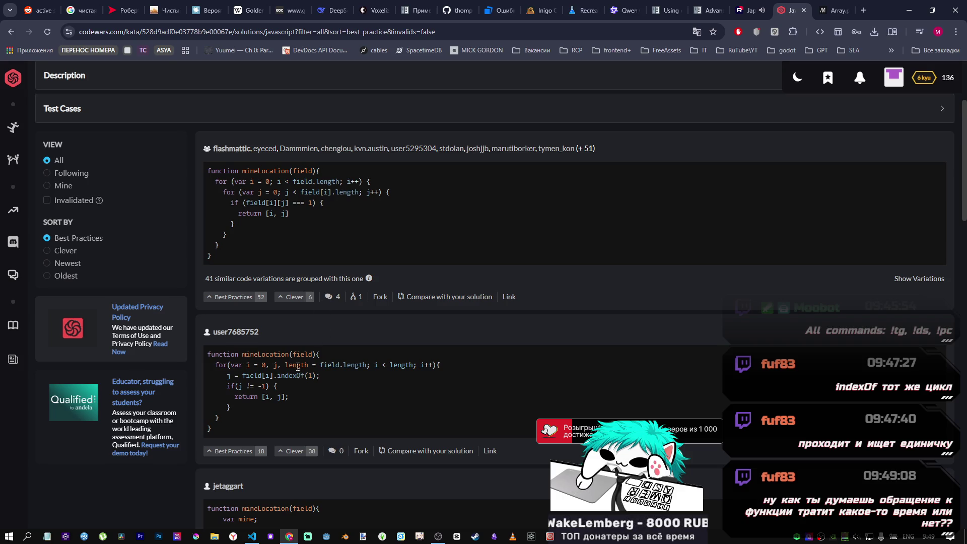
scroll(291, 362, "down", 1)
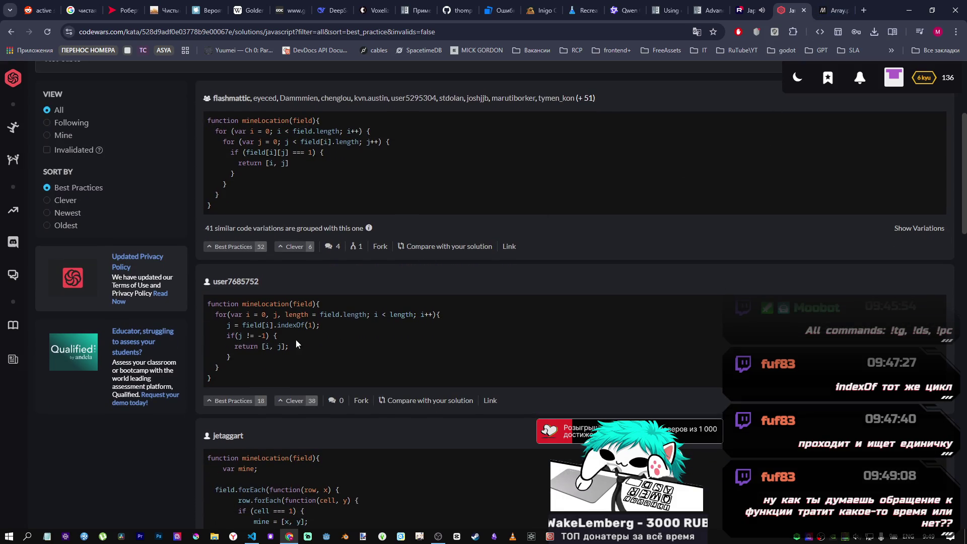
mouse_move(225, 353)
left_mouse_down()
mouse_move(227, 334)
mouse_move(212, 316)
left_mouse_up()
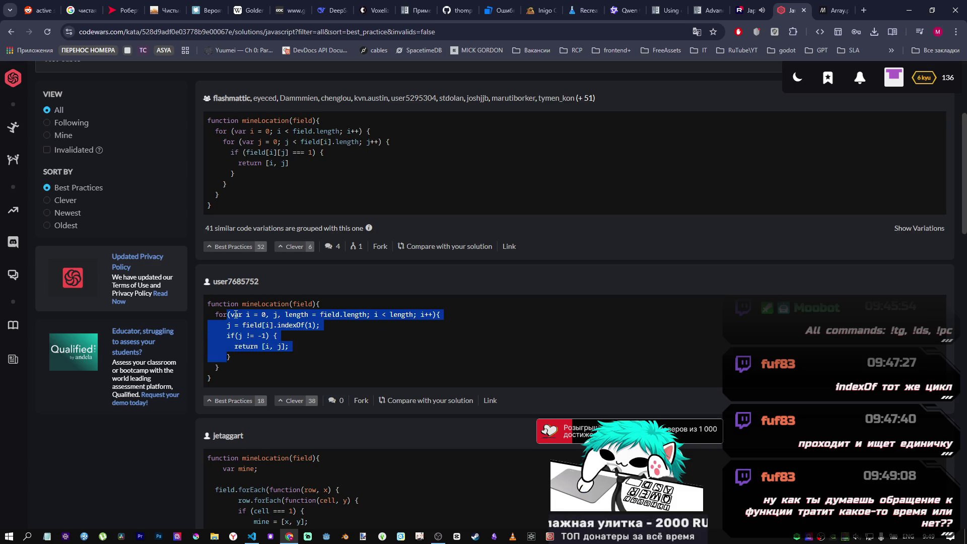
- Highlight the for loop and indexOf(1) call in the second community solution
left_click(263, 315)
left_click_drag(283, 315, 288, 326)
left_click(309, 326)
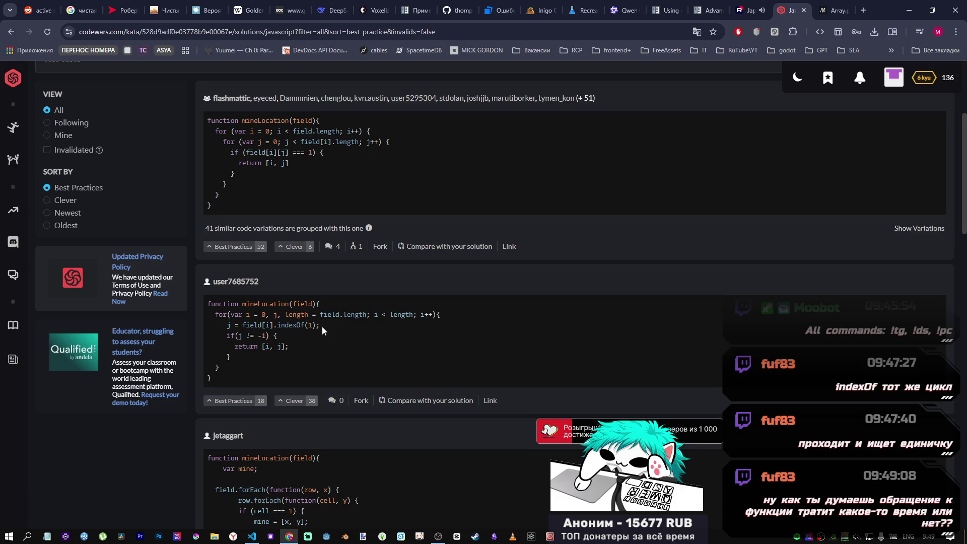
left_click_drag(320, 325, 270, 325)
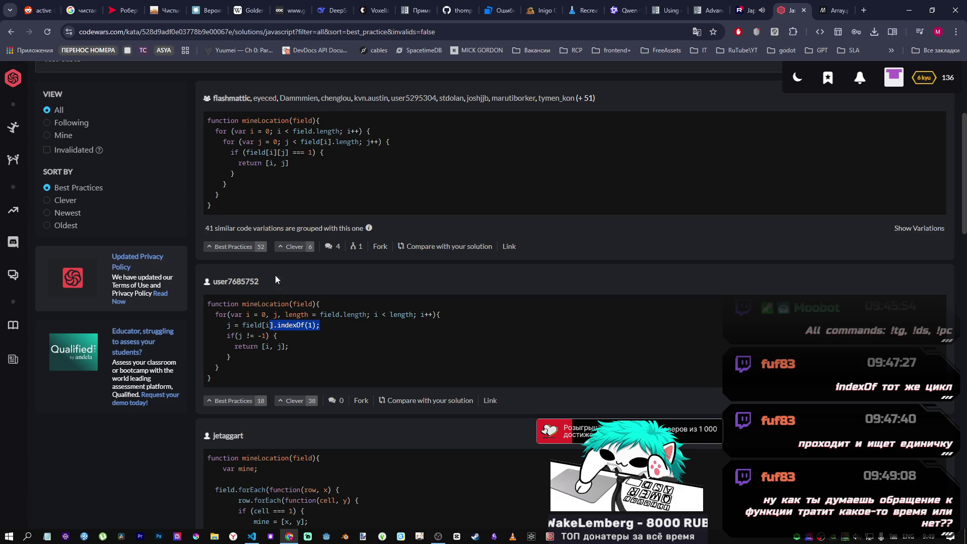
scroll(282, 302, "up", 1)
left_click_drag(357, 192, 264, 191)
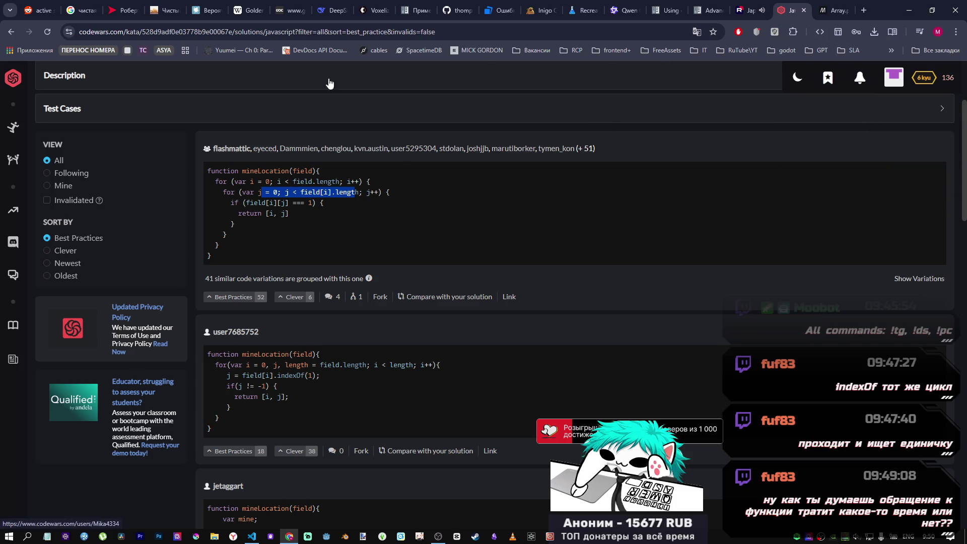
- Glance at the MDN indexOf() tab, then bring VS Code with i.js forward
left_click(836, 7)
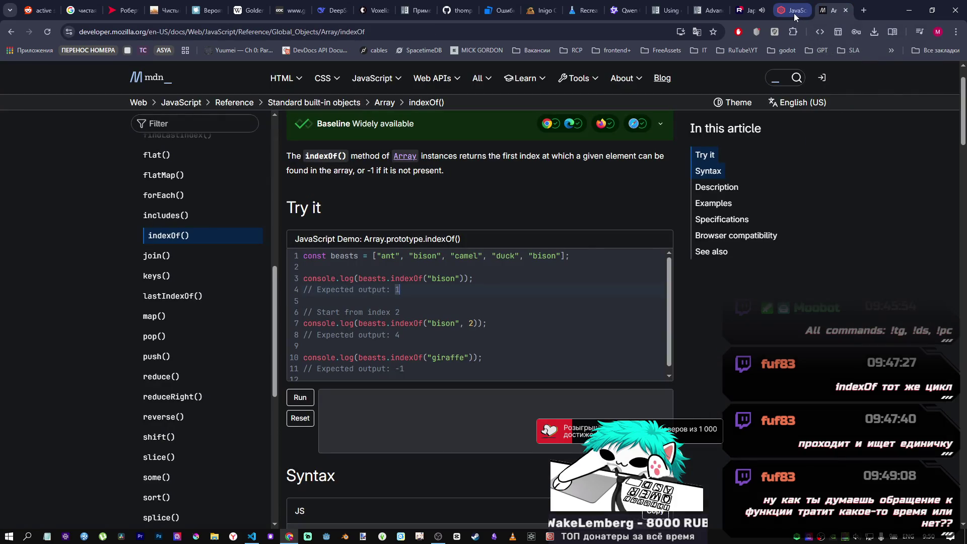
mouse_move(794, 13)
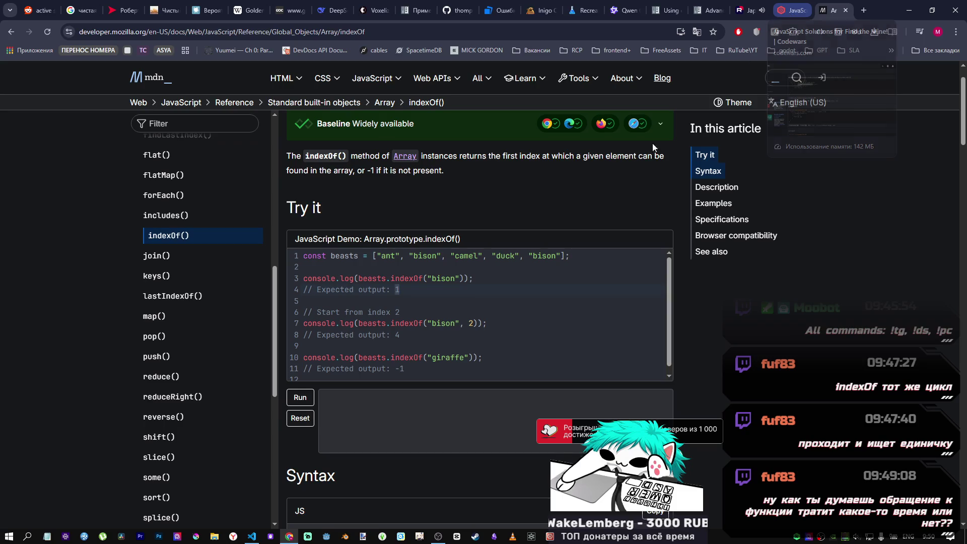
left_click(252, 537)
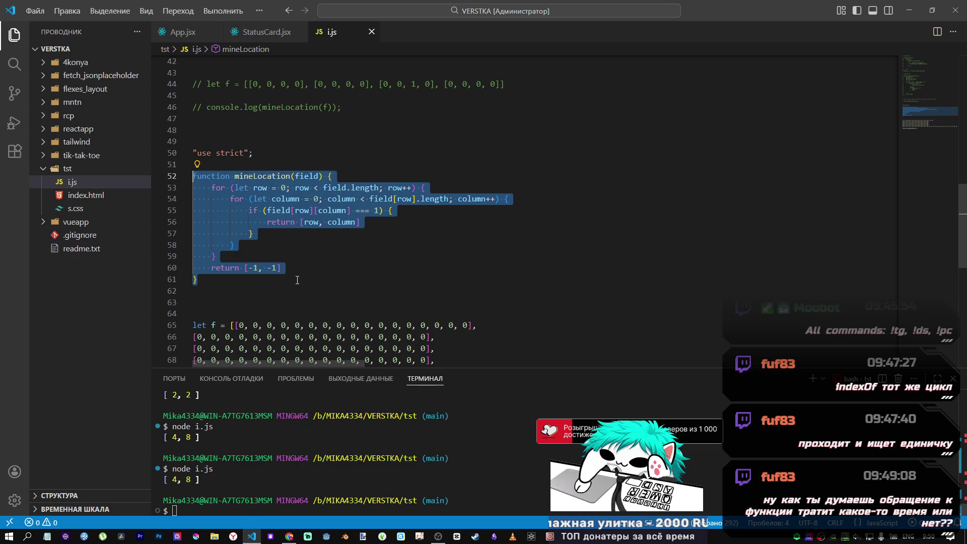
- Delete the mineLocation function and its test field array from i.js
key("Escape")
scroll(284, 277, "down", 3)
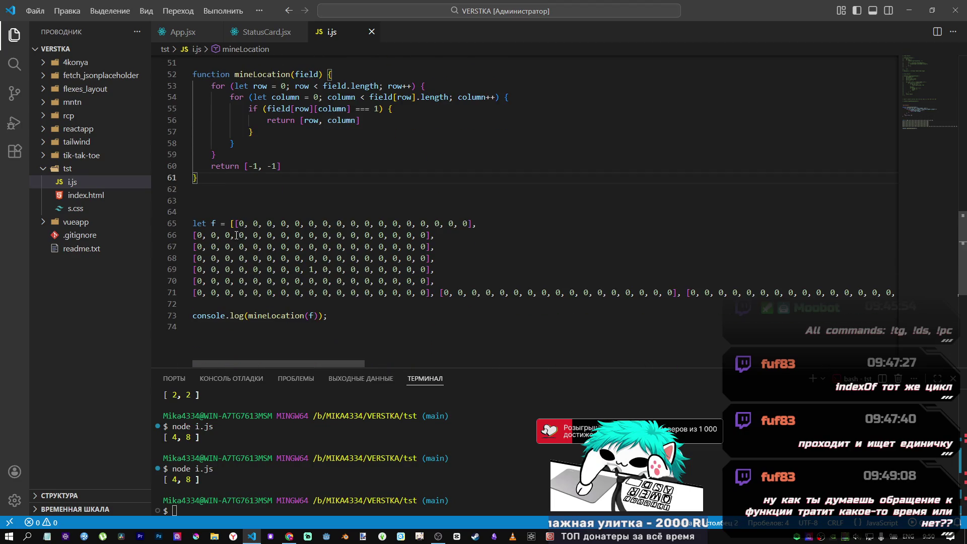
mouse_move(235, 224)
left_mouse_down()
mouse_move(352, 252)
mouse_move(468, 299)
left_mouse_up()
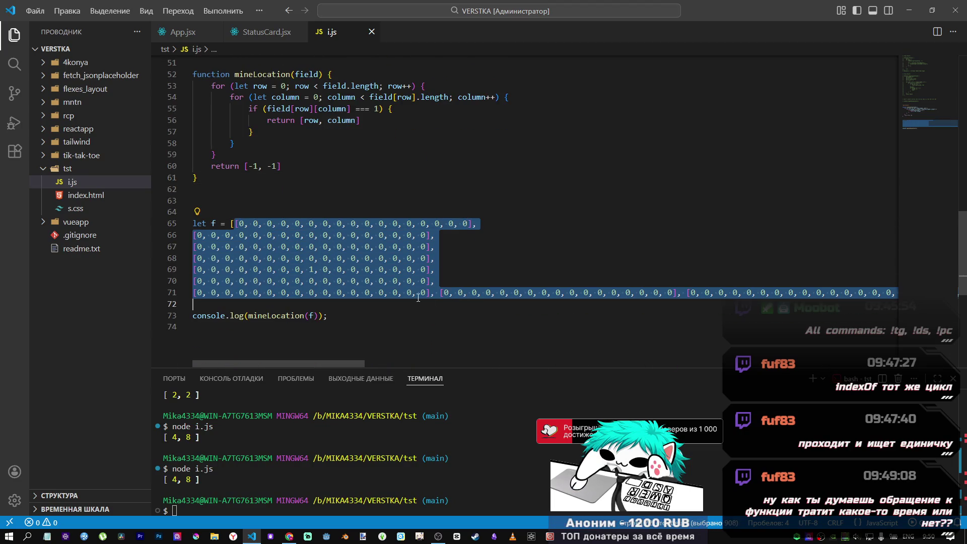
left_click(300, 293)
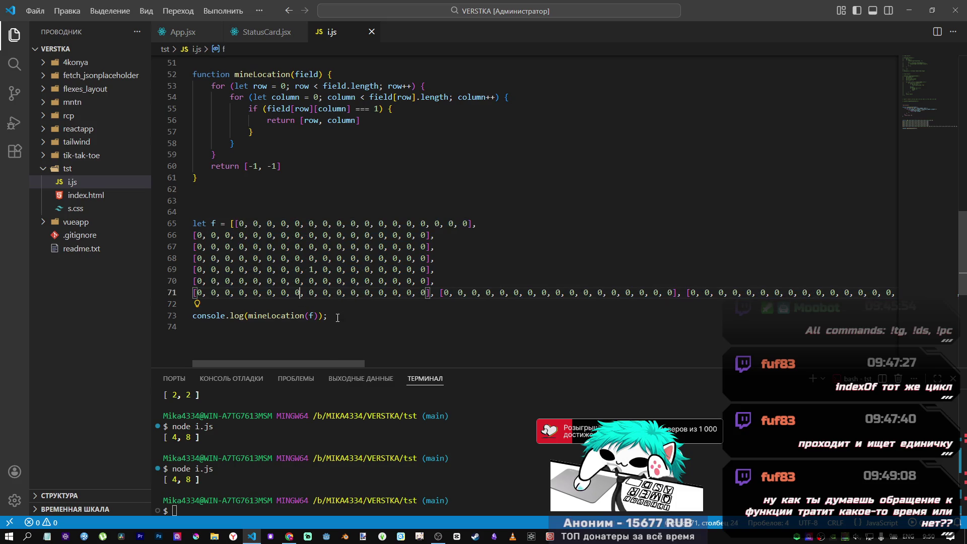
left_click_drag(355, 310, 191, 171)
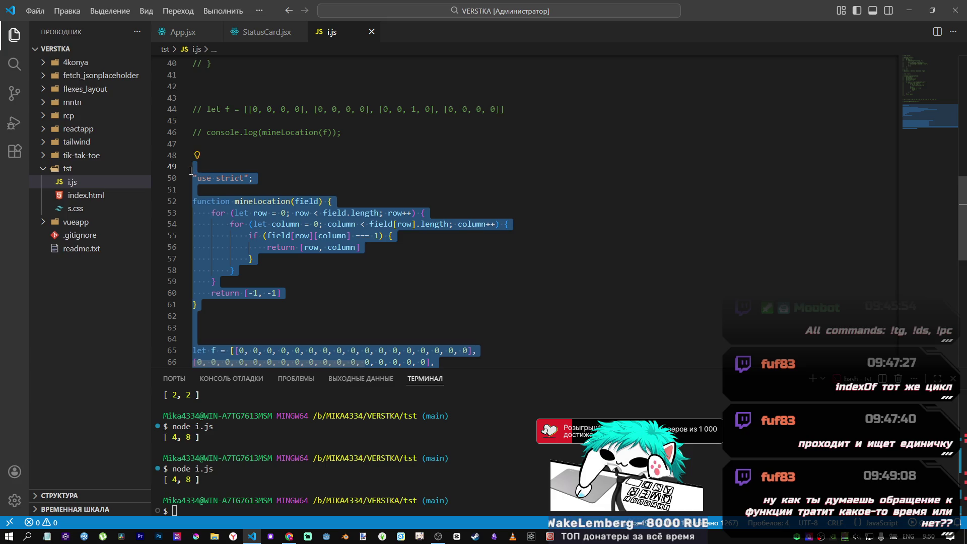
left_click_drag(204, 164, 192, 146)
key("BackSpace")
key("BackSpace")
scroll(361, 230, "up", 4)
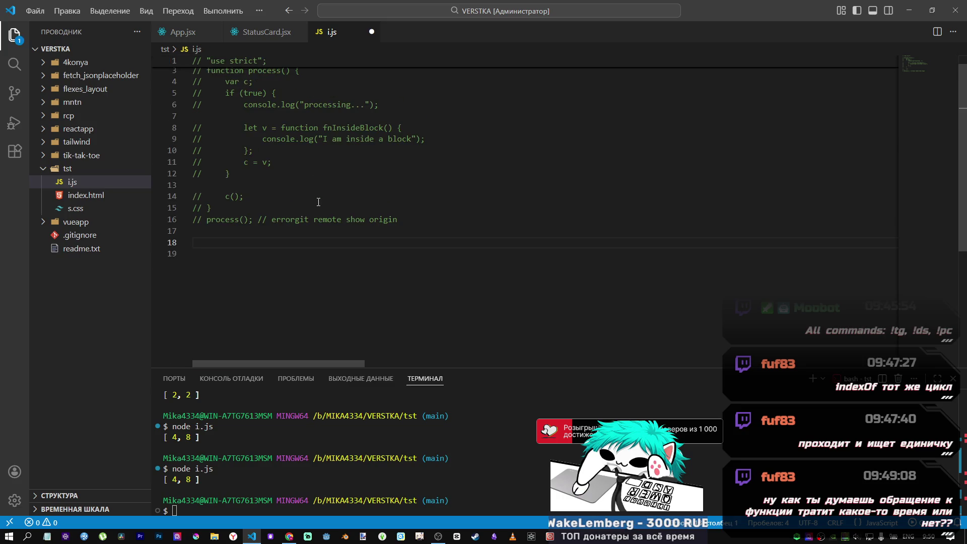
key("BackSpace")
- Uncomment the remaining process() example, save i.js, and return to the browser
key("ctrl+shift+Home")
key("ctrl+slash")
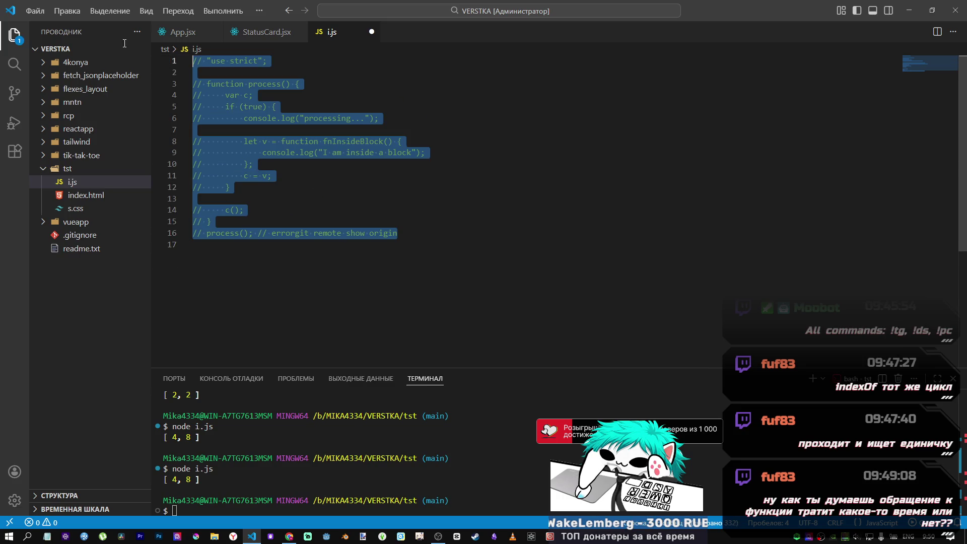
key("ctrl+s")
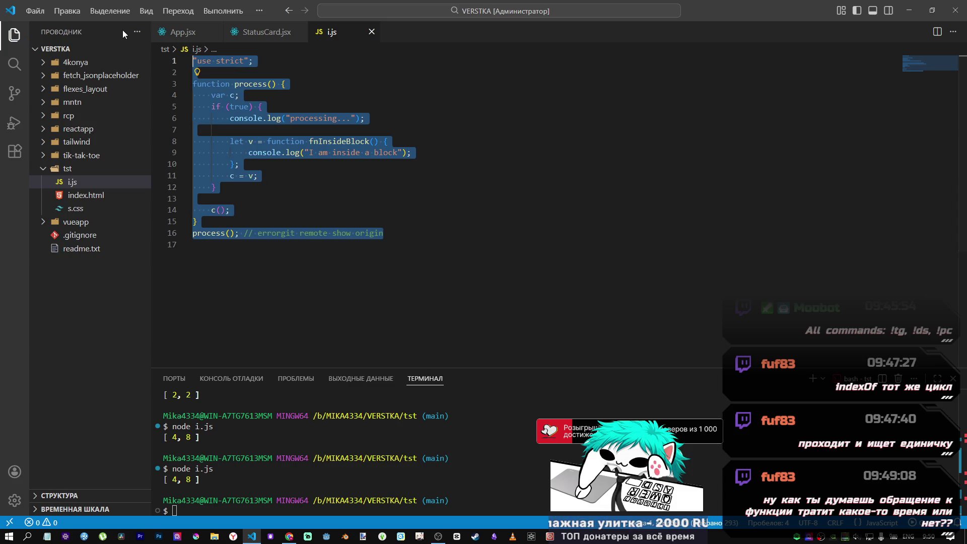
key("alt+Tab")
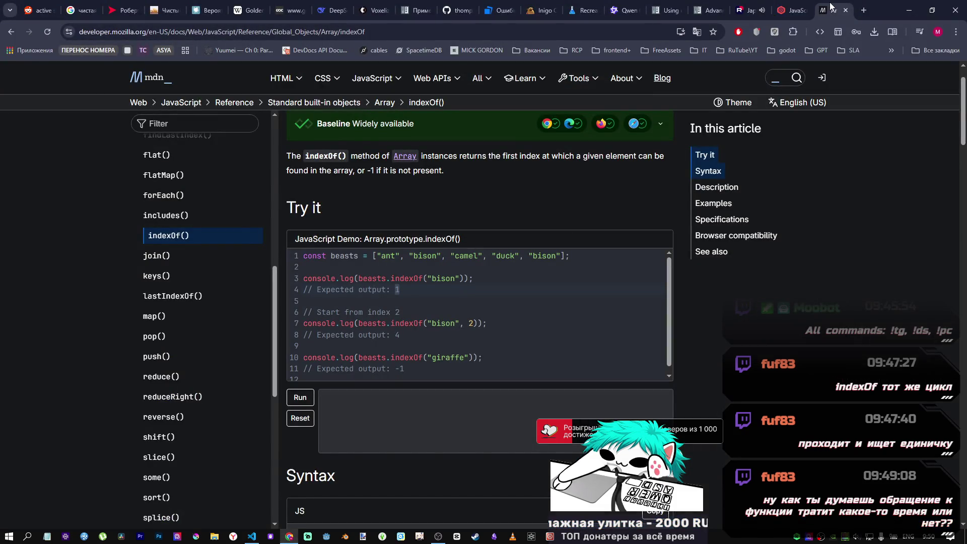
- Close the MDN and Codewars tabs and reread DeepSeek's depth-comparison shader answer
middle_click(828, 6)
middle_click(826, 6)
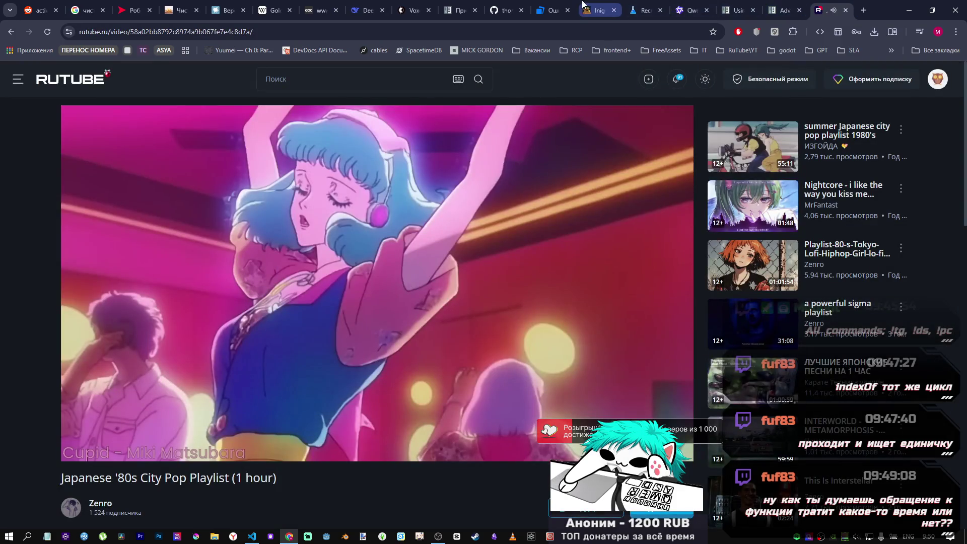
left_click(366, 10)
scroll(604, 259, "up", 7)
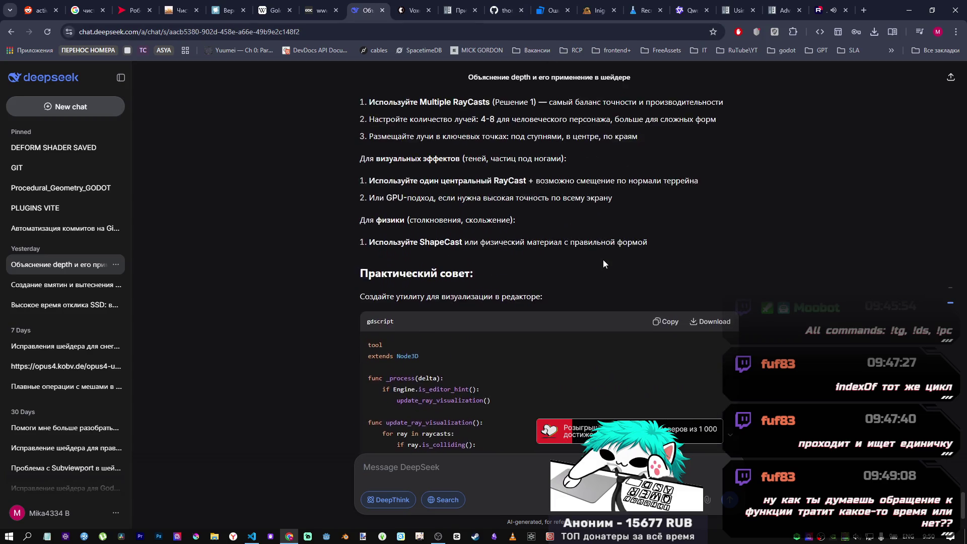
scroll(581, 261, "down", 5)
scroll(582, 259, "down", 2)
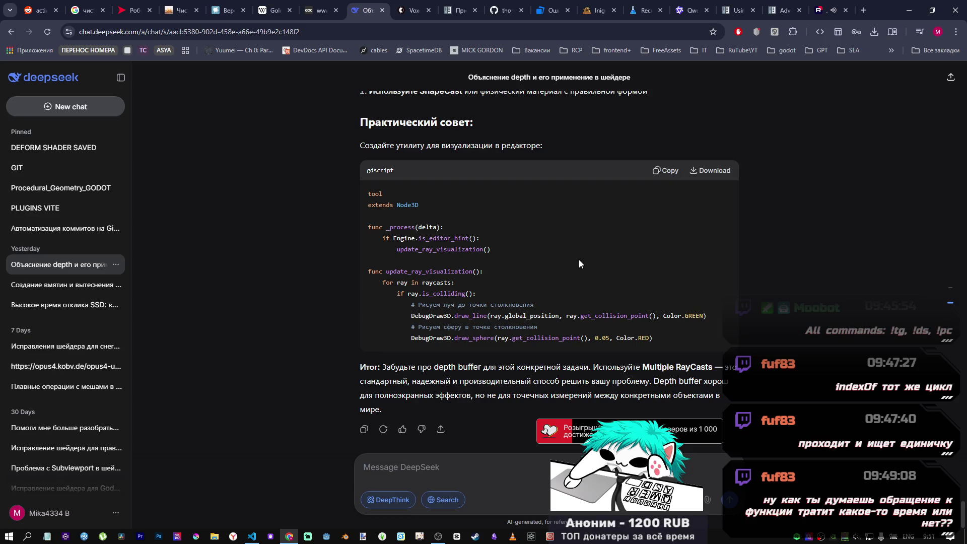
scroll(549, 296, "up", 4)
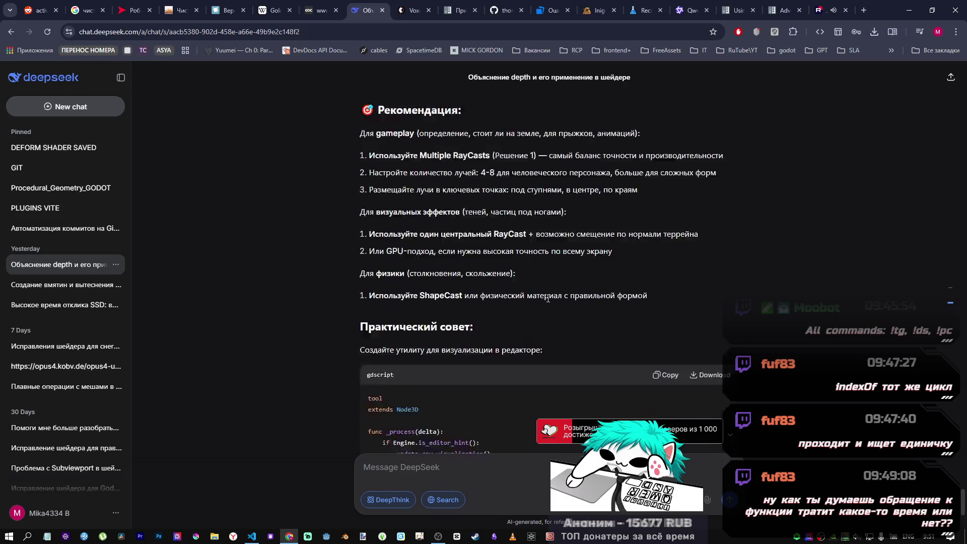
scroll(547, 299, "up", 3)
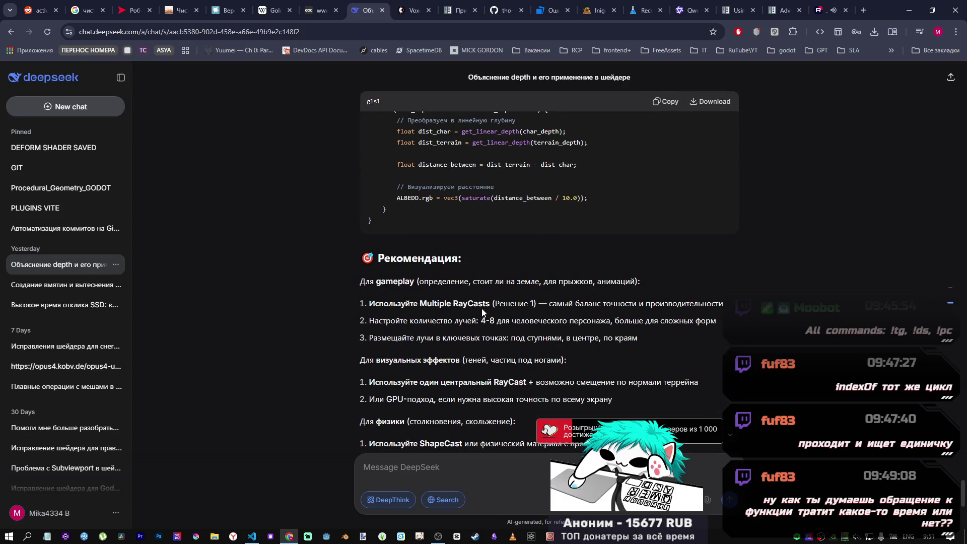
left_click_drag(463, 304, 500, 304)
scroll(489, 299, "up", 2)
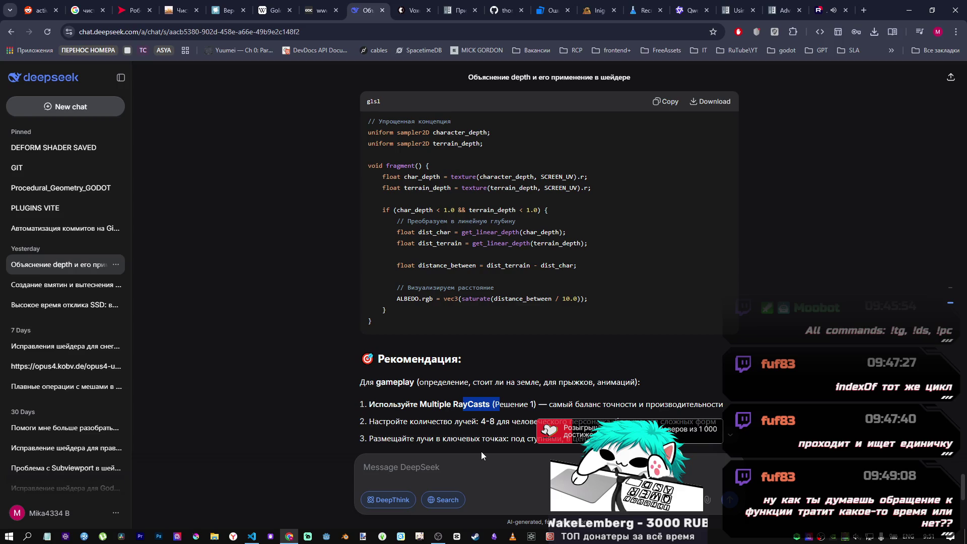
- Briefly check the i.js editor, then launch the Godot Project Manager
left_click(252, 537)
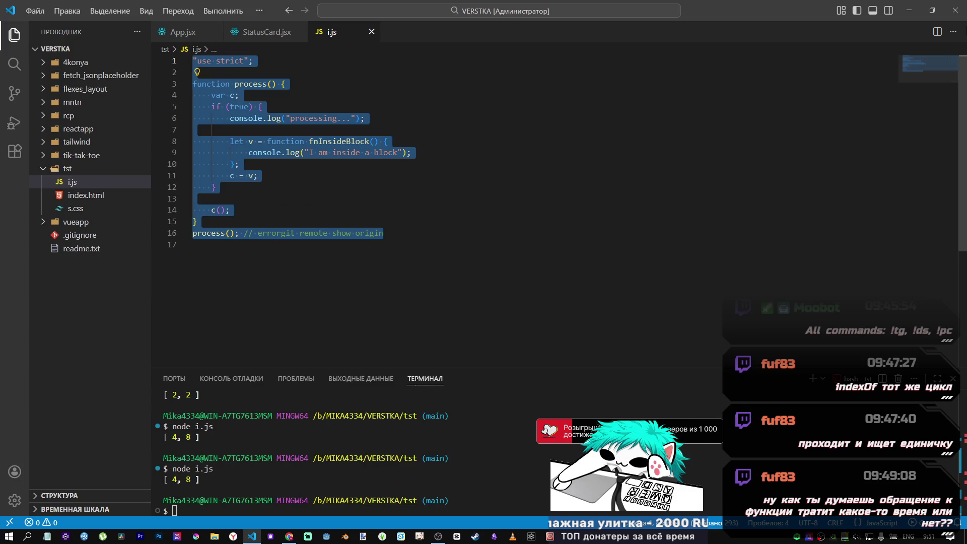
key("alt+Tab")
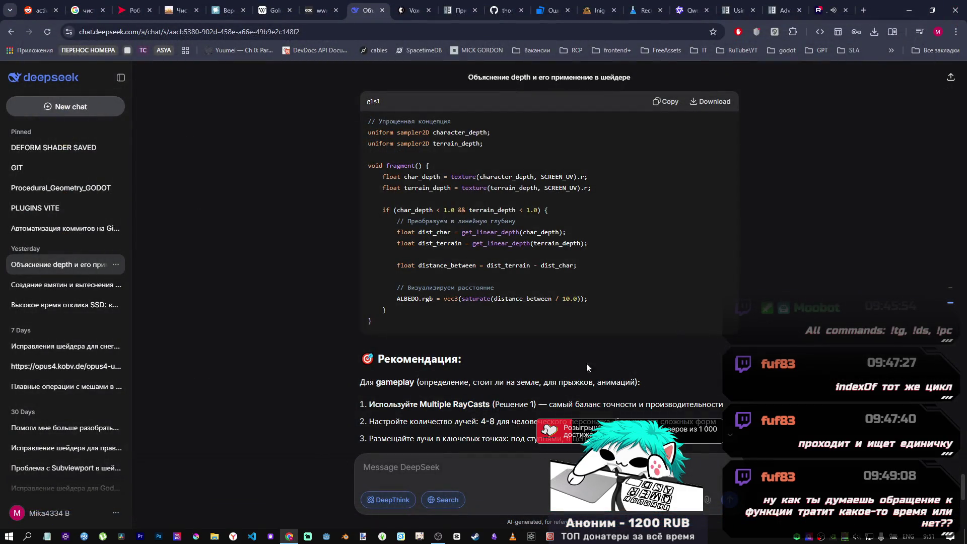
left_click(326, 536)
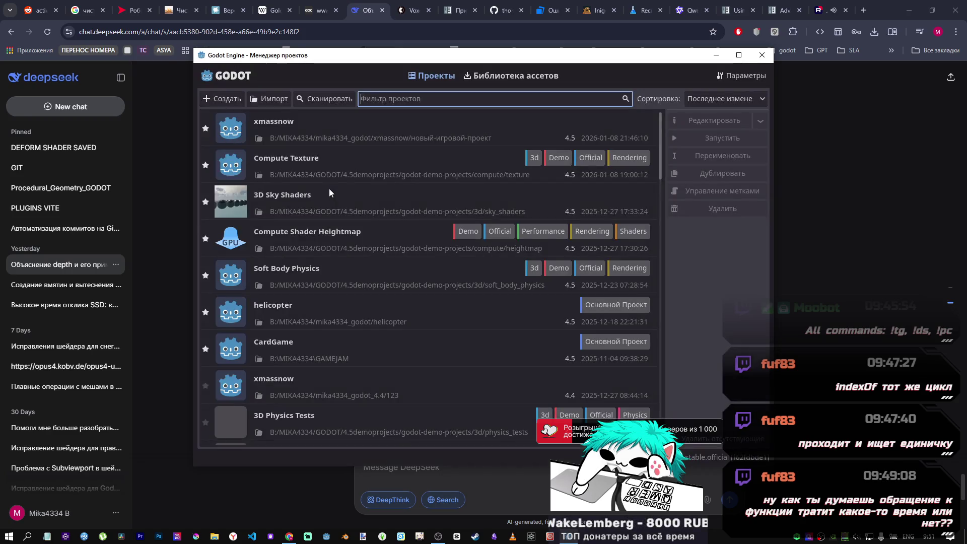
- Open the xmassnow project from the Godot Project Manager and check the clock
double_click(318, 127)
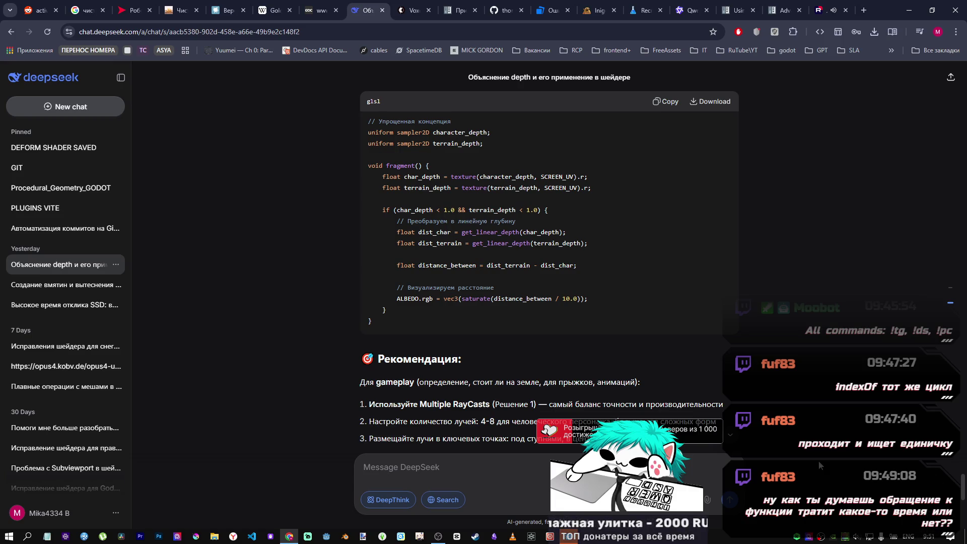
left_click(929, 537)
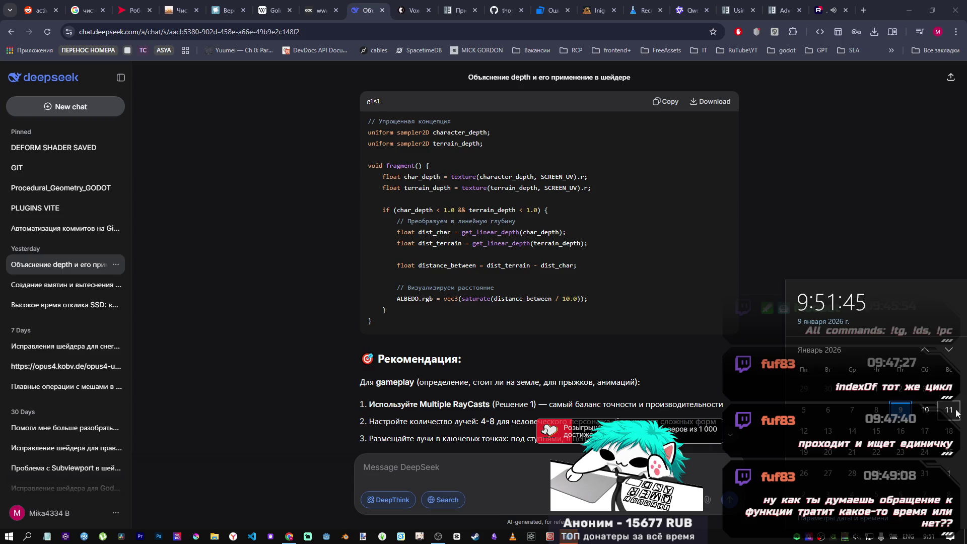
left_click(775, 404)
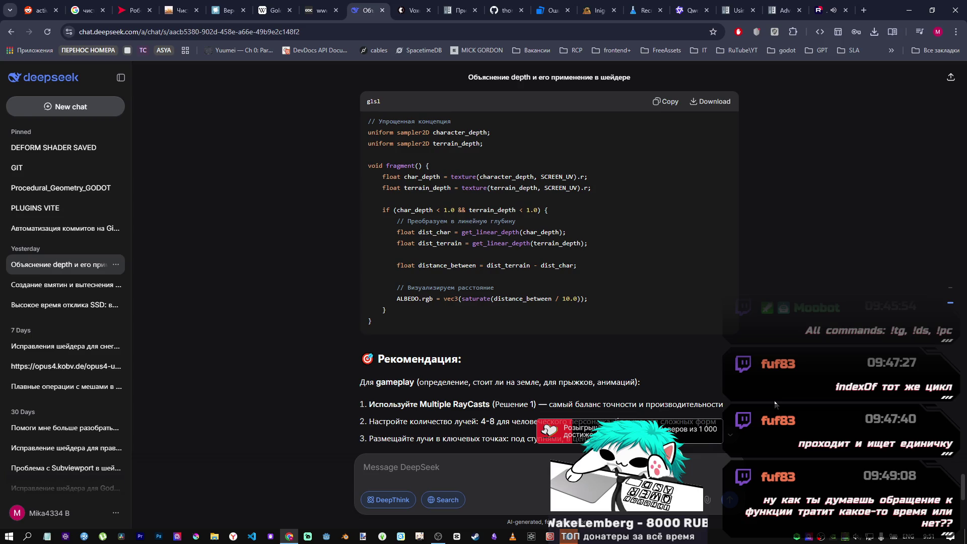
- Scroll DeepSeek's answer to Решение 4, the GPU-based depth-texture comparison, checking Godot meanwhile
scroll(679, 376, "down", 8)
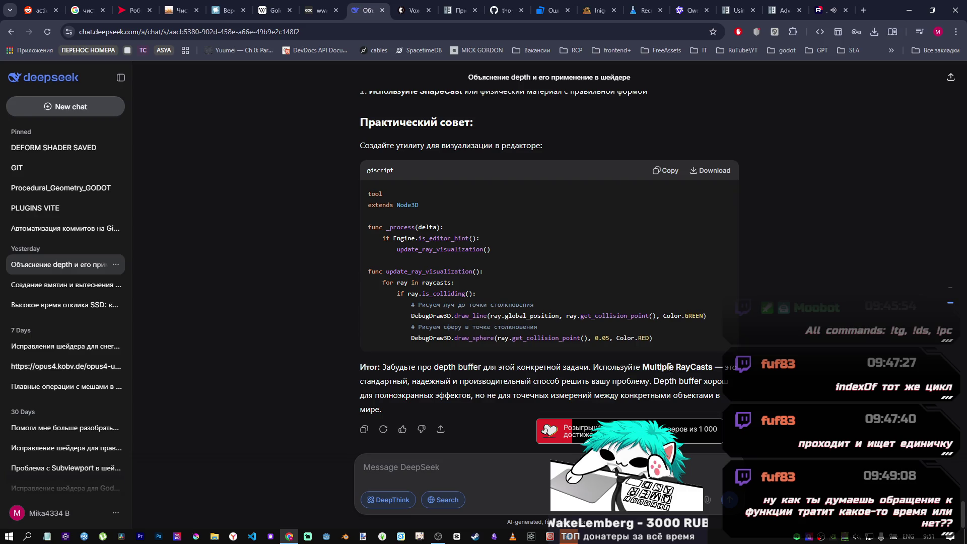
scroll(670, 371, "up", 10)
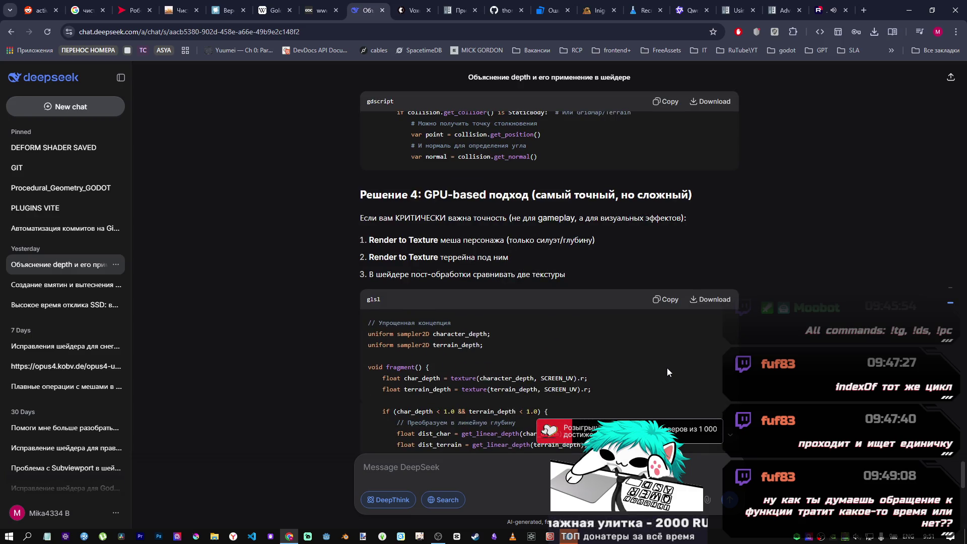
scroll(667, 373, "down", 1)
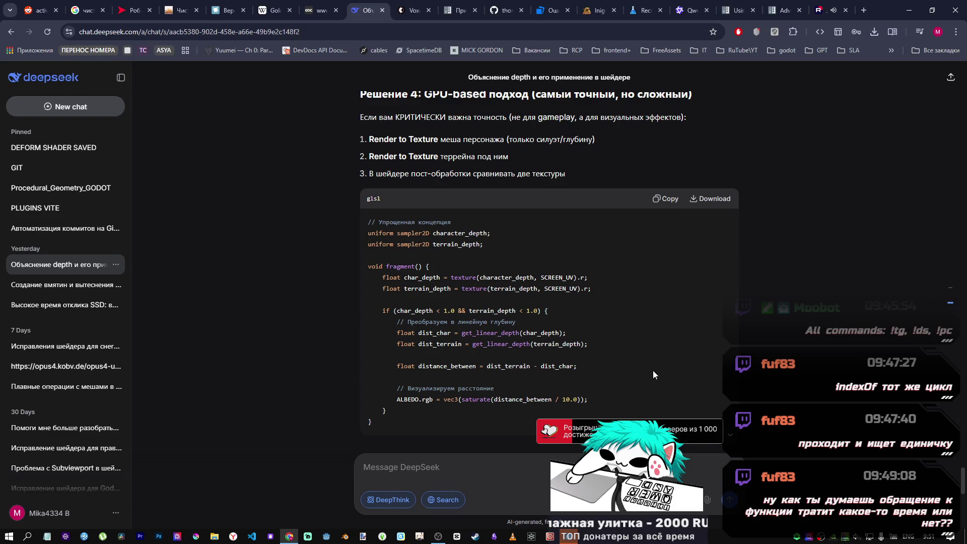
key("alt+Tab")
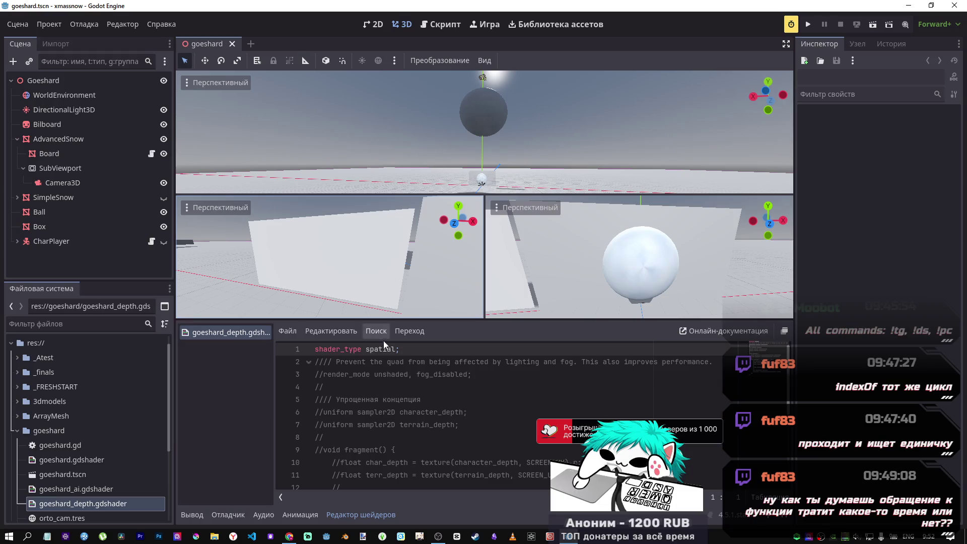
left_click(289, 536)
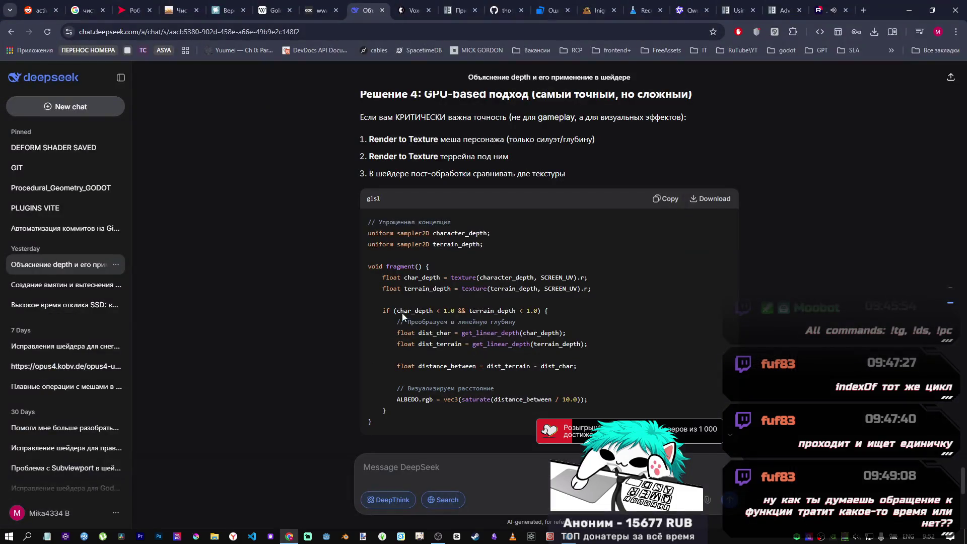
scroll(534, 297, "up", 3)
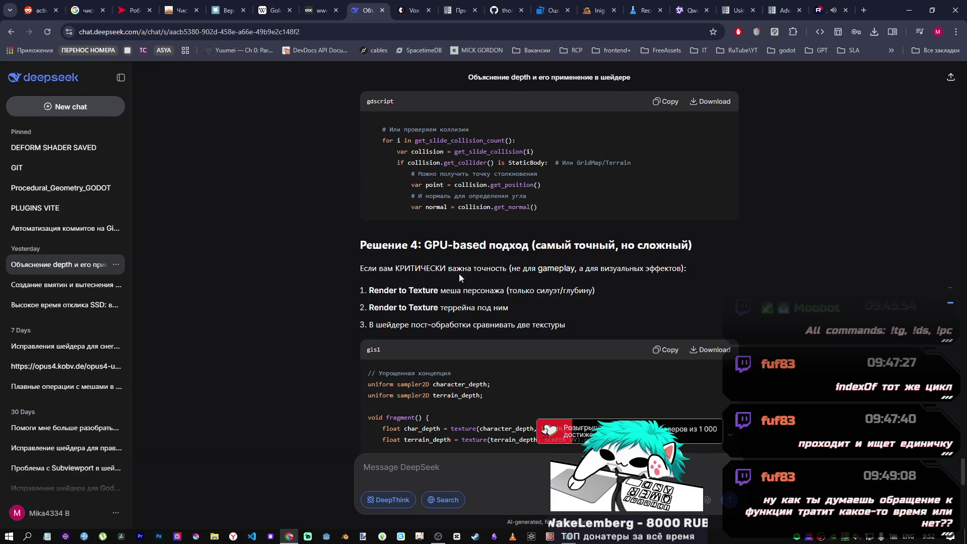
scroll(459, 276, "down", 3)
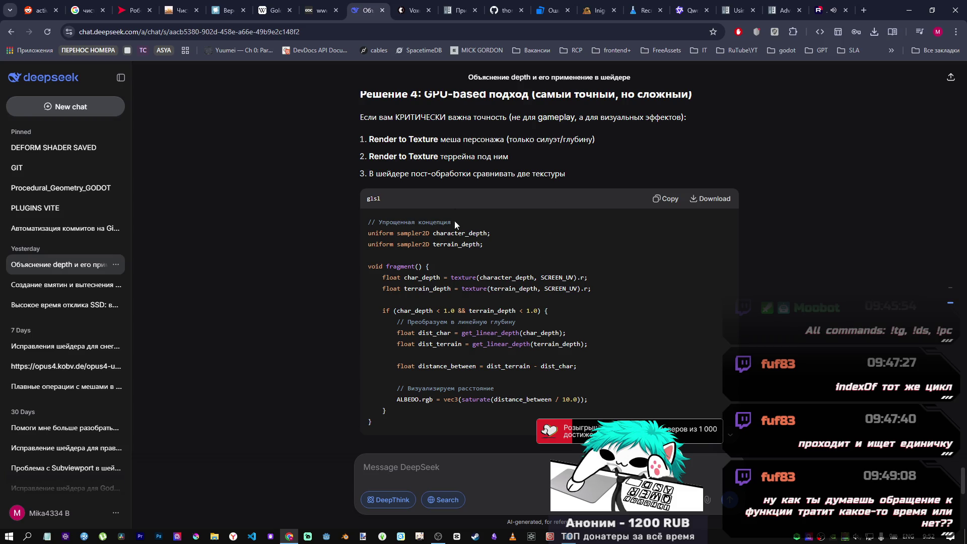
scroll(431, 271, "down", 2)
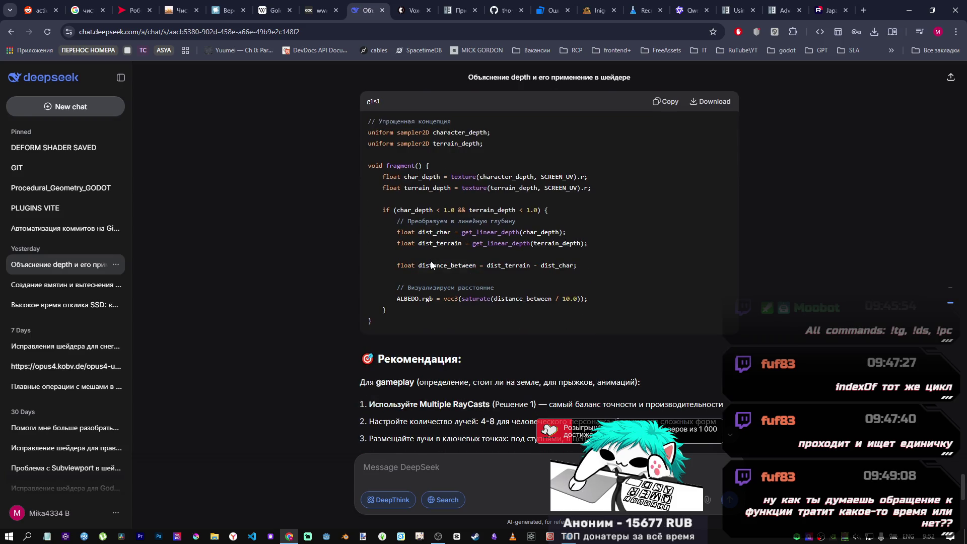
scroll(430, 267, "down", 7)
scroll(430, 261, "down", 2)
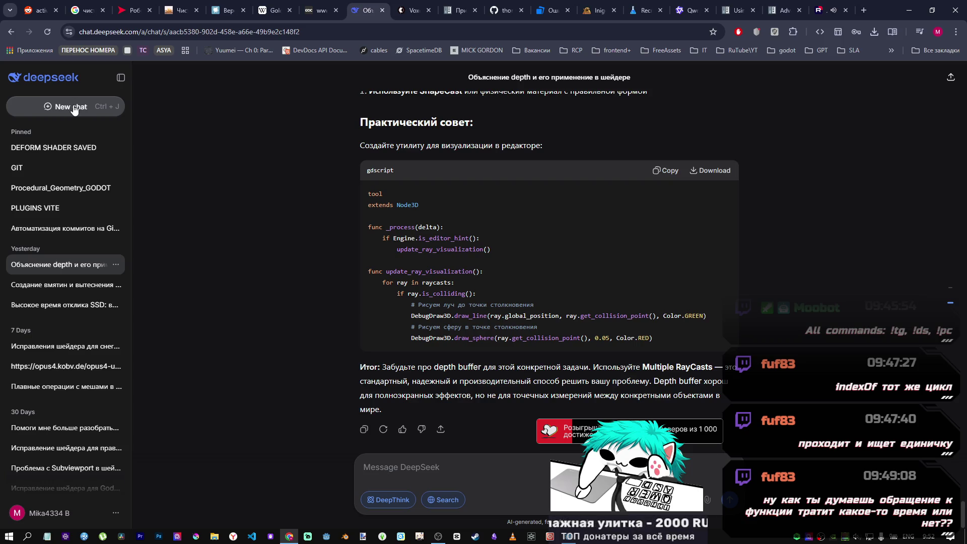
scroll(521, 297, "up", 6)
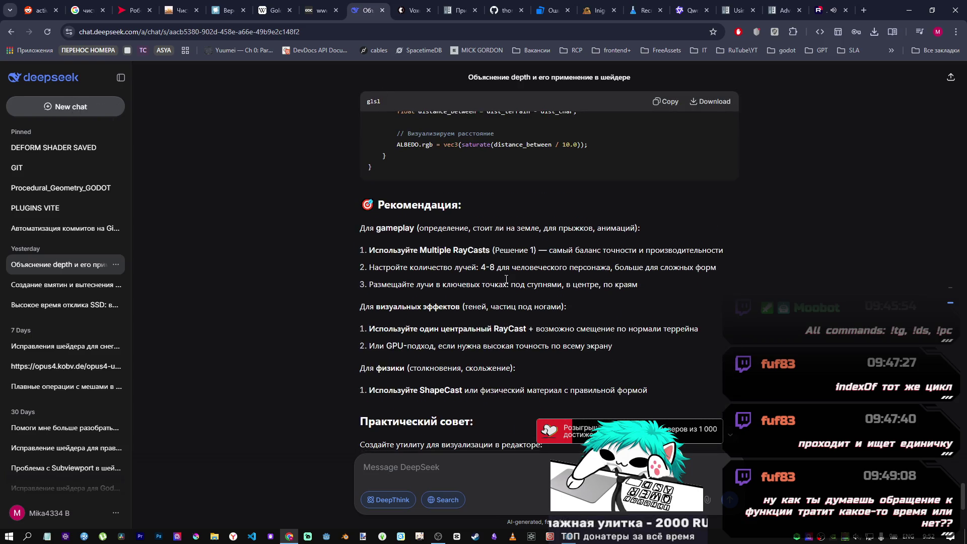
scroll(506, 278, "down", 2)
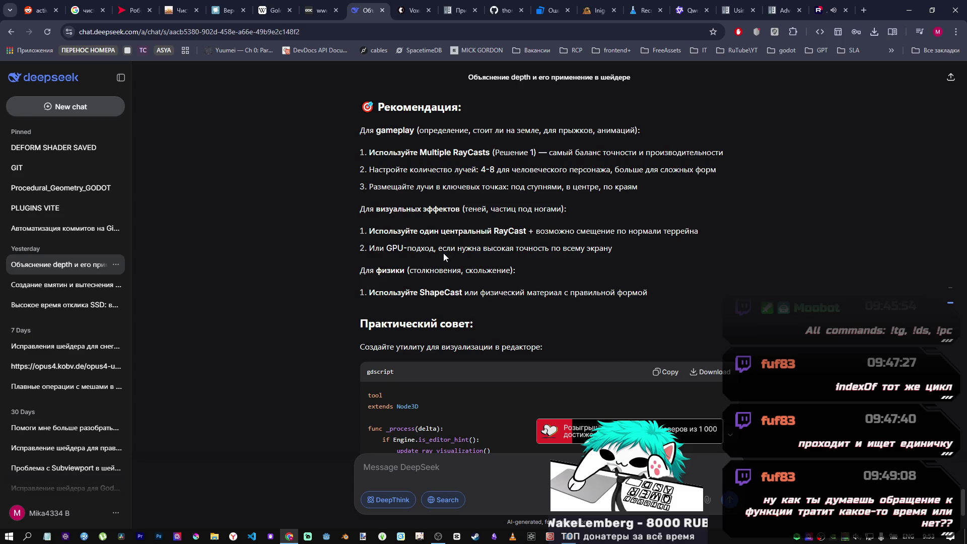
scroll(443, 253, "up", 3)
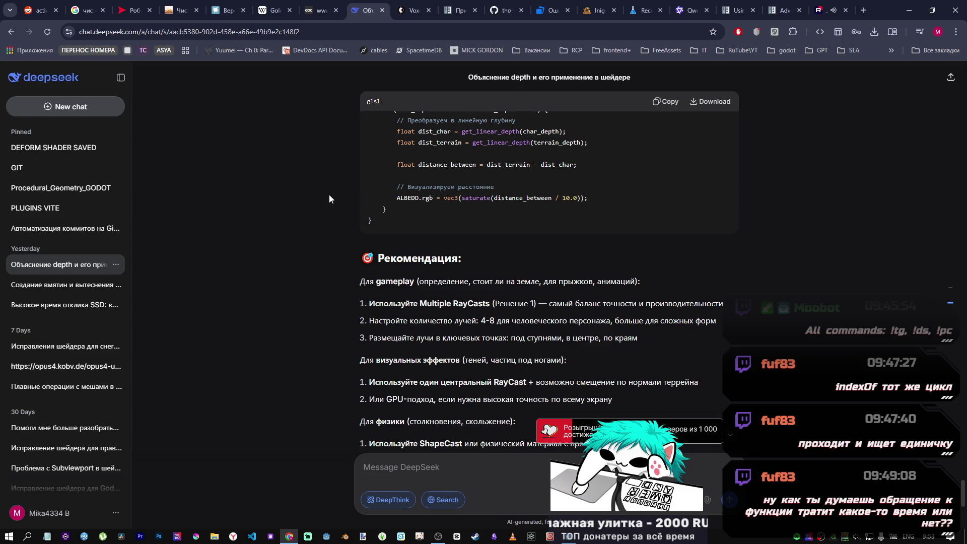
scroll(406, 242, "down", 3)
scroll(406, 242, "down", 4)
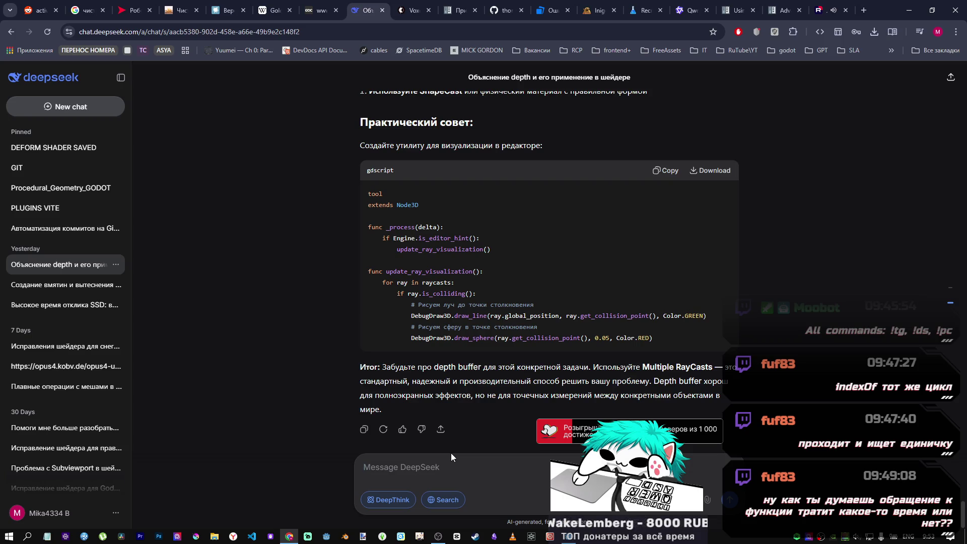
key("alt+Tab")
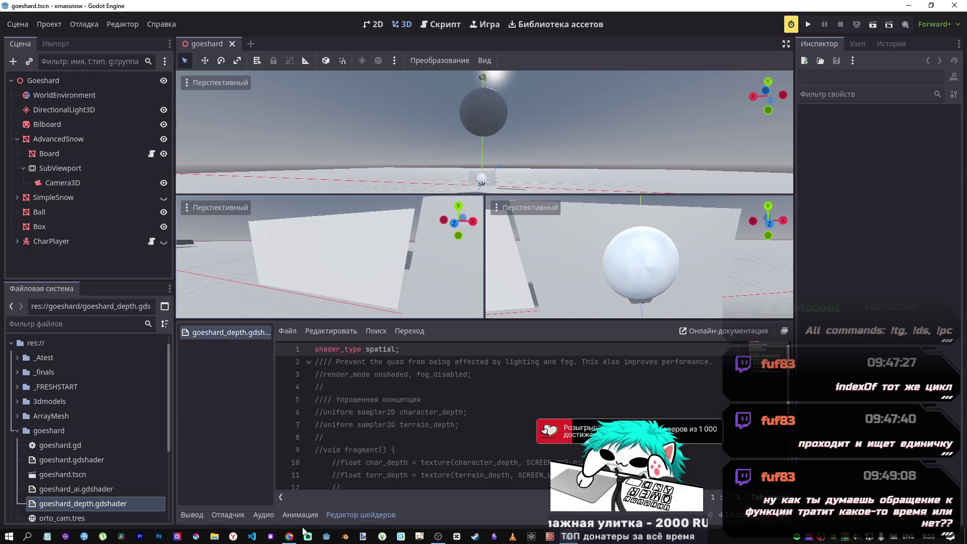
- Draft, unsent, the Russian question 'как из рендера камеры отправить д…' in DeepSeek's message box
mouse_move(289, 536)
left_click(307, 447)
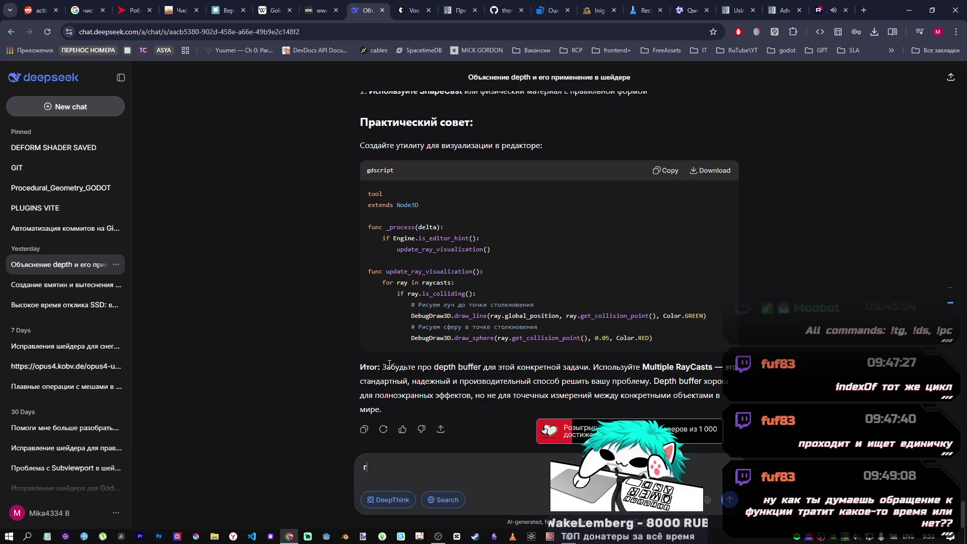
key("alt+shift")
type("Как")
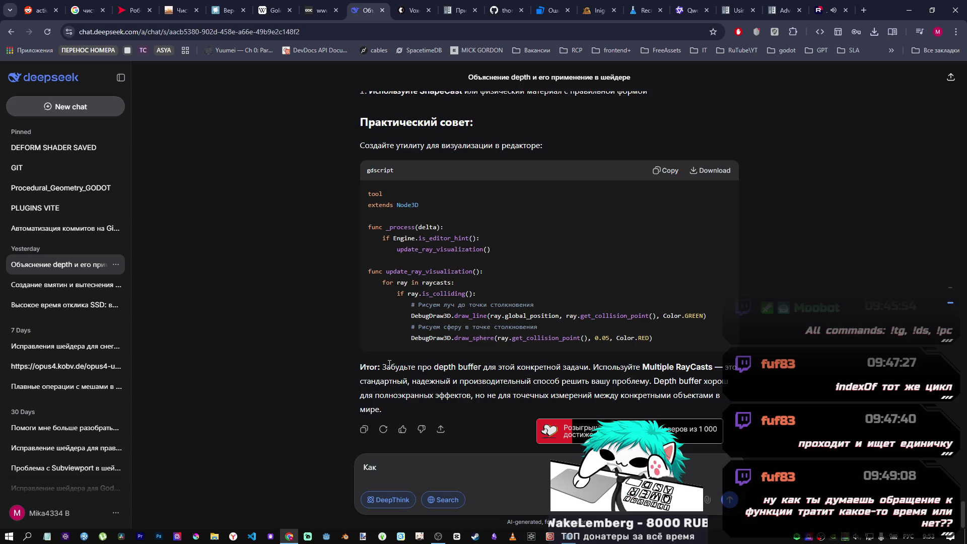
key("BackSpace")
key("BackSpace")
key("BackSpace")
type("как из рен")
type("дера")
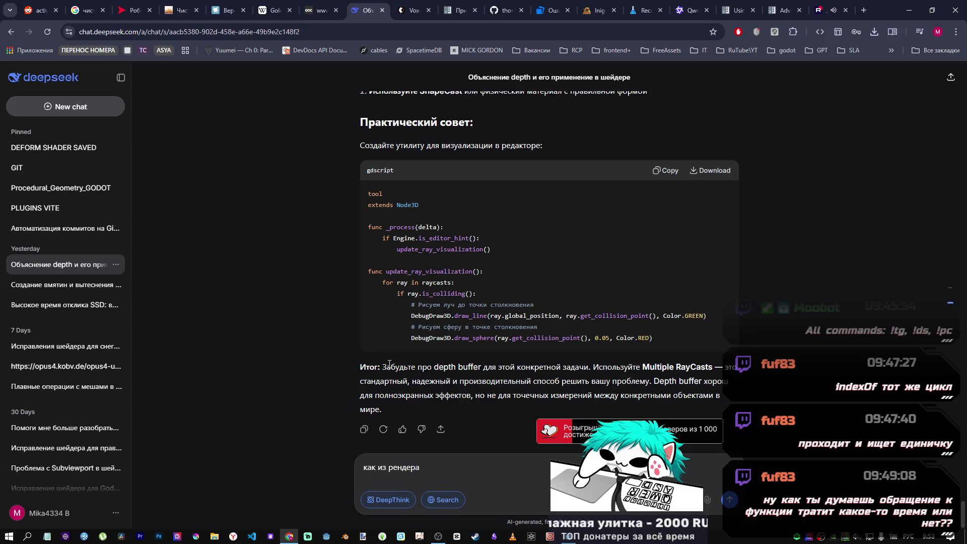
type(" камеры опре")
type("де")
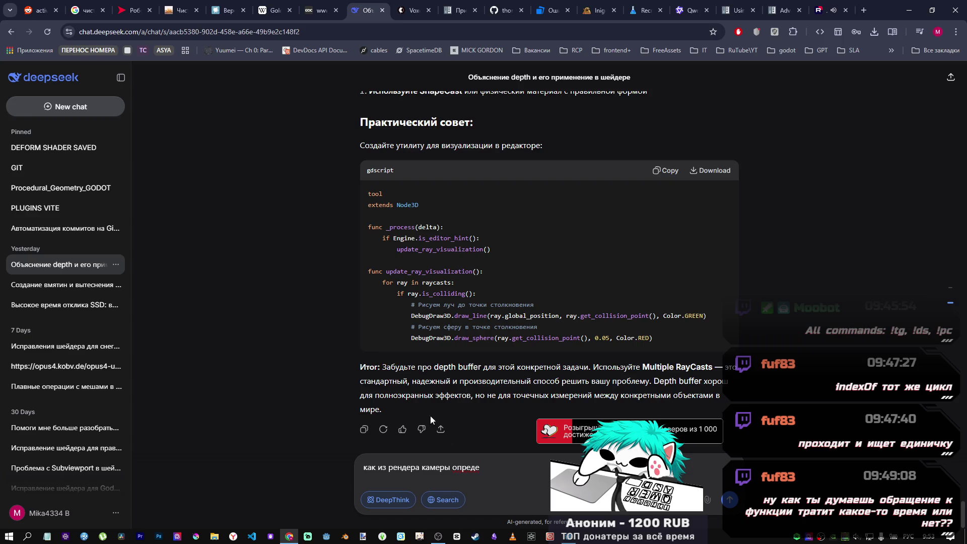
key("ctrl+shift+Left")
key("BackSpace")
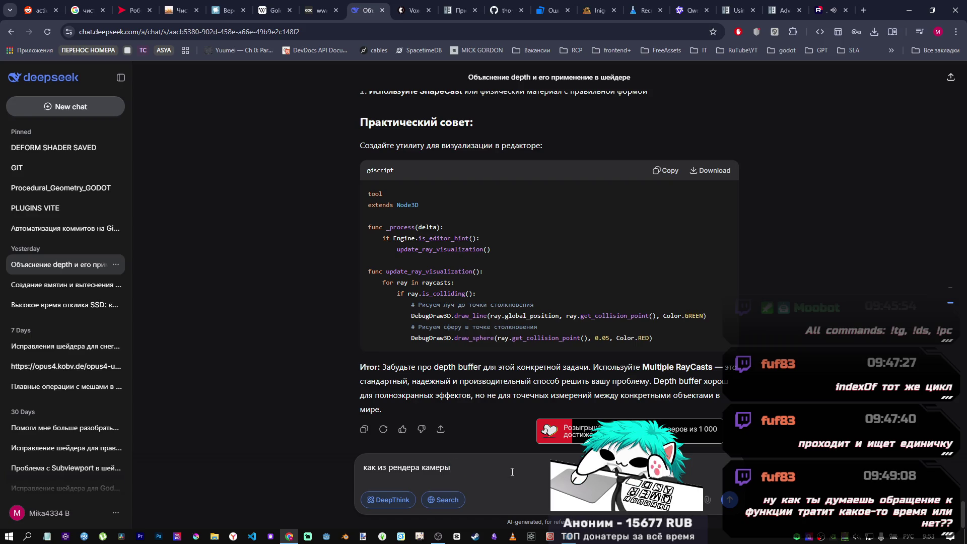
type("отправить данн")
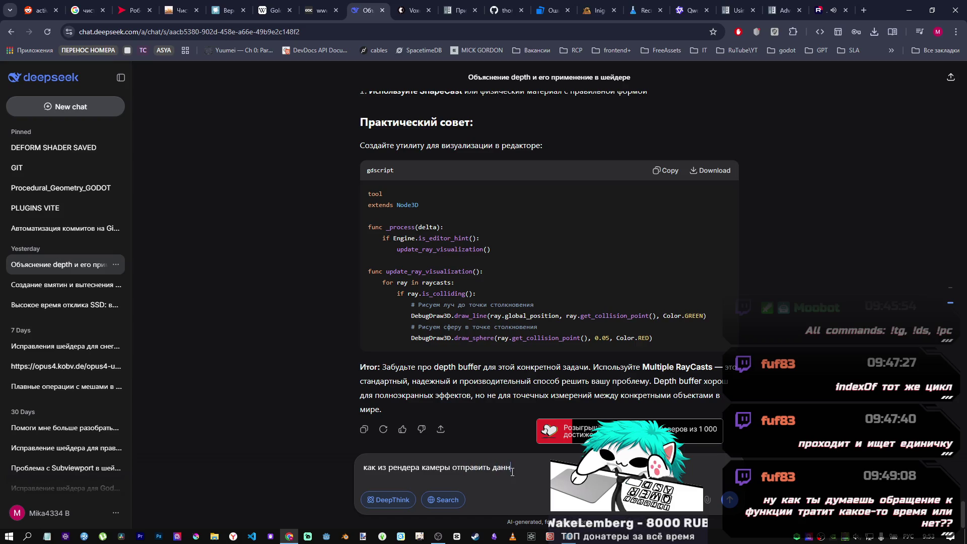
left_click(438, 535)
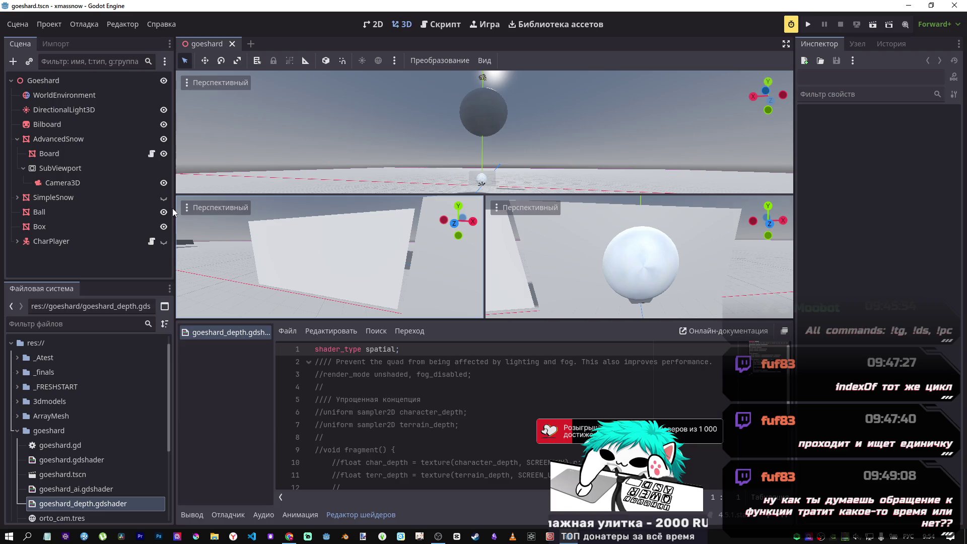
- Select the Camera3D node and open its class reference, scrolling down to the methods list
left_click(99, 177)
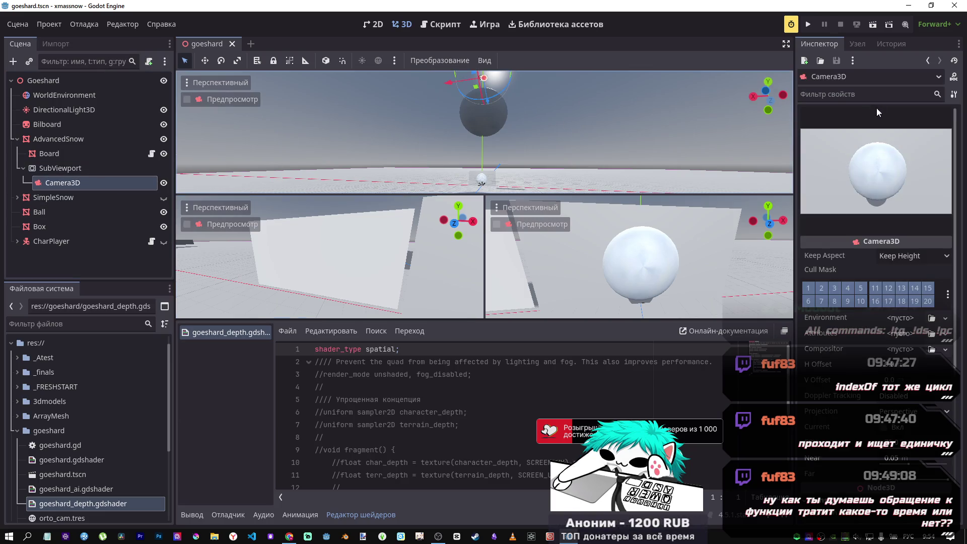
left_click(954, 77)
scroll(406, 233, "down", 10)
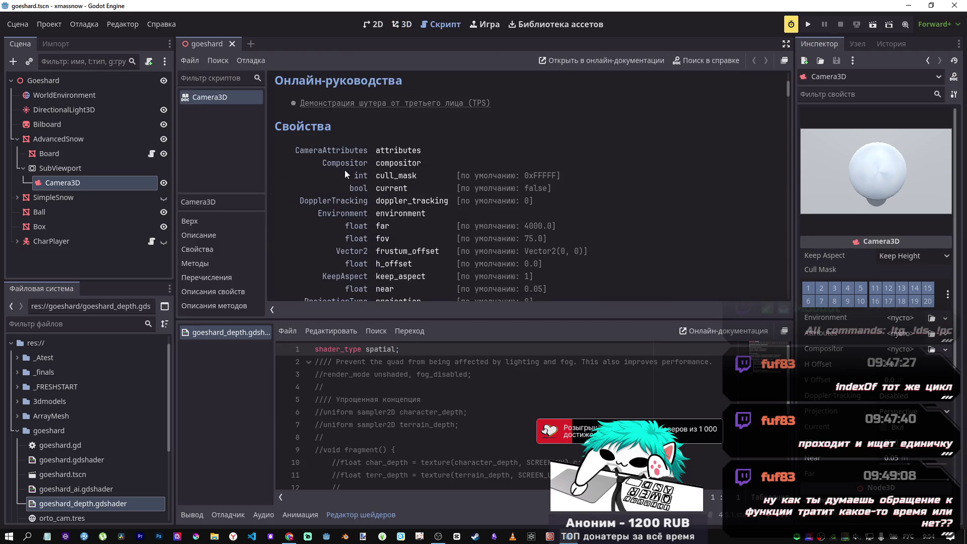
scroll(407, 233, "down", 3)
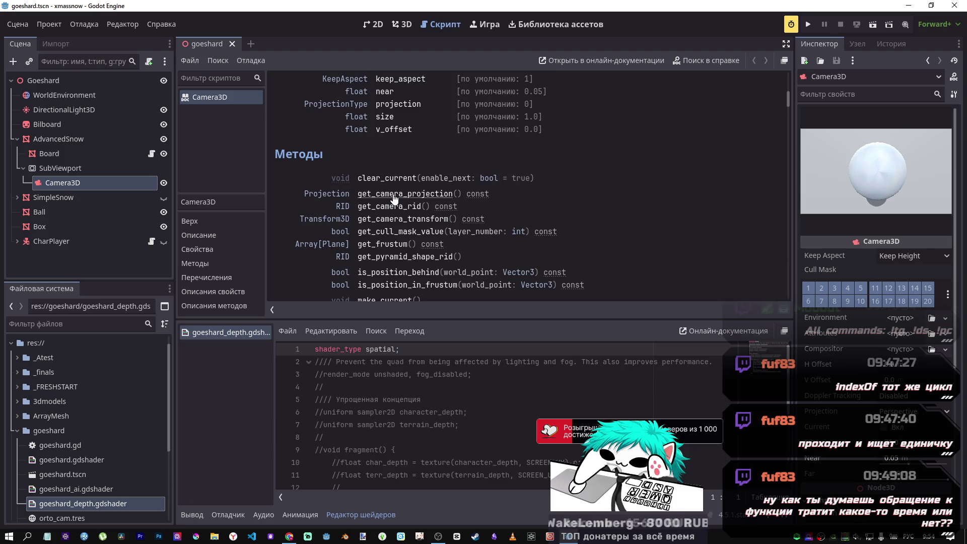
scroll(387, 227, "down", 1)
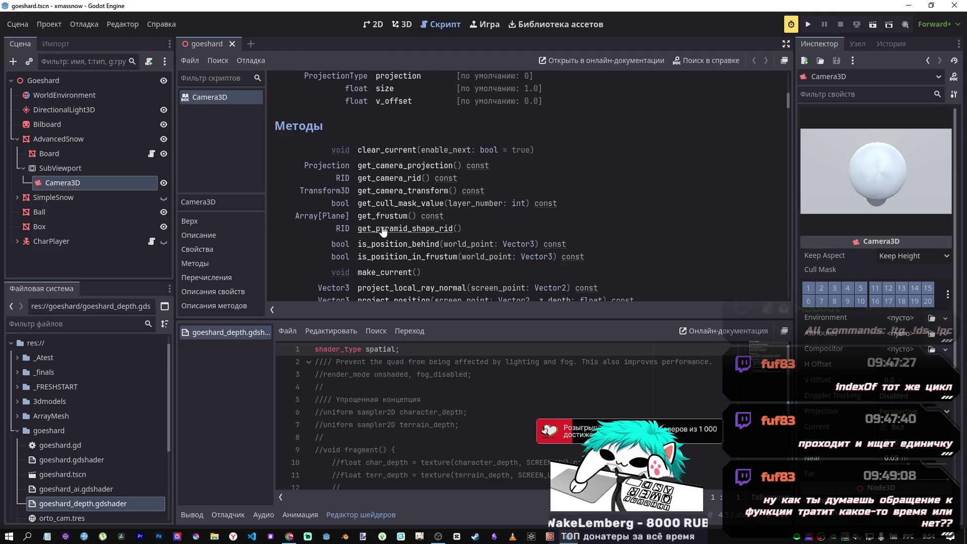
scroll(387, 258, "down", 1)
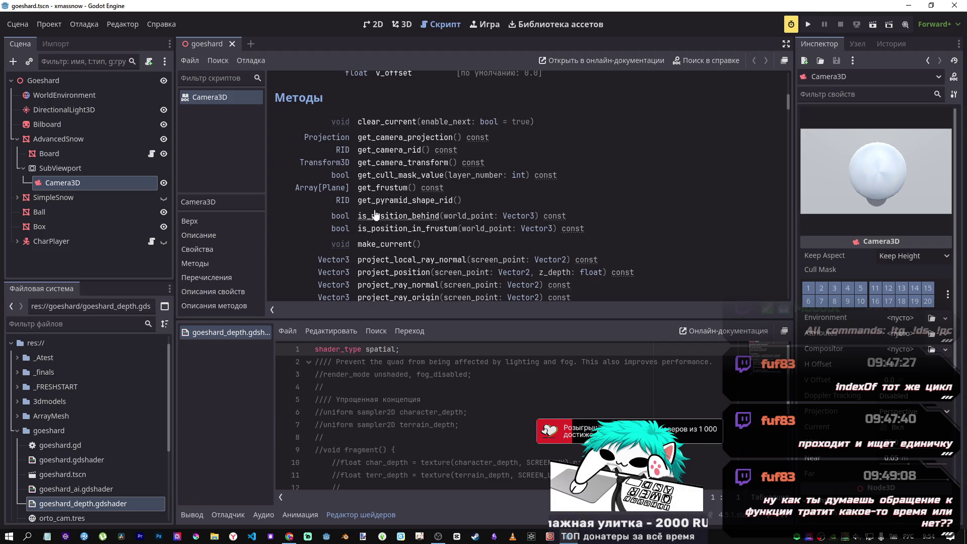
- Read the get_frustum method description, then go back up to the Camera3D Properties table
left_click(376, 189)
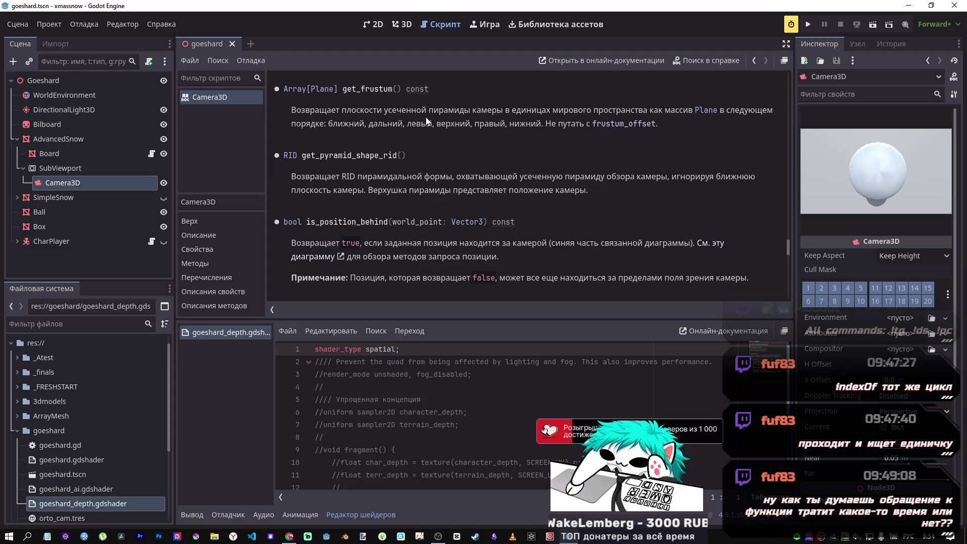
left_click(754, 61)
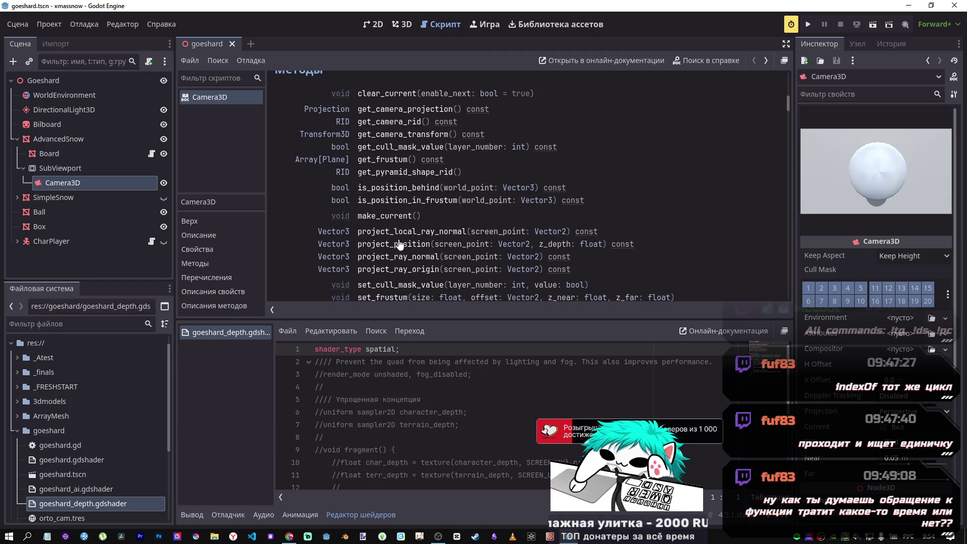
scroll(387, 227, "down", 3)
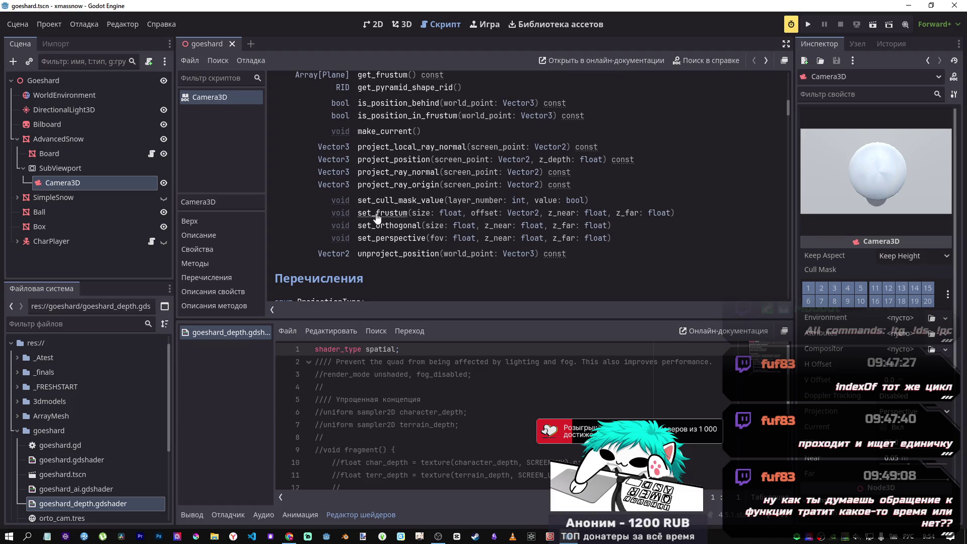
scroll(380, 192, "up", 1)
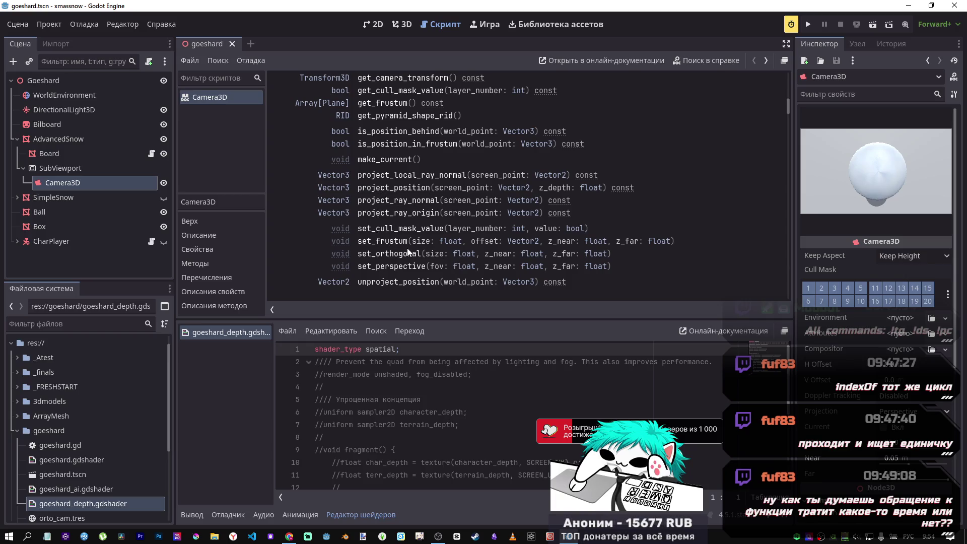
scroll(408, 247, "up", 5)
scroll(376, 194, "up", 3)
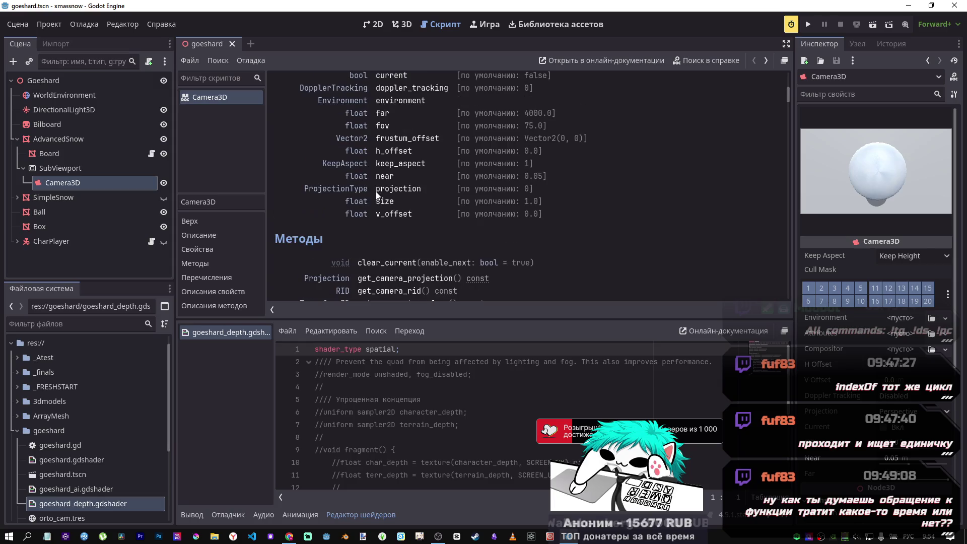
scroll(403, 252, "up", 2)
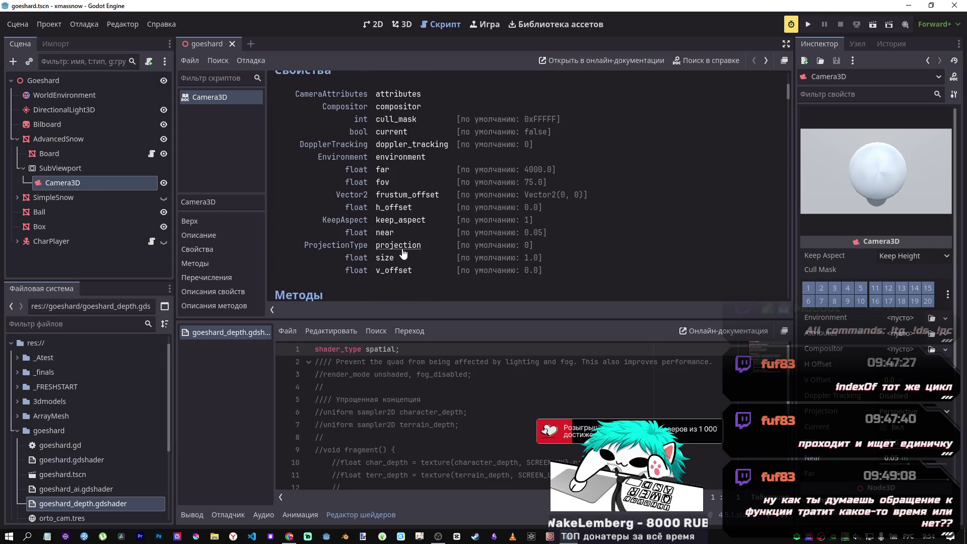
scroll(403, 254, "up", 2)
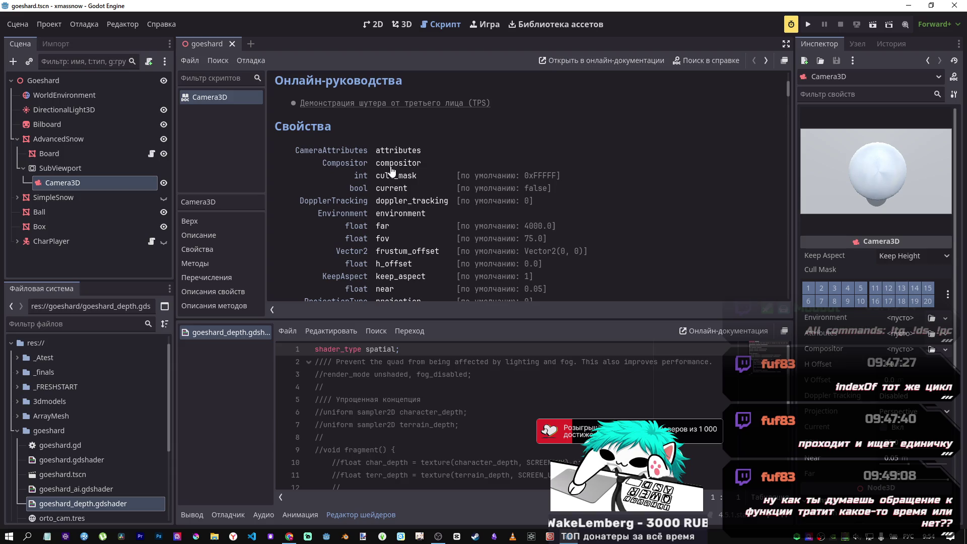
scroll(406, 184, "up", 1)
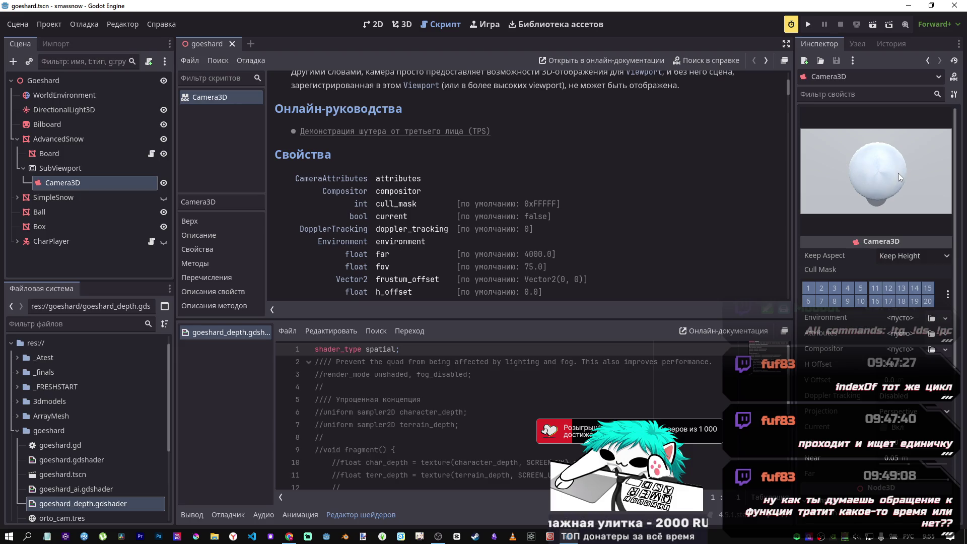
- Scroll through the commented-out depth shader in the script editor
scroll(453, 401, "down", 2)
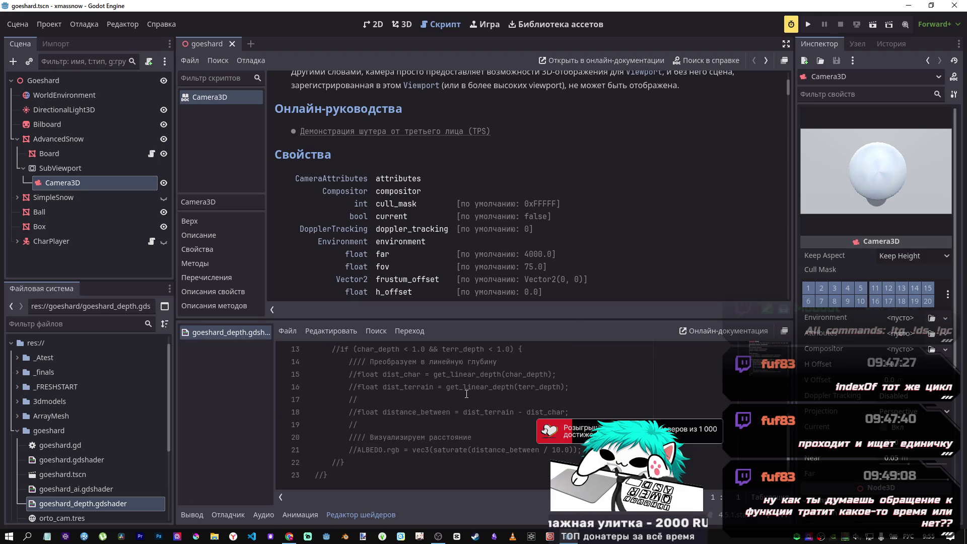
scroll(455, 397, "down", 1)
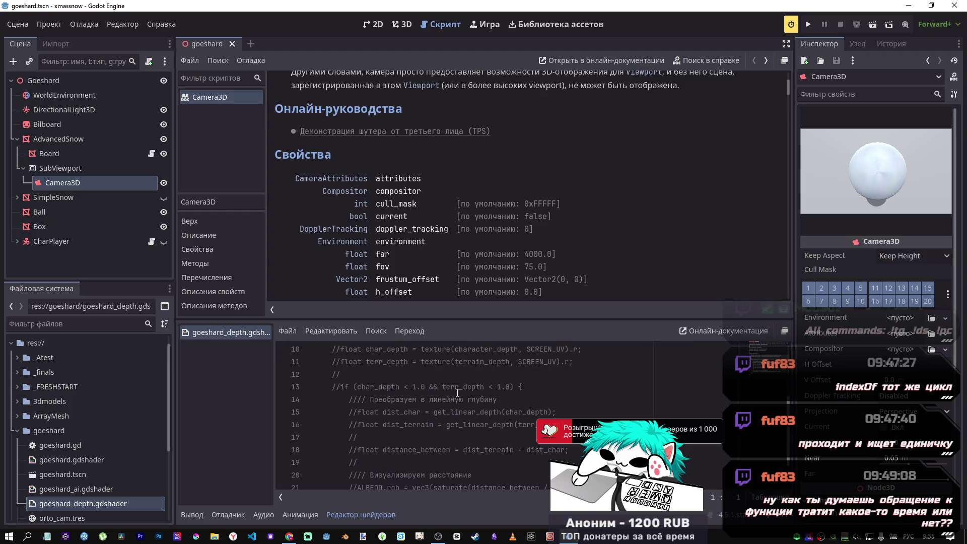
scroll(419, 362, "up", 2)
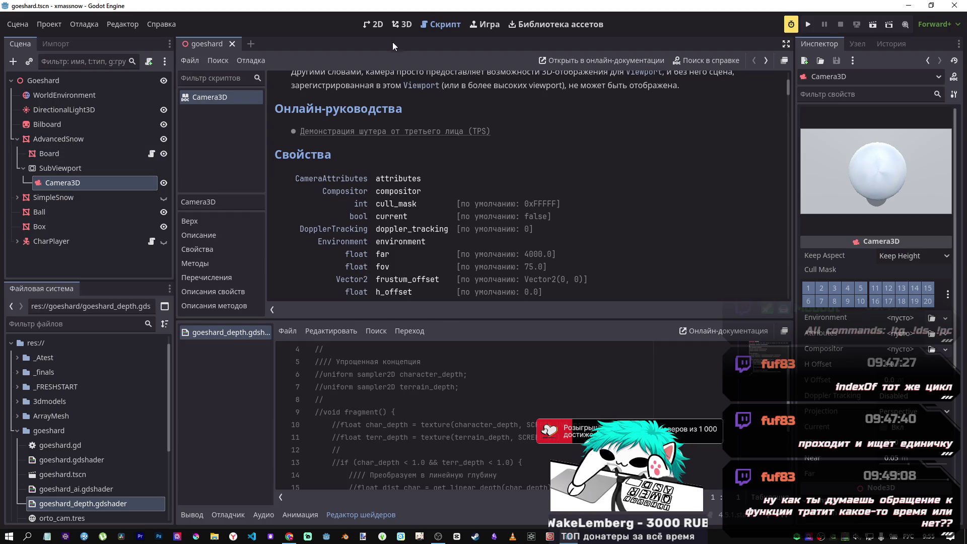
- Check the scene in the 3D view, return to the script, and switch to DeepSeek
left_click(398, 29)
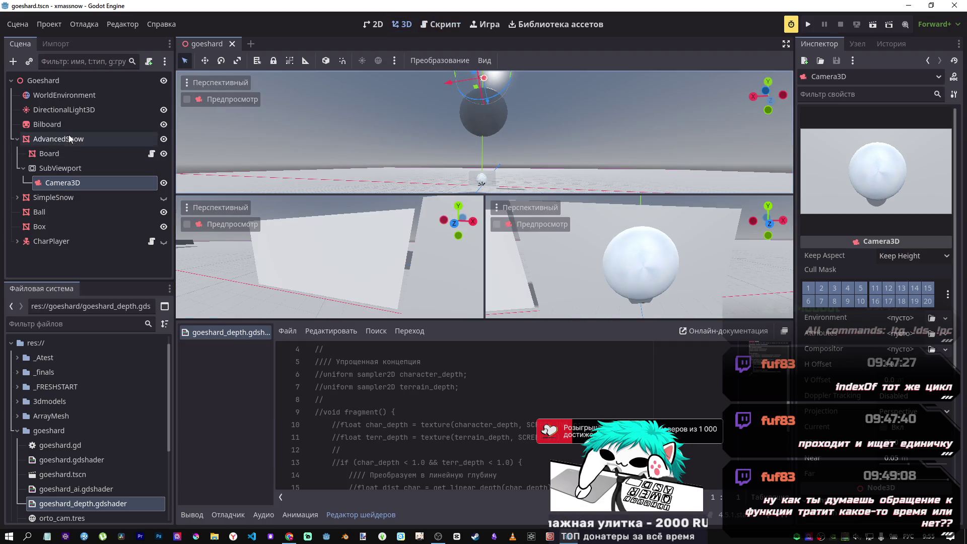
left_click(445, 22)
key("alt+Tab")
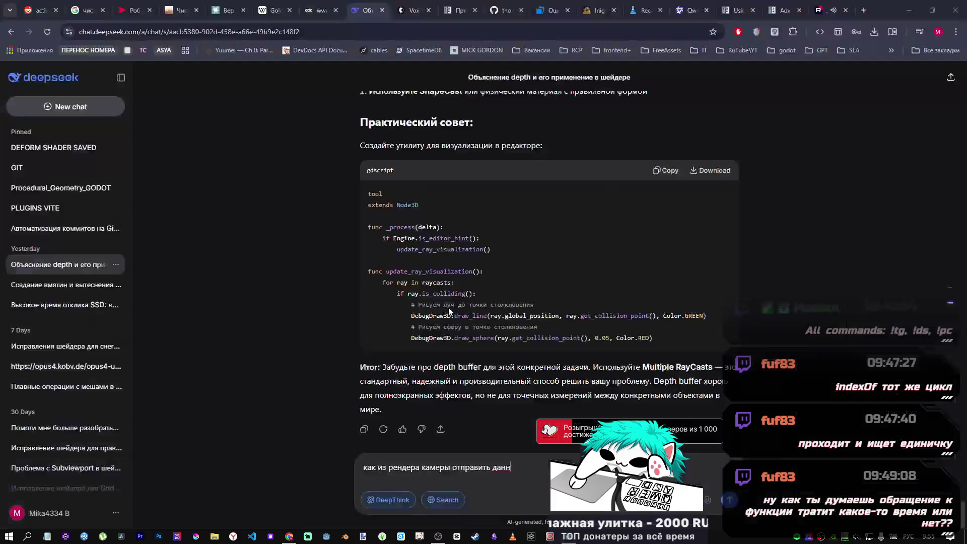
- Skim the Using compute shaders page, then copy the Advanced post-processing Example shader code
left_click(737, 11)
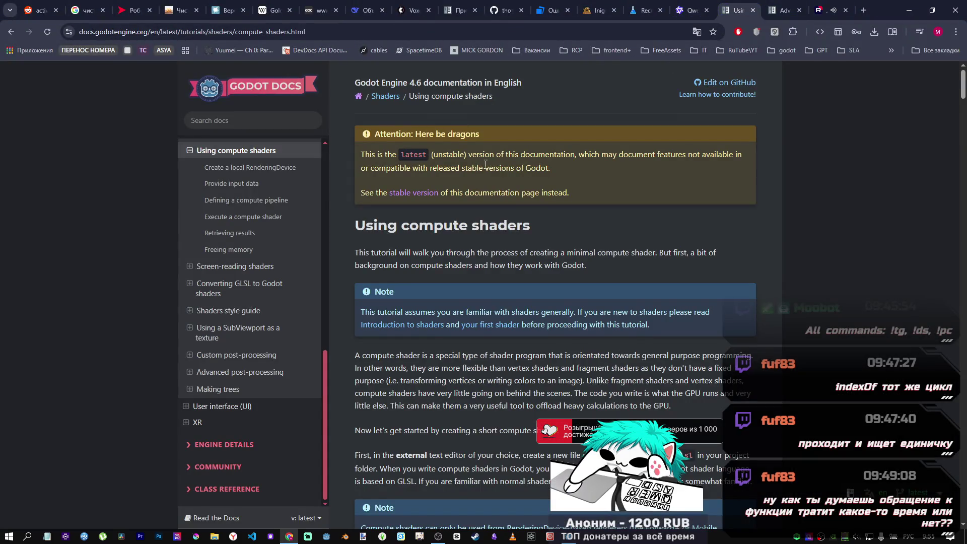
scroll(500, 161, "down", 2)
scroll(499, 159, "down", 3)
key("ctrl+Tab")
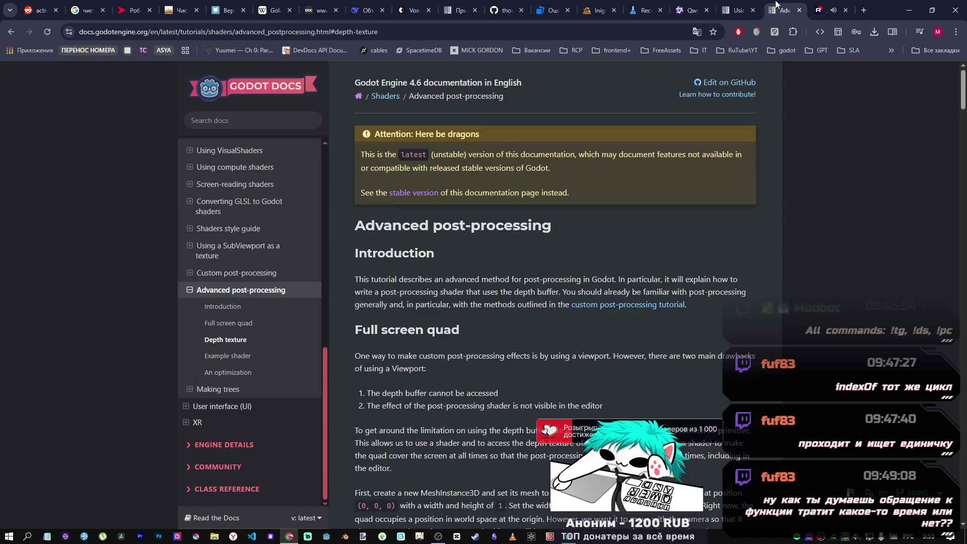
scroll(544, 244, "down", 15)
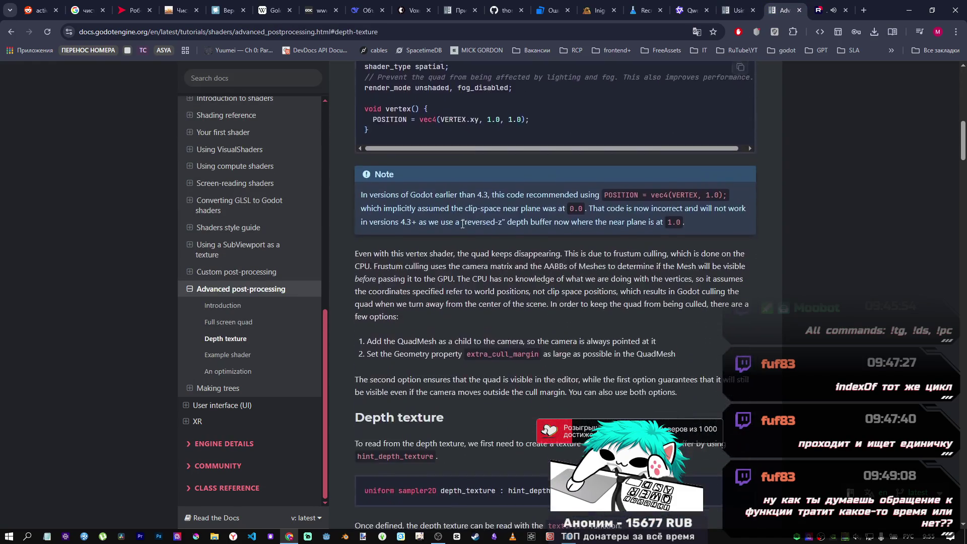
scroll(401, 237, "down", 12)
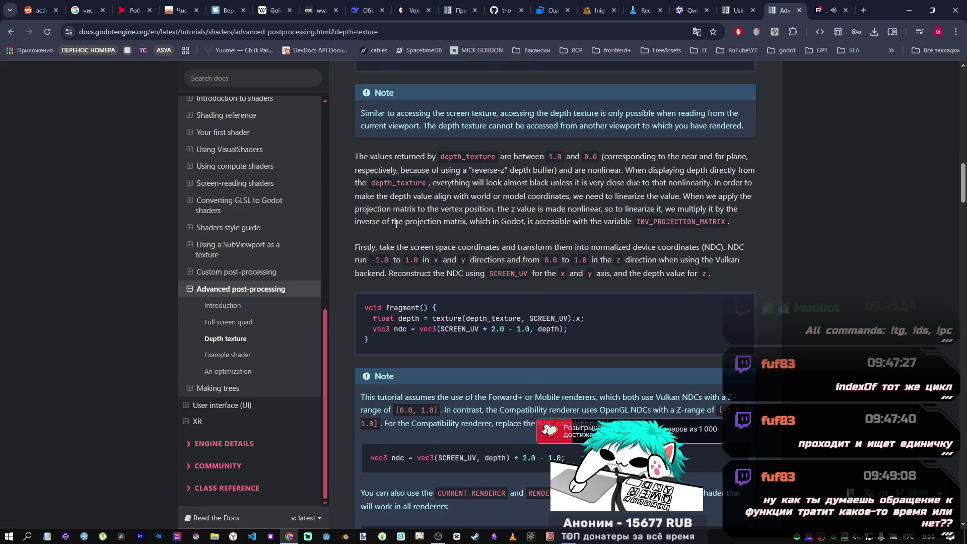
scroll(397, 218, "down", 12)
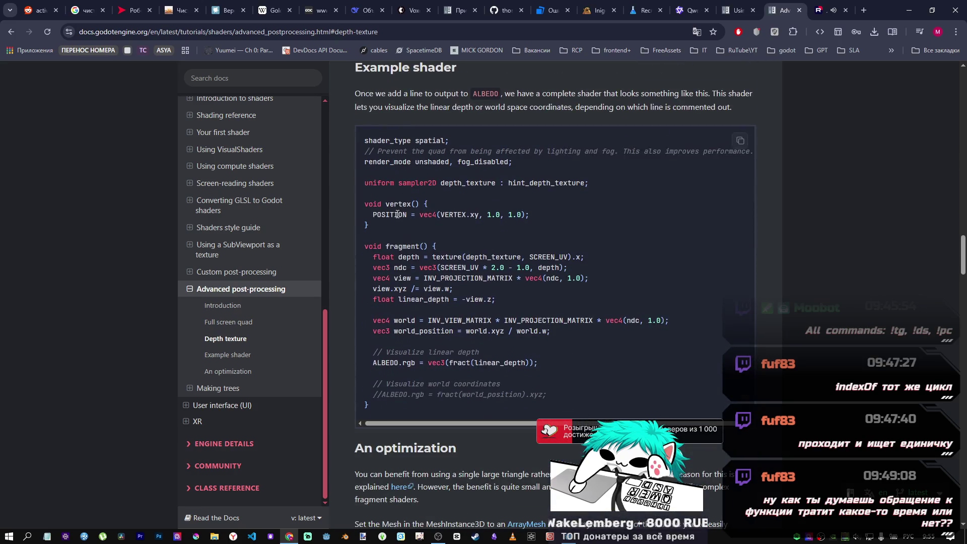
left_click(740, 140)
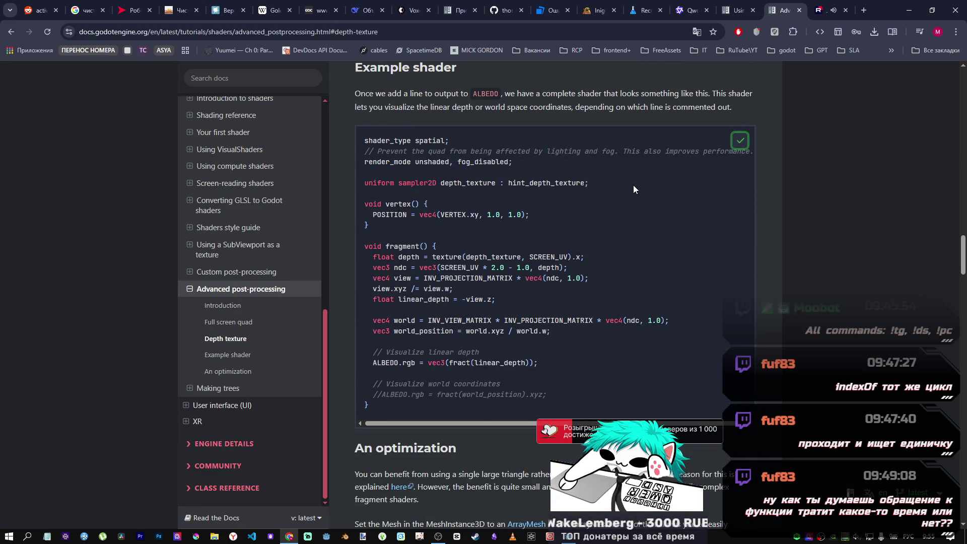
- Reread the example shader and highlight words in its 'Visualize linear depth' comment
scroll(630, 186, "up", 5)
scroll(448, 235, "up", 3)
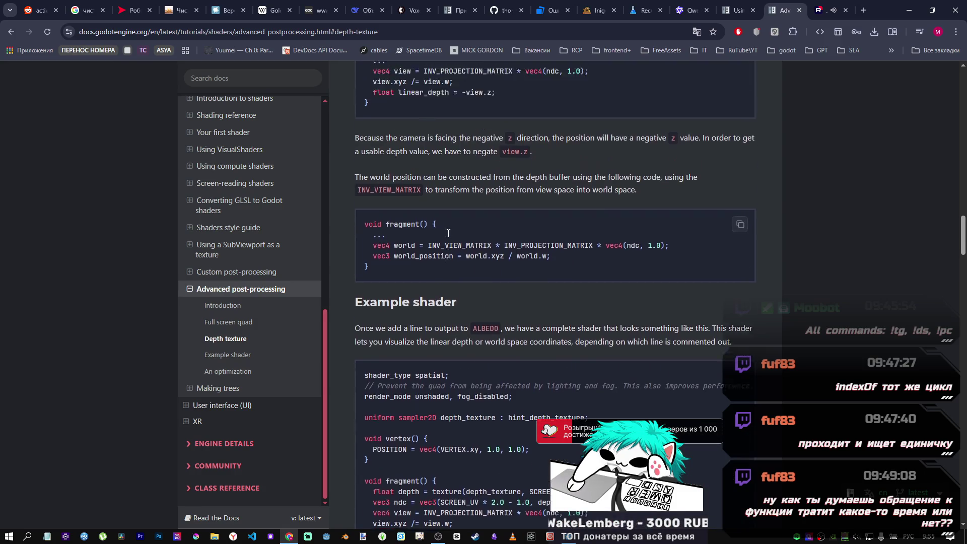
scroll(450, 230, "up", 3)
scroll(449, 230, "down", 8)
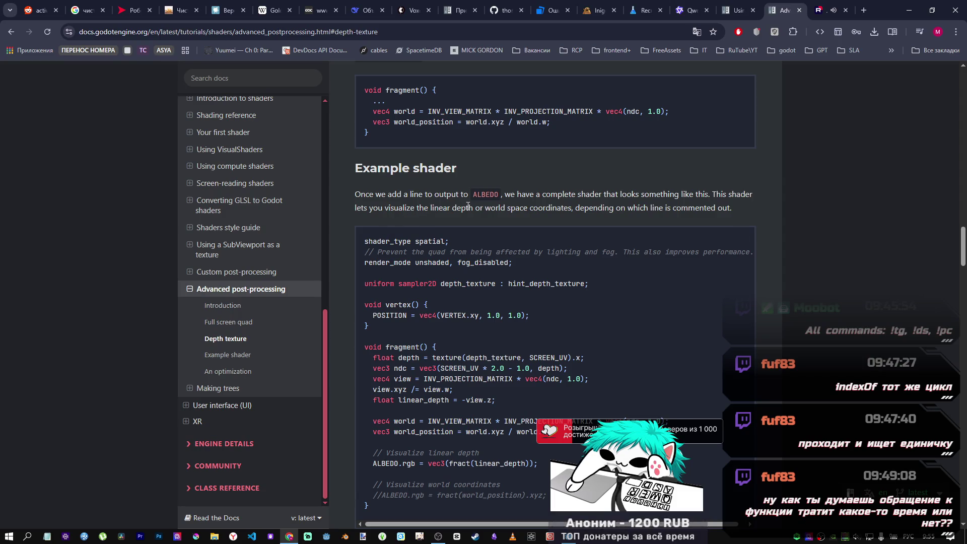
scroll(485, 165, "down", 2)
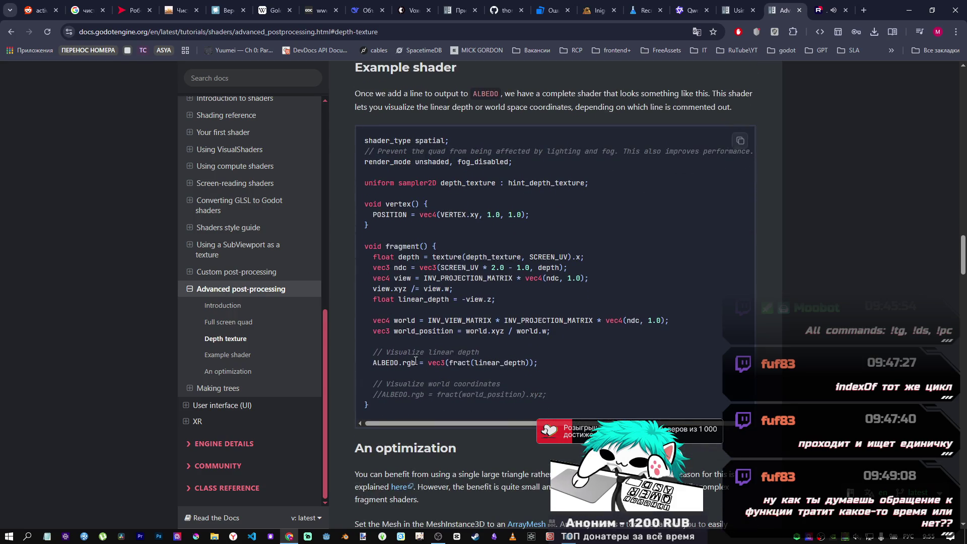
left_click_drag(436, 353, 476, 350)
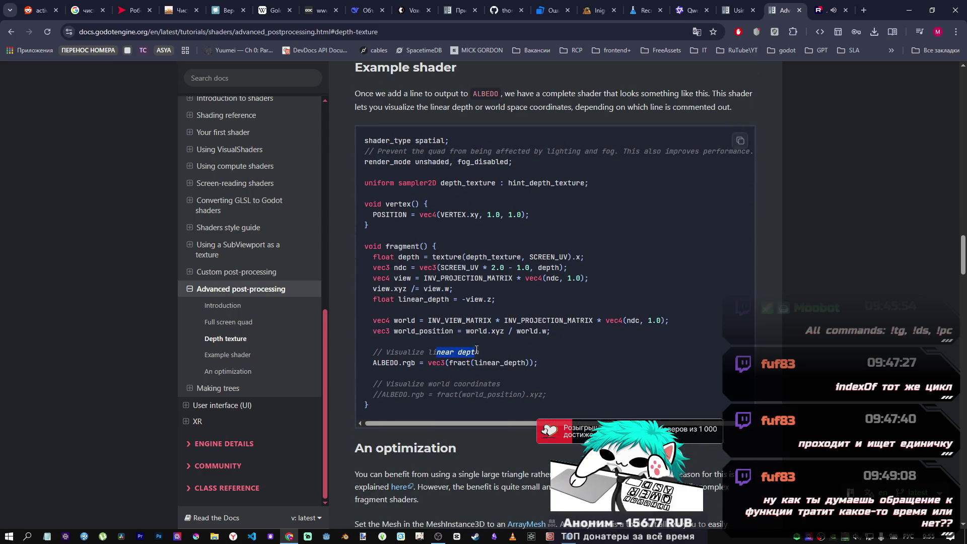
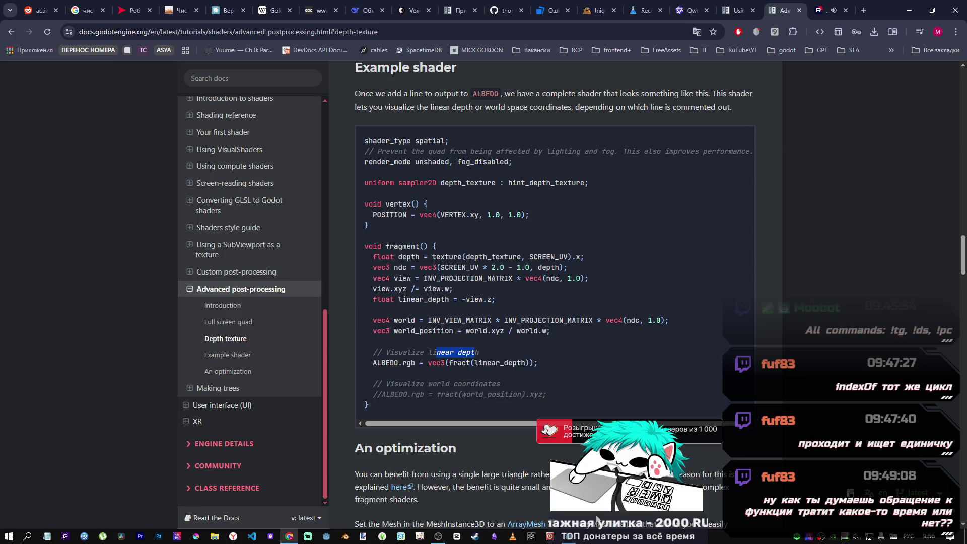
- Switch from Chrome back to the Godot editor showing goeshard_depth.gdshader
mouse_move(570, 536)
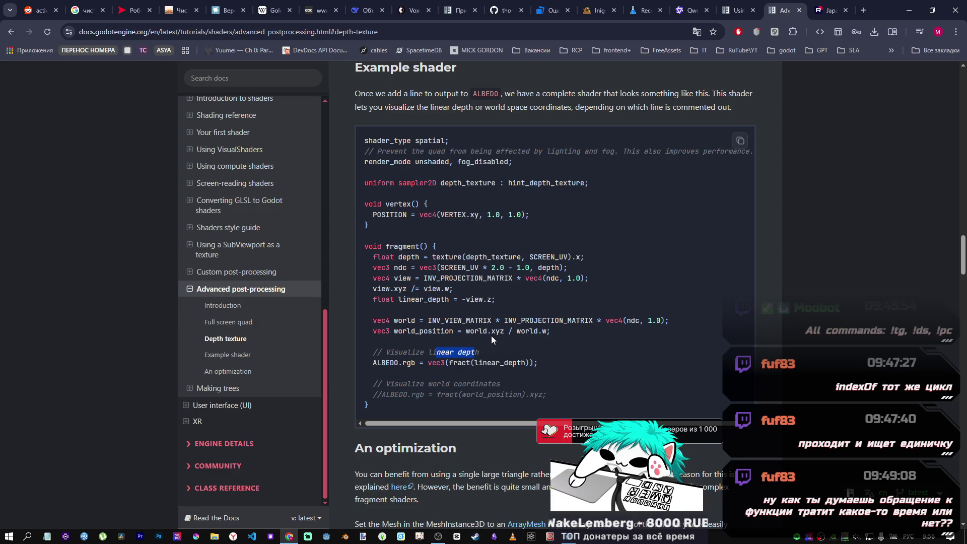
mouse_move(438, 536)
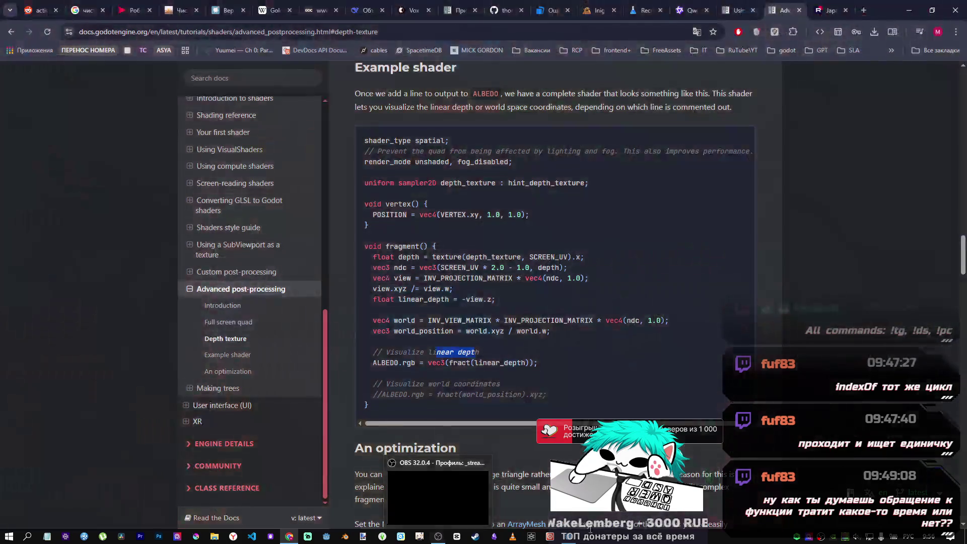
left_click(548, 506)
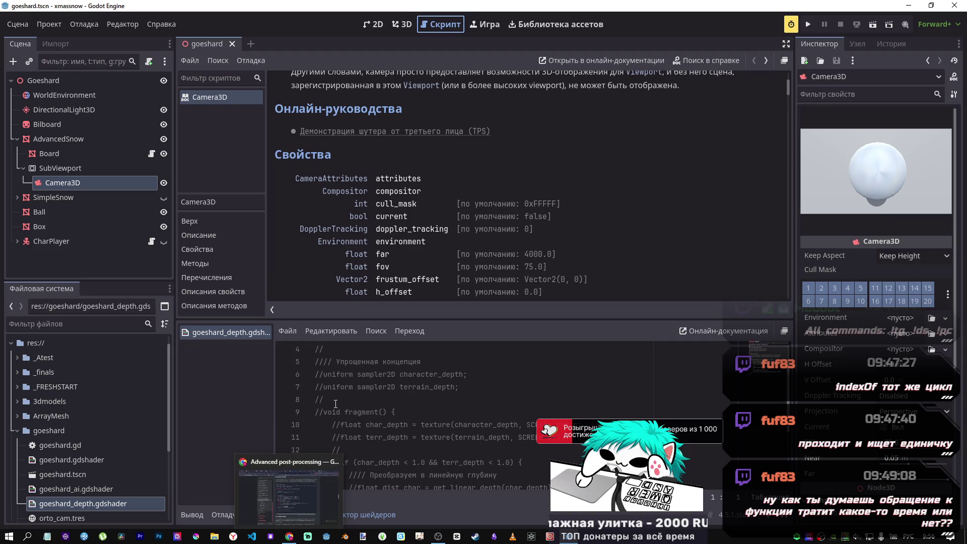
- Replace all of the goeshard_depth.gdshader code with the copied docs example shader
left_click(469, 399)
scroll(469, 395, "up", 1)
scroll(469, 396, "up", 1)
key("ctrl+a")
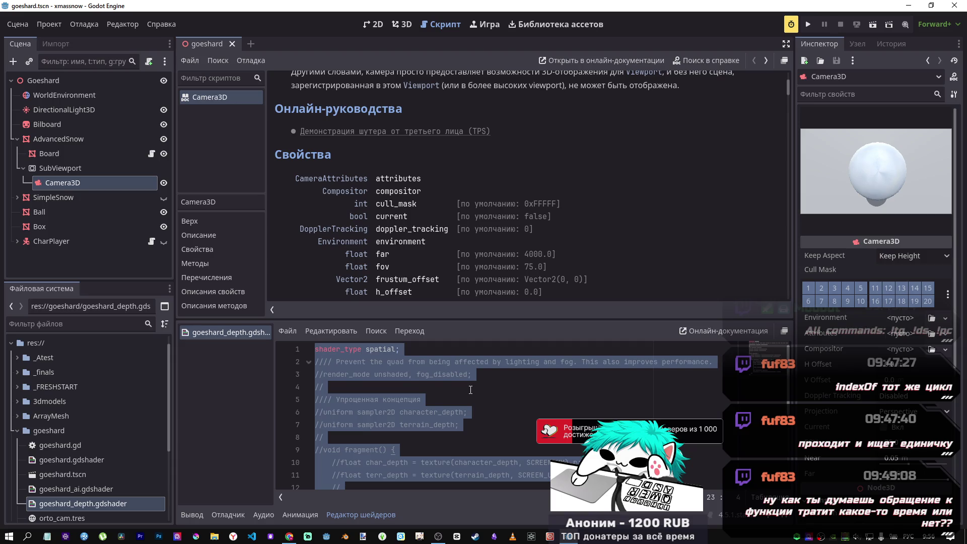
key("ctrl+v")
- Look over the 3D scene view, then return to the docs in the browser
left_click(404, 25)
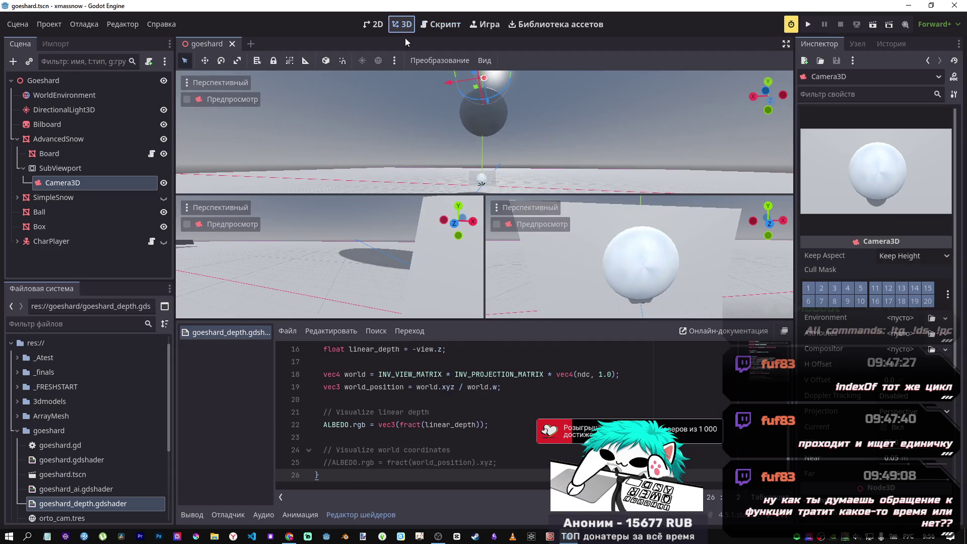
scroll(373, 247, "up", 2)
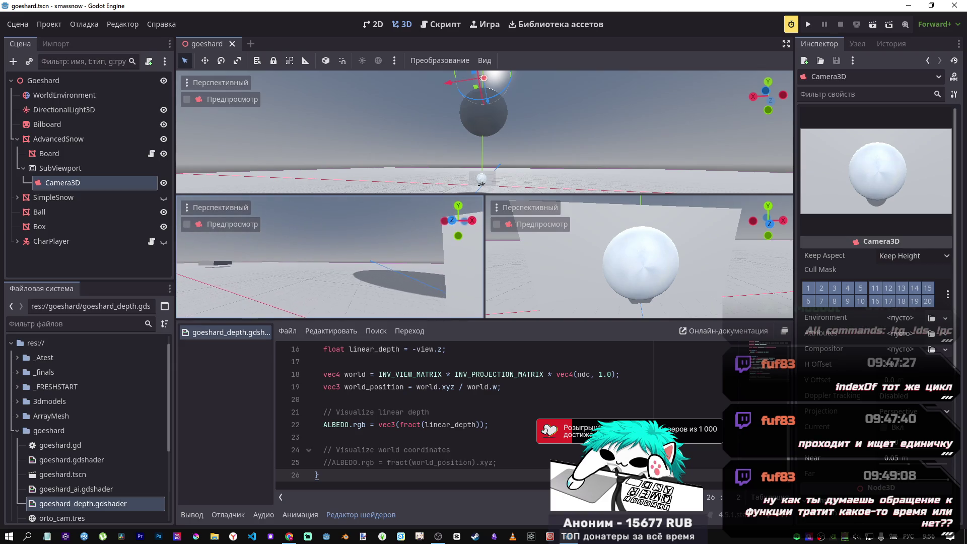
scroll(478, 378, "up", 3)
scroll(478, 378, "down", 2)
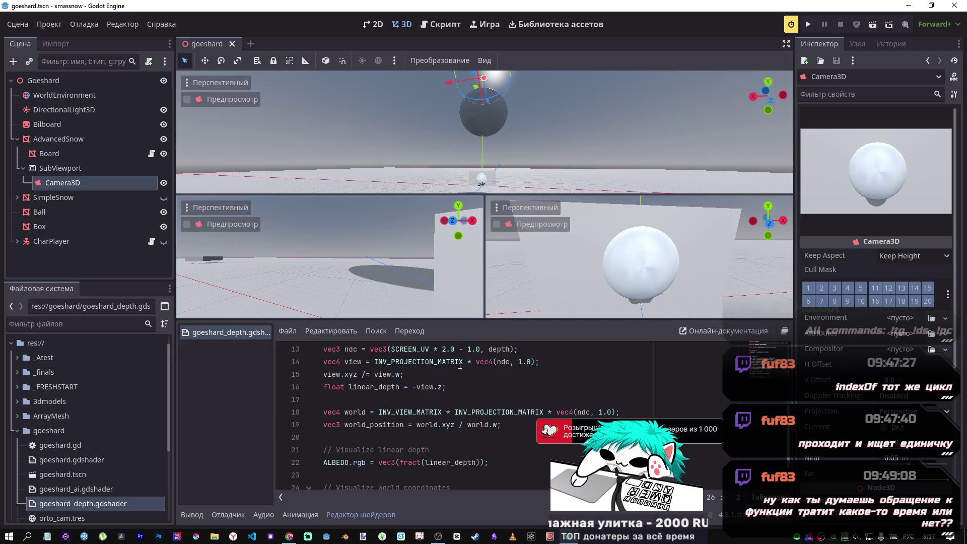
key("alt+Tab")
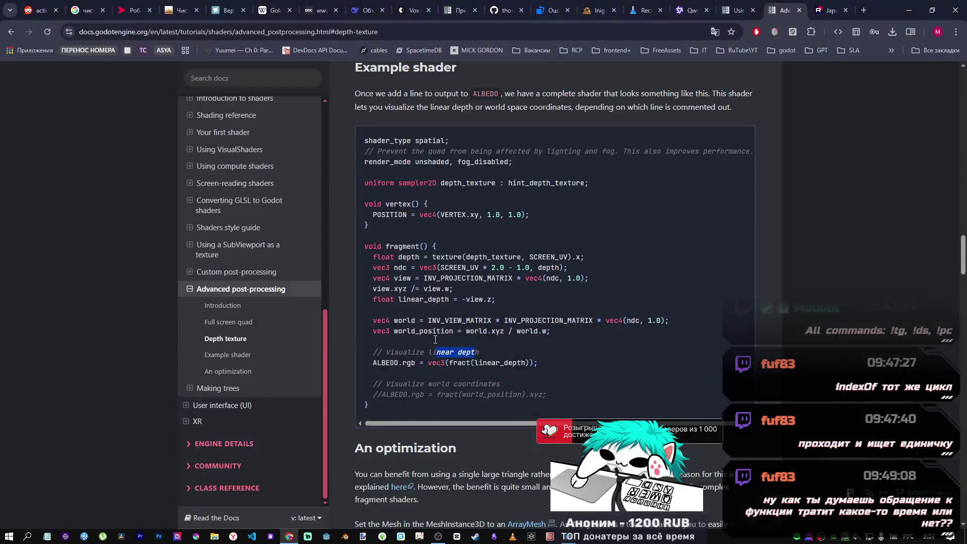
- Switch to the Rutube music video tab and scroll through its comments
left_click(829, 10)
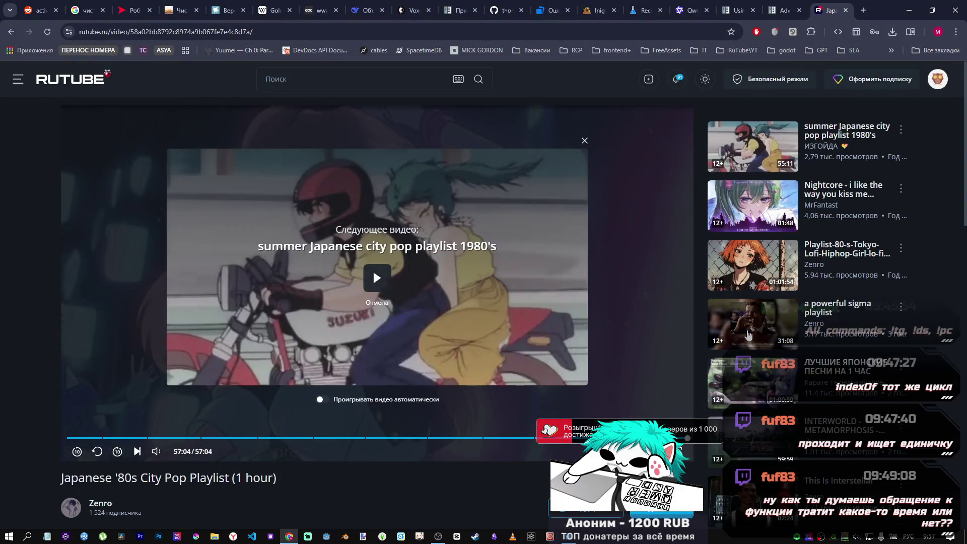
scroll(746, 327, "down", 4)
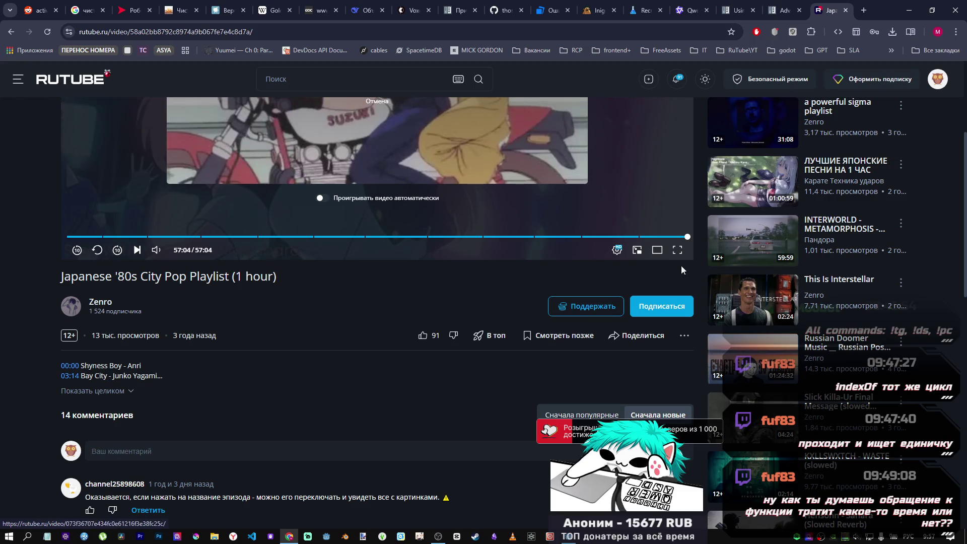
scroll(733, 388, "down", 4)
scroll(658, 356, "down", 4)
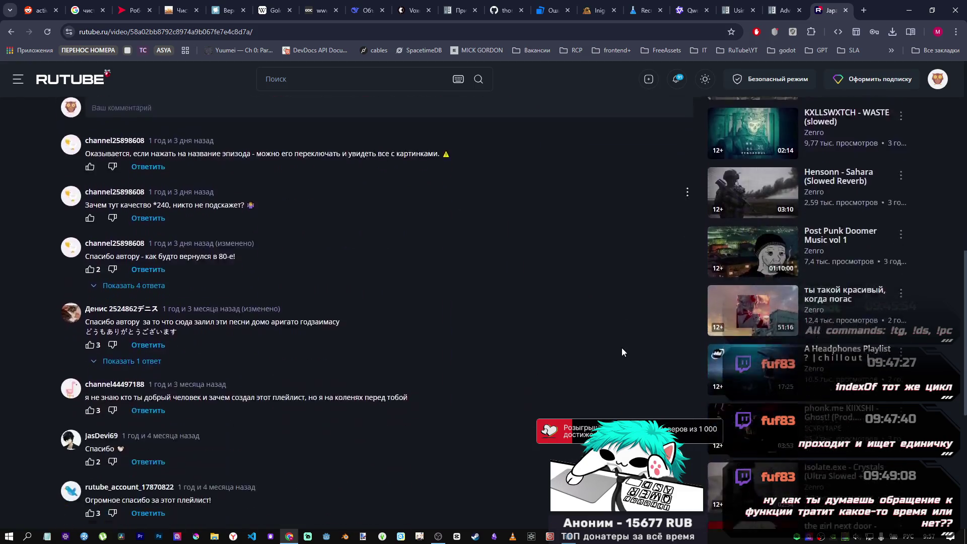
scroll(623, 346, "down", 3)
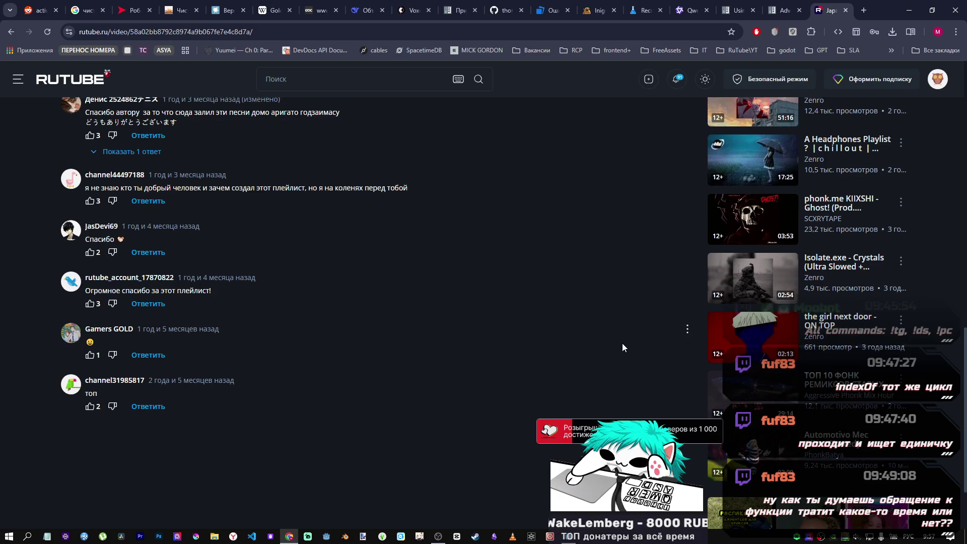
scroll(623, 344, "up", 6)
scroll(622, 342, "up", 10)
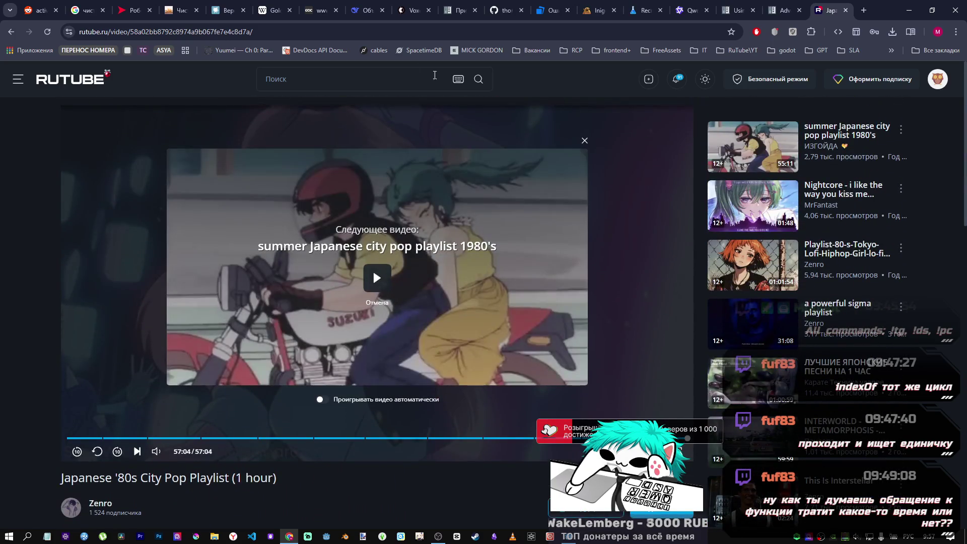
- Enter 'rutube' in the address bar in the English layout and open the suggested Relax video
left_click(308, 72)
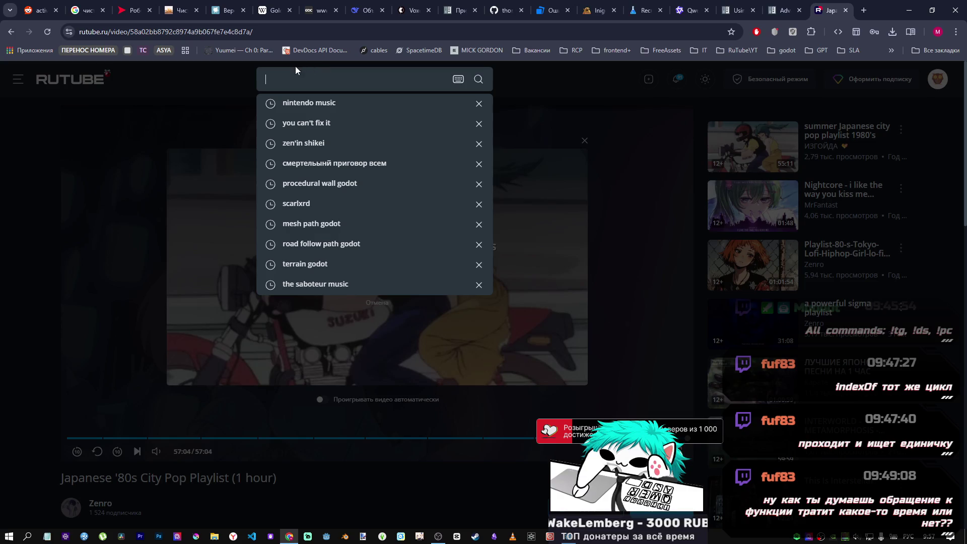
left_click(245, 32)
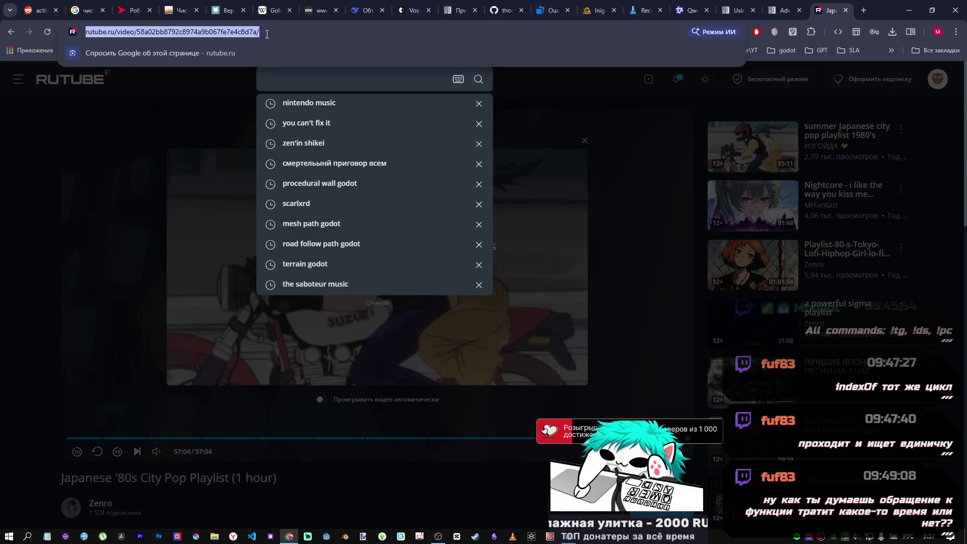
type("кге")
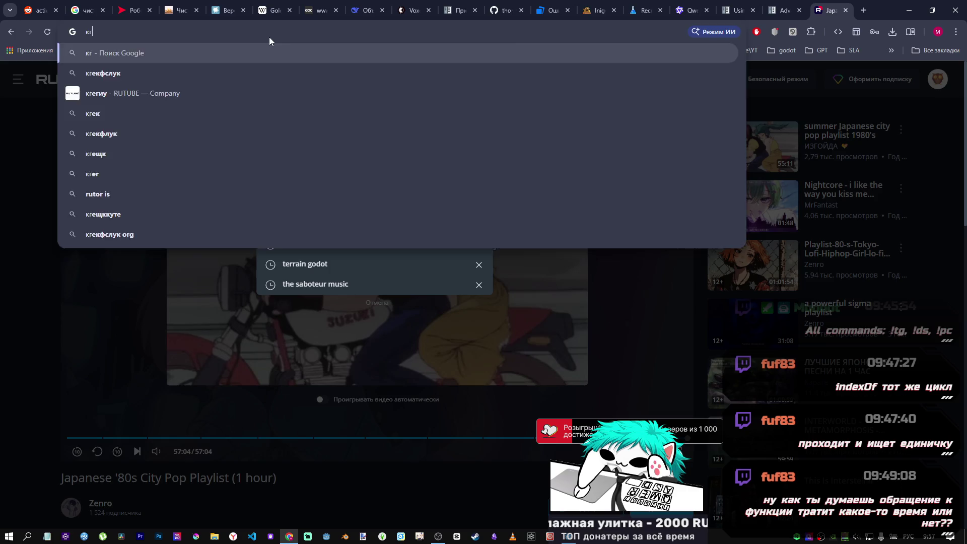
key("Escape")
key("alt+shift")
type("rutube")
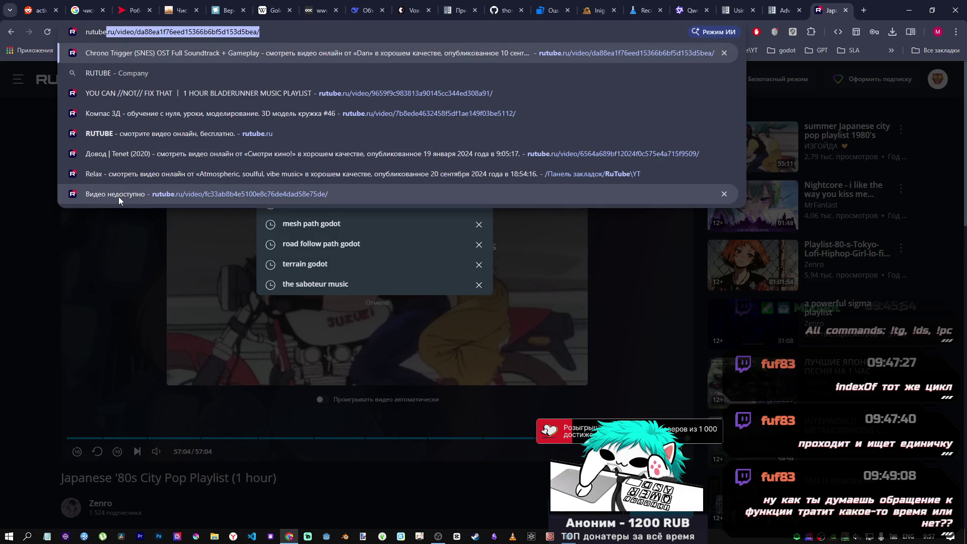
left_click(138, 175)
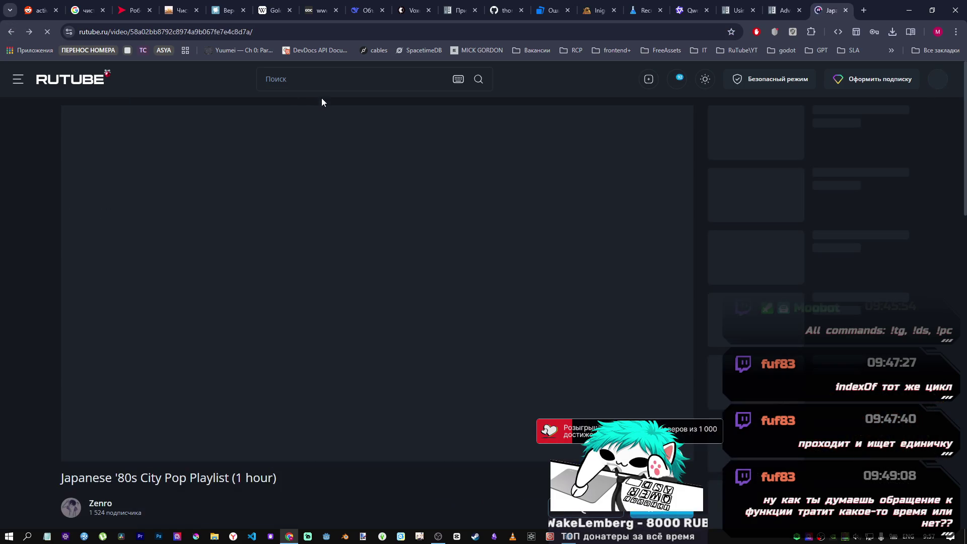
- Close the promo pop-up and search Rutube for 'relax your mind'
left_click(322, 82)
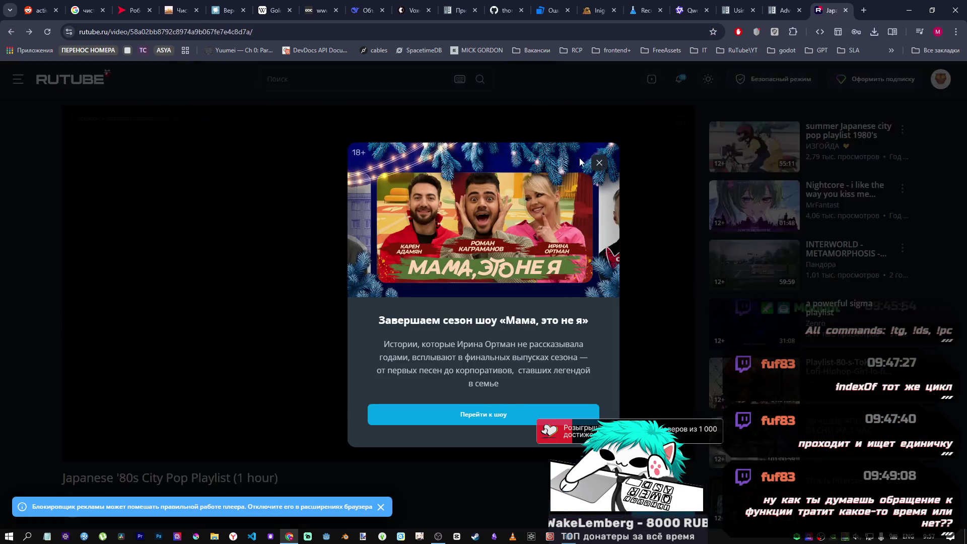
left_click(599, 162)
left_click(286, 83)
type("relax yo")
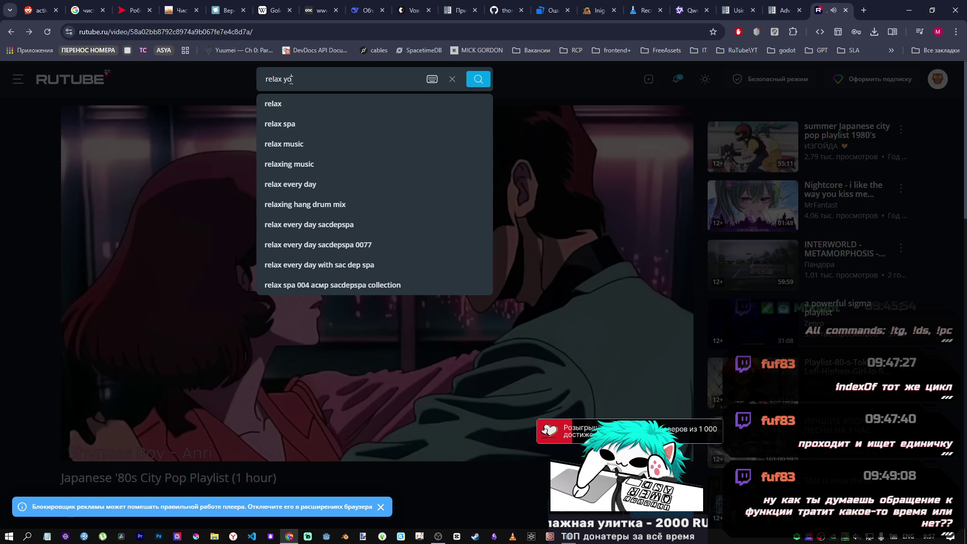
type("ur mind")
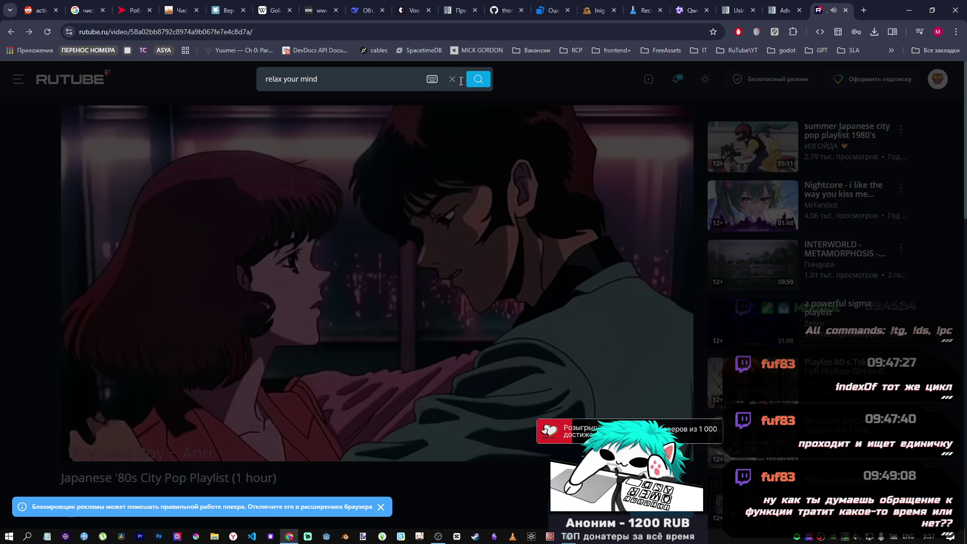
left_click(479, 80)
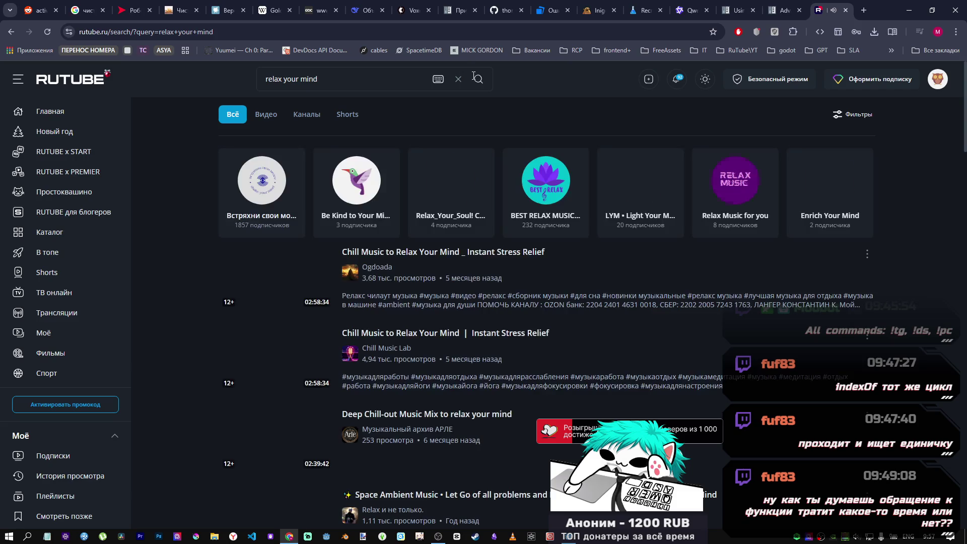
- Open the Relax Your Mind video from the results, then go back twice
scroll(303, 362, "down", 7)
scroll(303, 362, "down", 15)
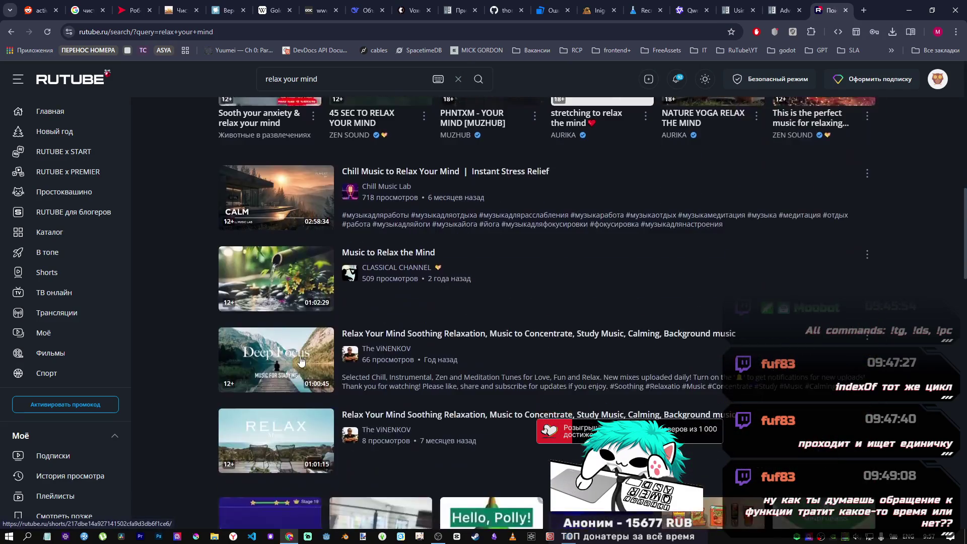
scroll(301, 358, "down", 5)
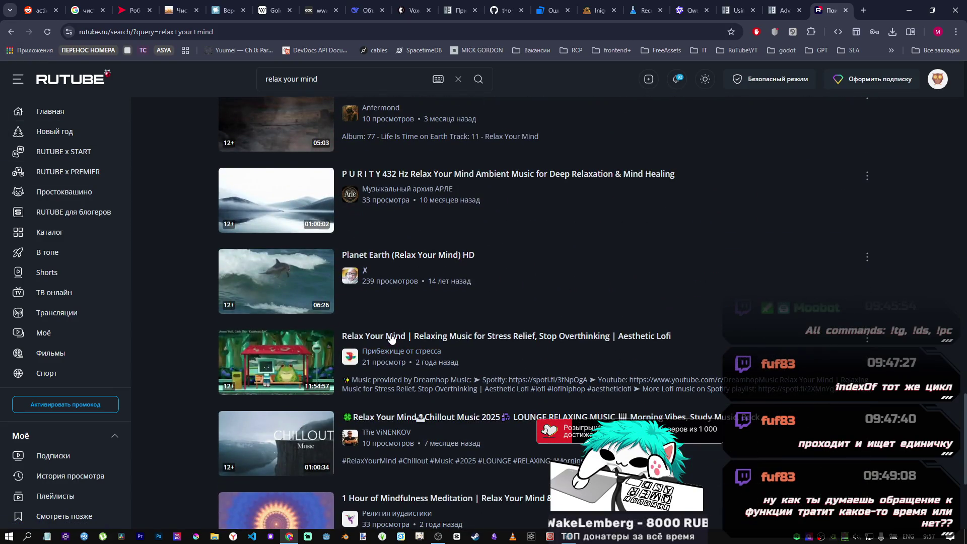
left_click(290, 368)
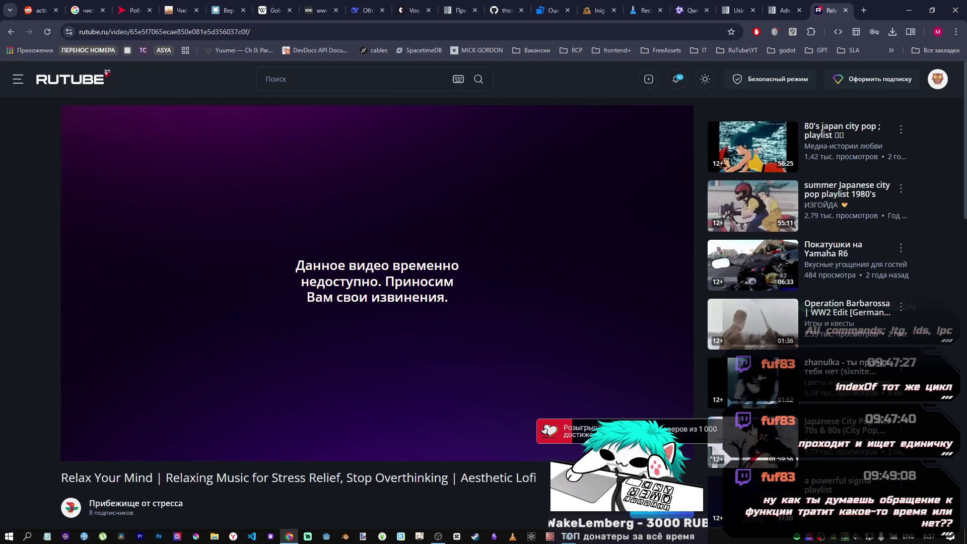
scroll(425, 327, "down", 5)
scroll(393, 320, "down", 10)
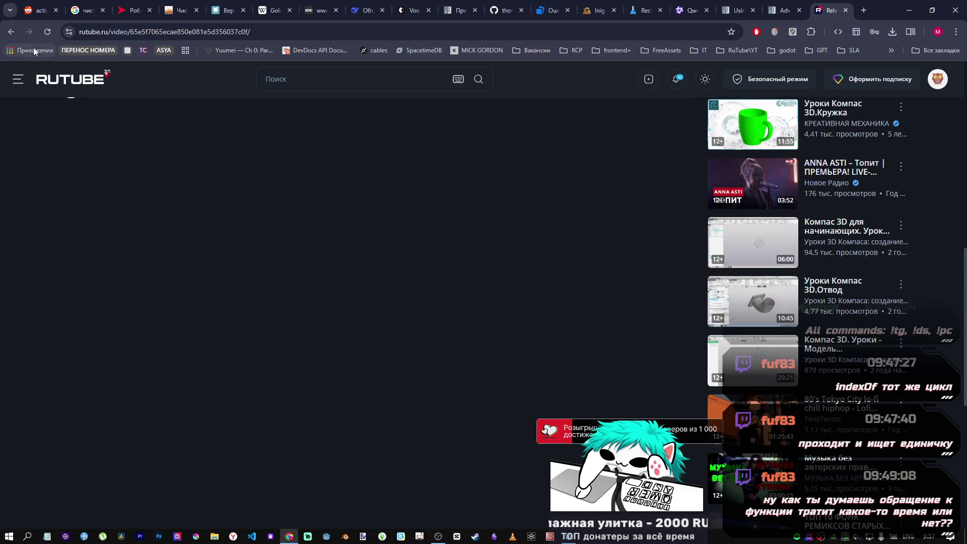
left_click(11, 32)
left_click(11, 31)
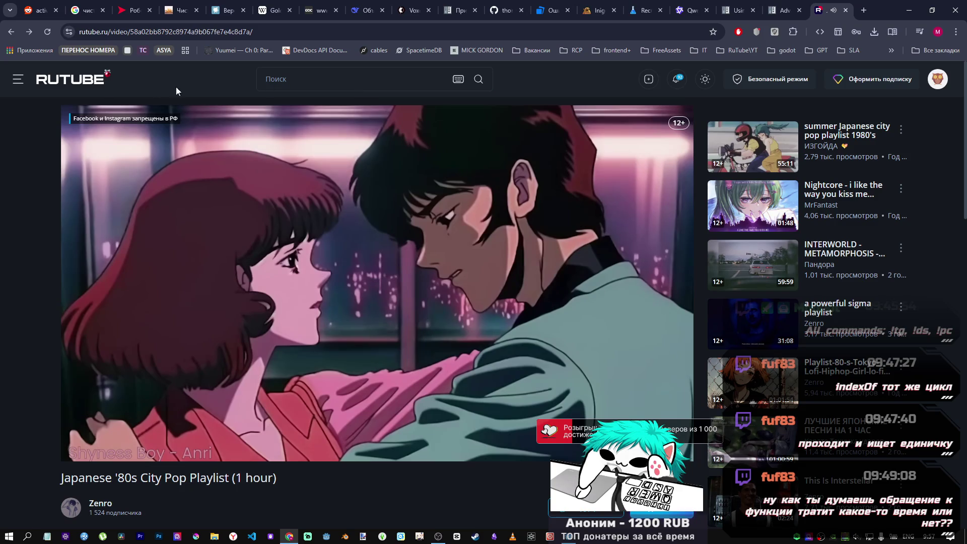
- Play the lofi hip hop relax mix from a new RUTUBE home tab, closing the other audio tab
middle_click(78, 87)
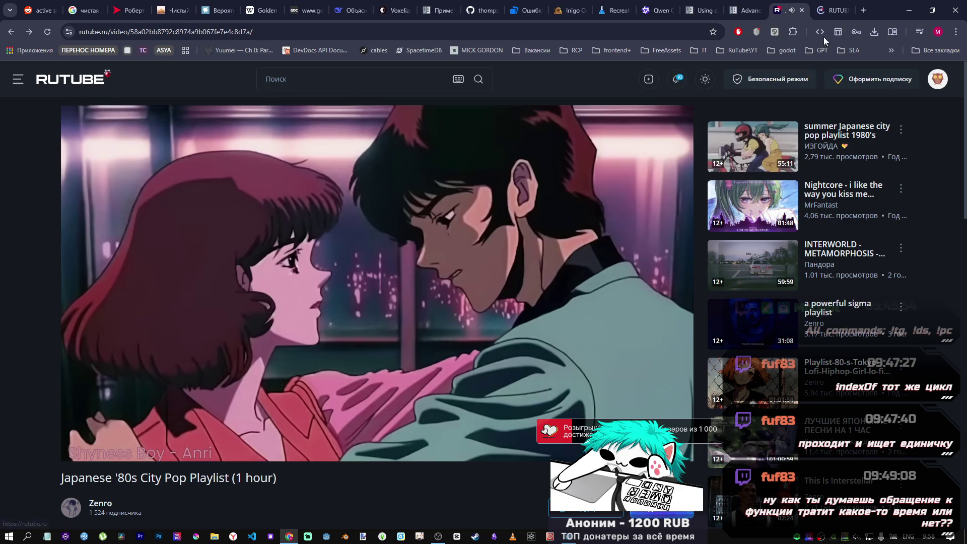
key("ctrl+Tab")
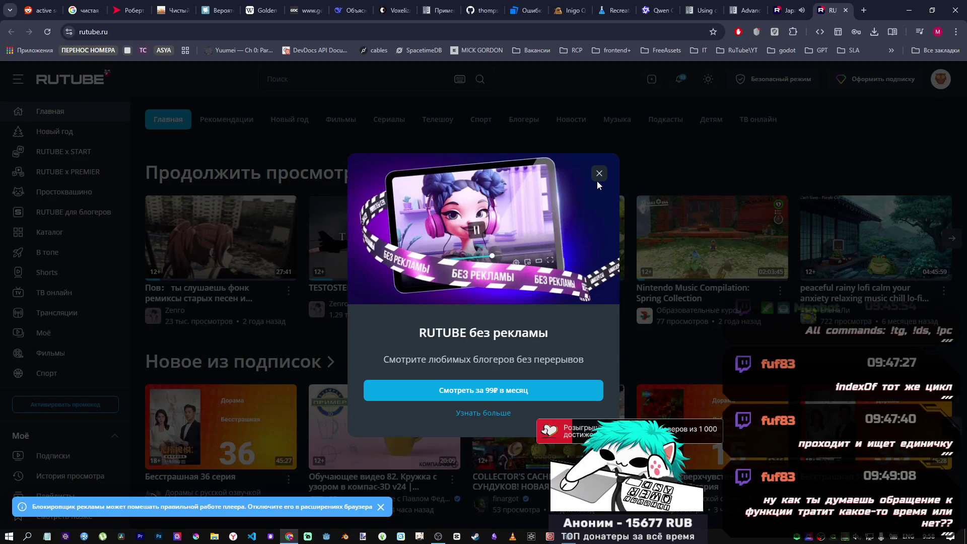
left_click(600, 174)
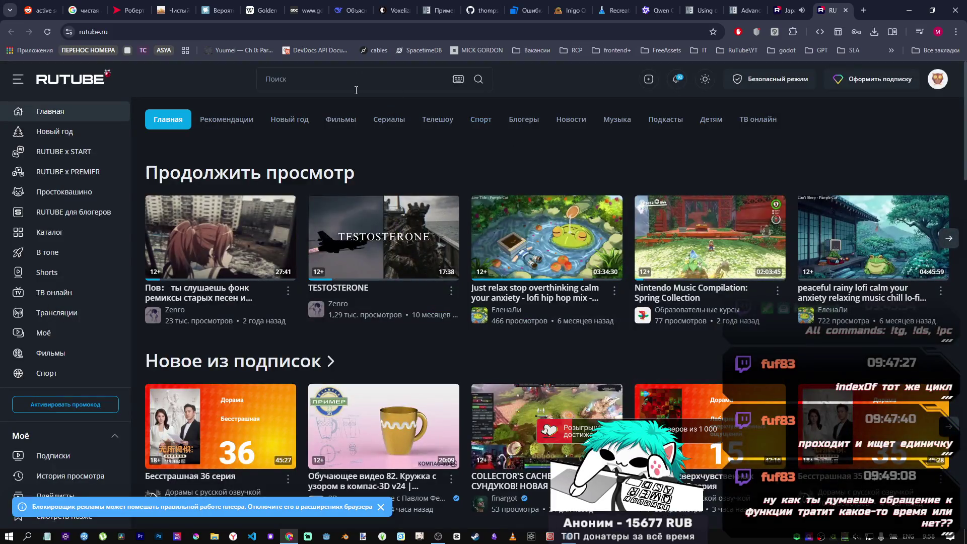
left_click(530, 248)
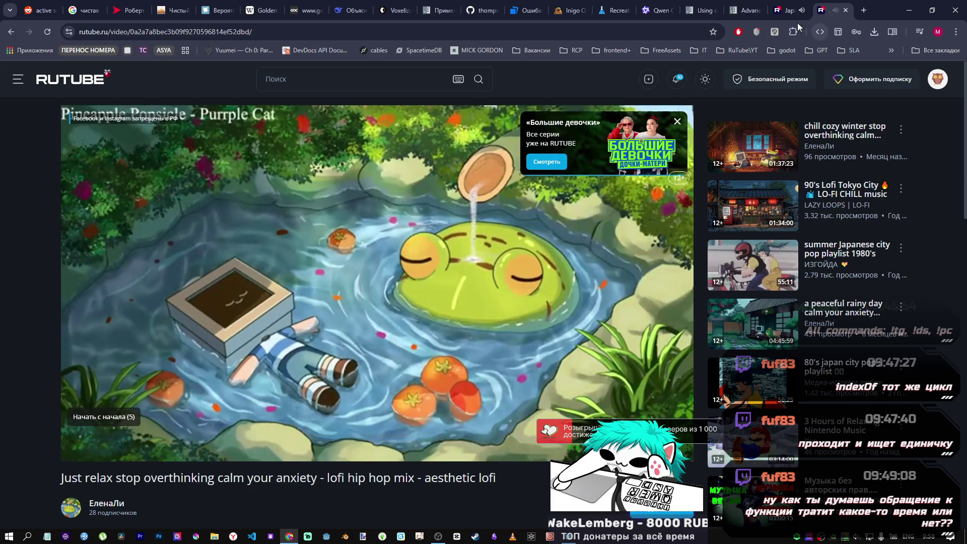
middle_click(789, 10)
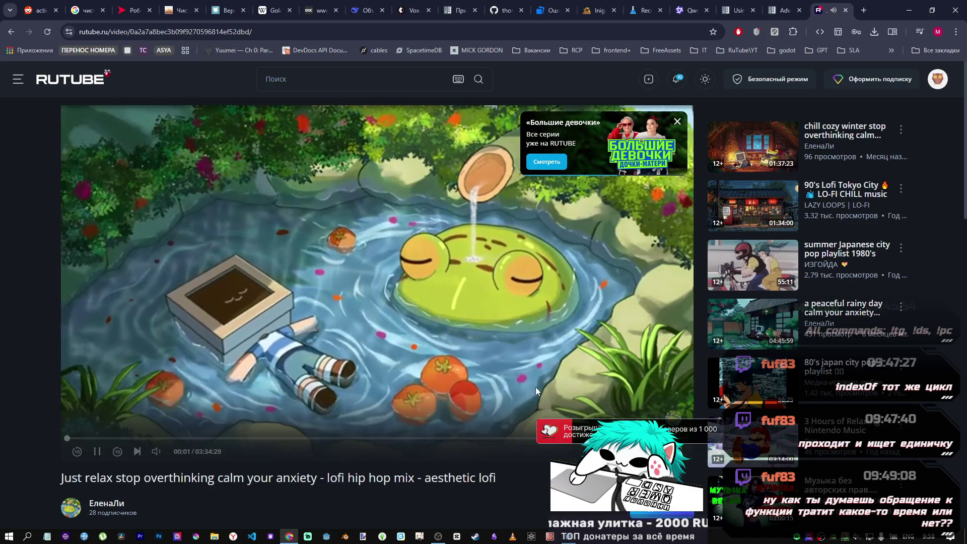
mouse_move(443, 539)
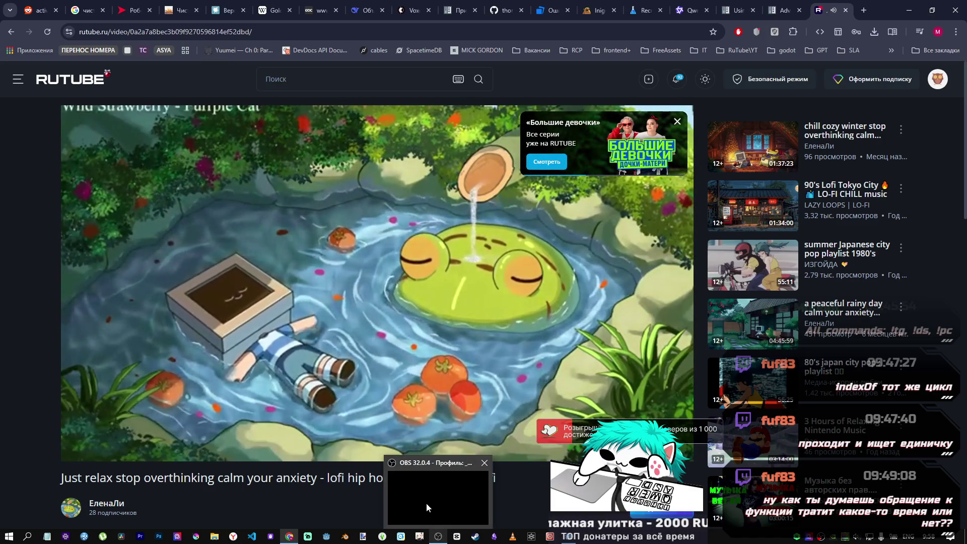
left_click(426, 502)
- Review the shader's world-position line, then select the Board and clear its material shader
left_click(512, 412)
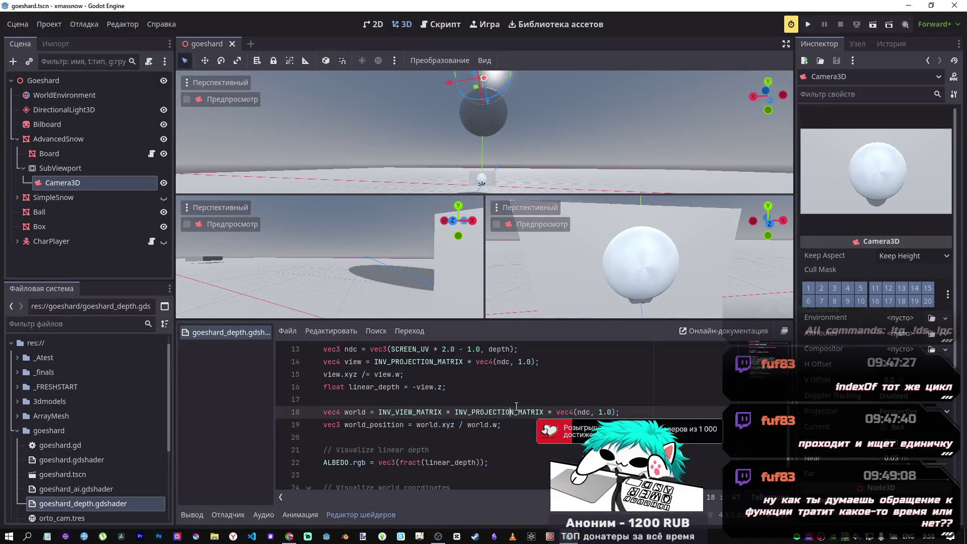
scroll(454, 413, "up", 2)
scroll(413, 415, "down", 3)
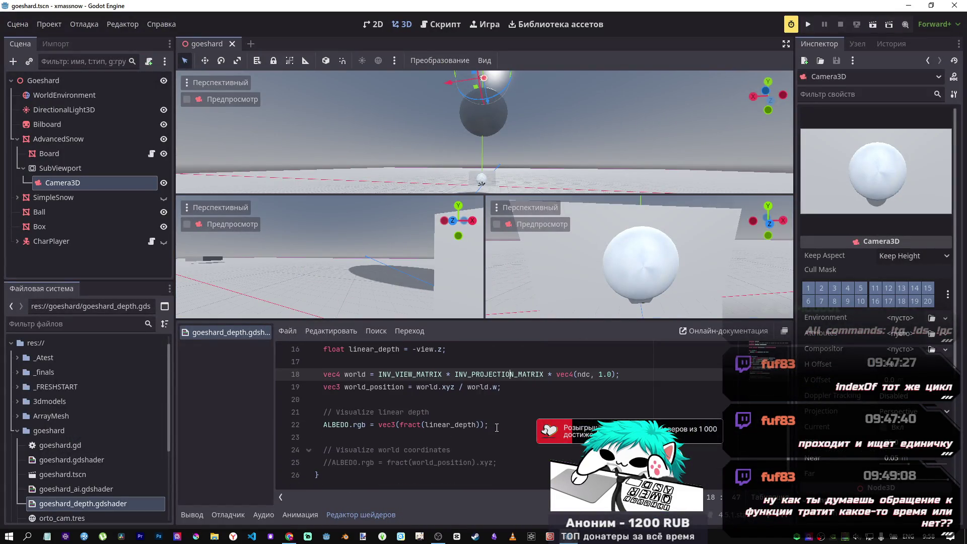
scroll(497, 428, "up", 3)
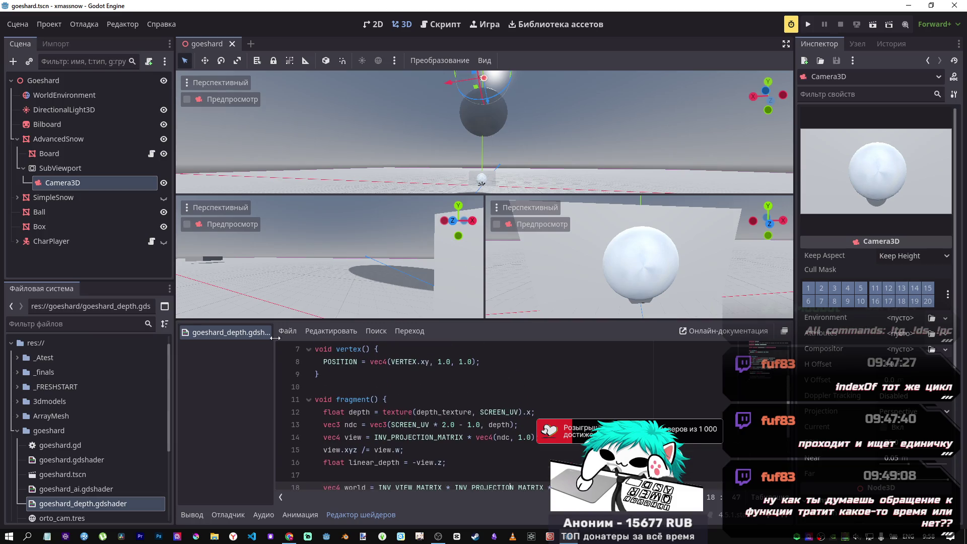
left_click(60, 139)
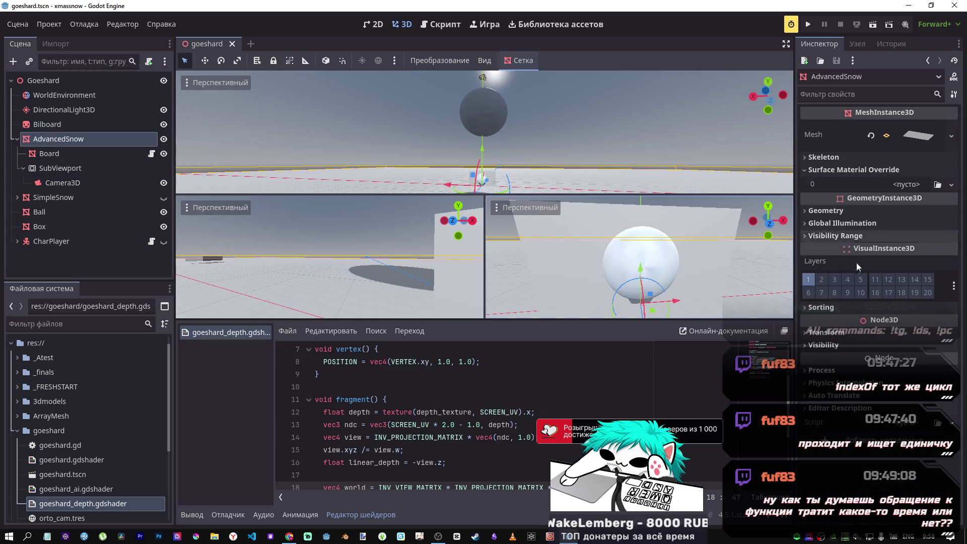
left_click(49, 153)
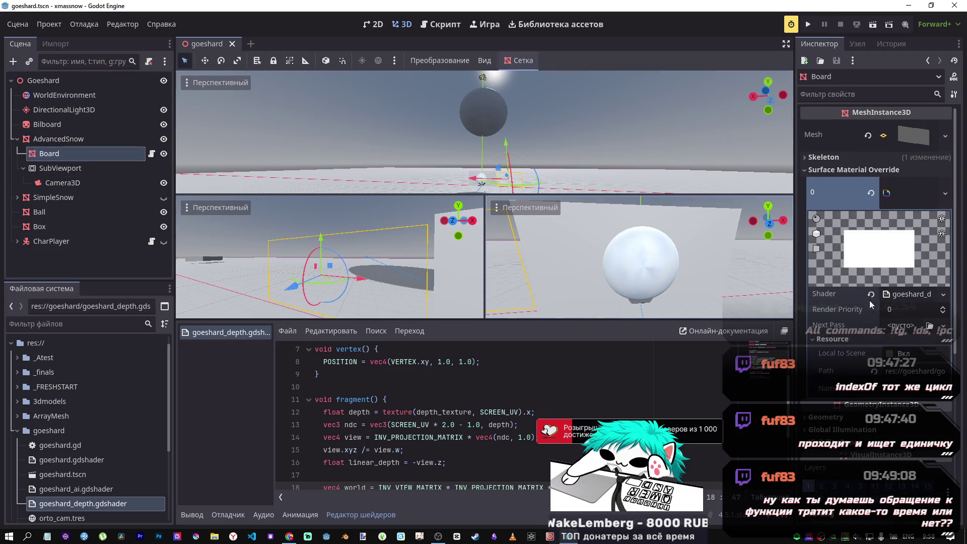
left_click(871, 295)
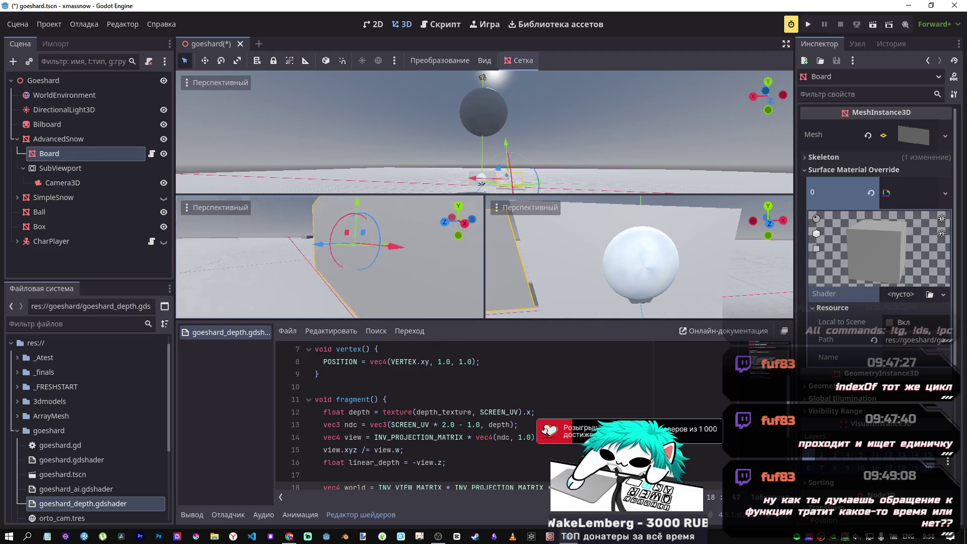
left_click_drag(332, 257, 307, 260)
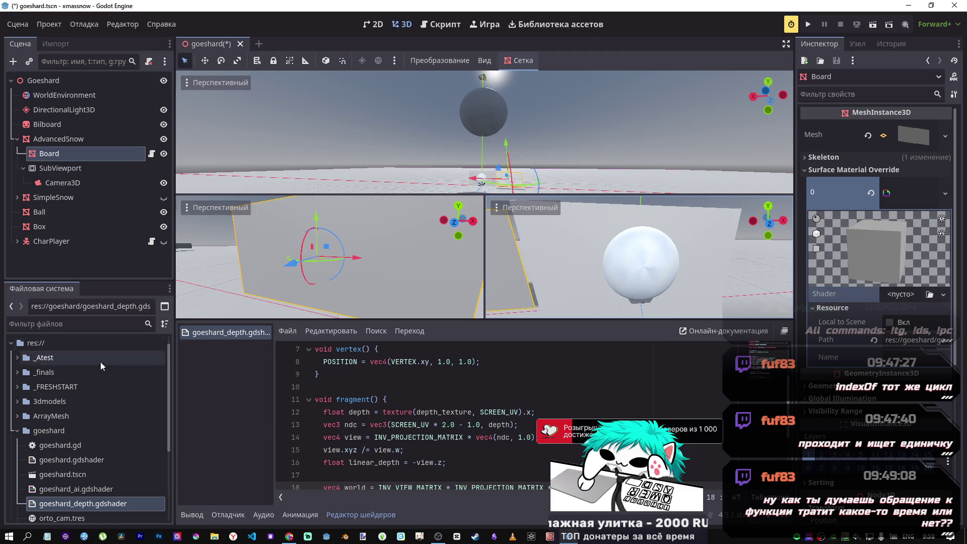
- Chain goeshard_depth.gdshader as the Next Pass of the Board's material, then save and run
mouse_move(60, 504)
left_mouse_down()
mouse_move(131, 501)
mouse_move(917, 301)
mouse_move(905, 193)
mouse_move(891, 310)
mouse_move(897, 297)
left_mouse_up()
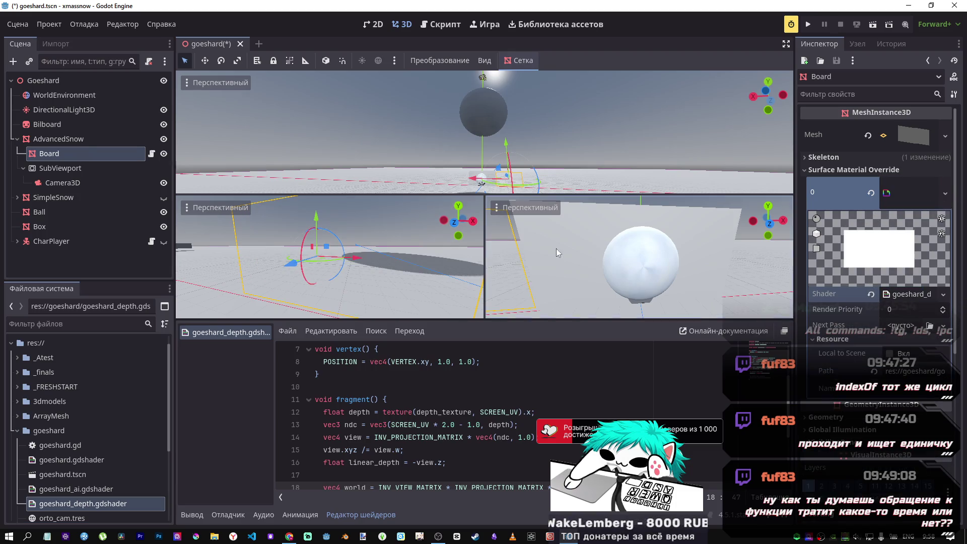
left_click_drag(458, 220, 378, 226)
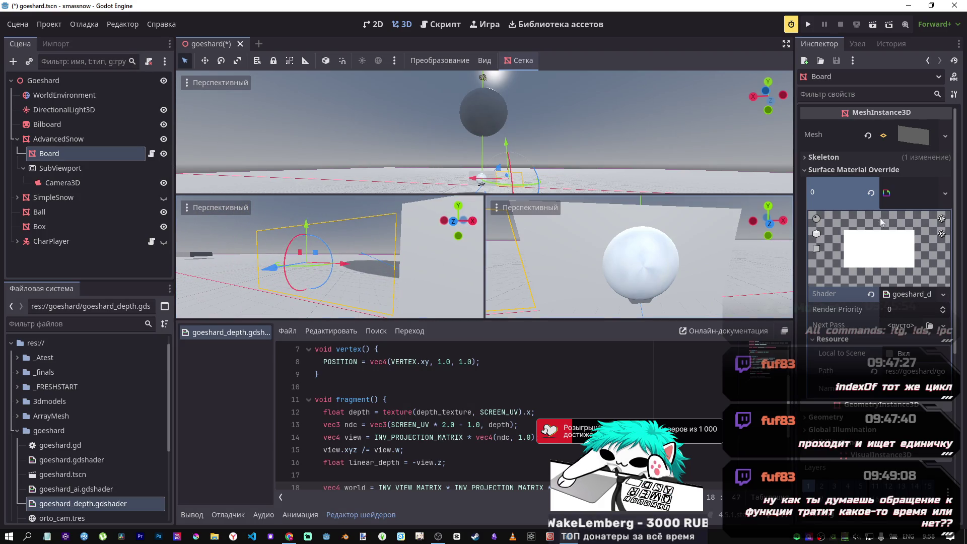
left_click(872, 194)
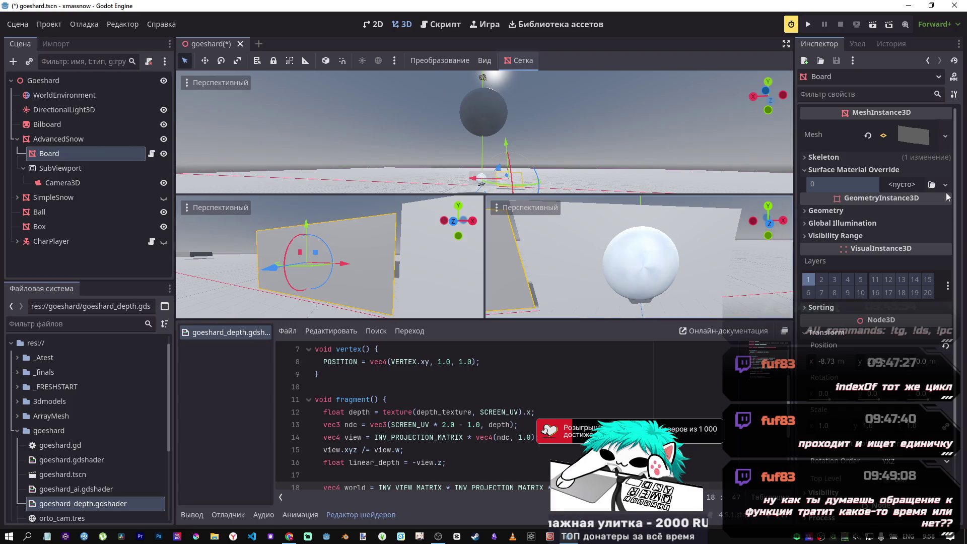
mouse_move(72, 508)
left_mouse_down()
mouse_move(902, 256)
mouse_move(907, 192)
left_mouse_up()
left_click(871, 193)
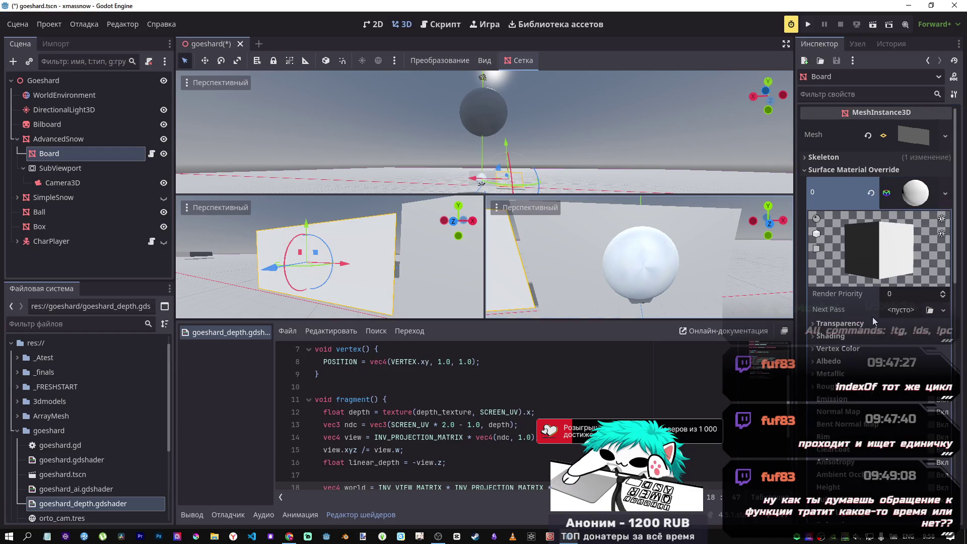
left_click_drag(124, 503, 899, 311)
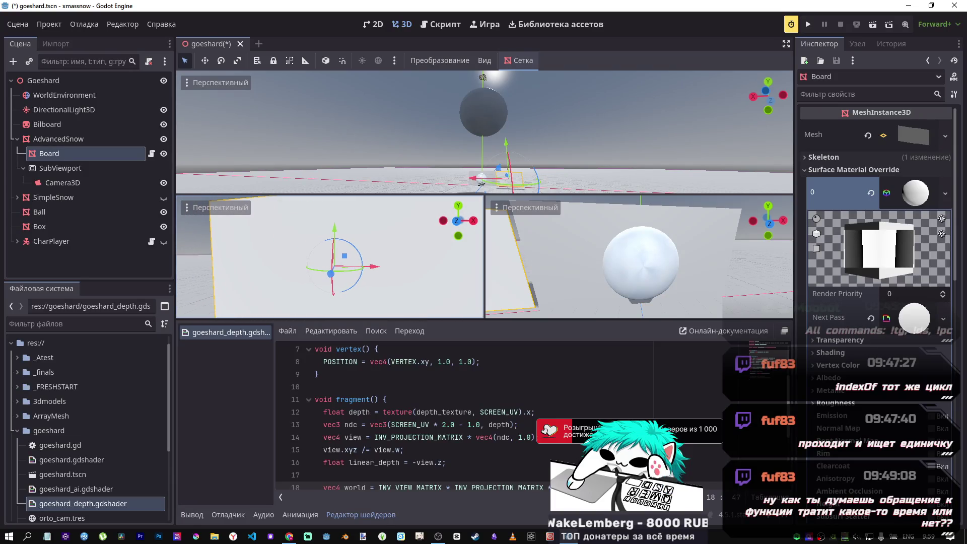
mouse_move(892, 265)
left_mouse_down()
mouse_move(902, 282)
mouse_move(942, 281)
mouse_move(712, 246)
left_mouse_up()
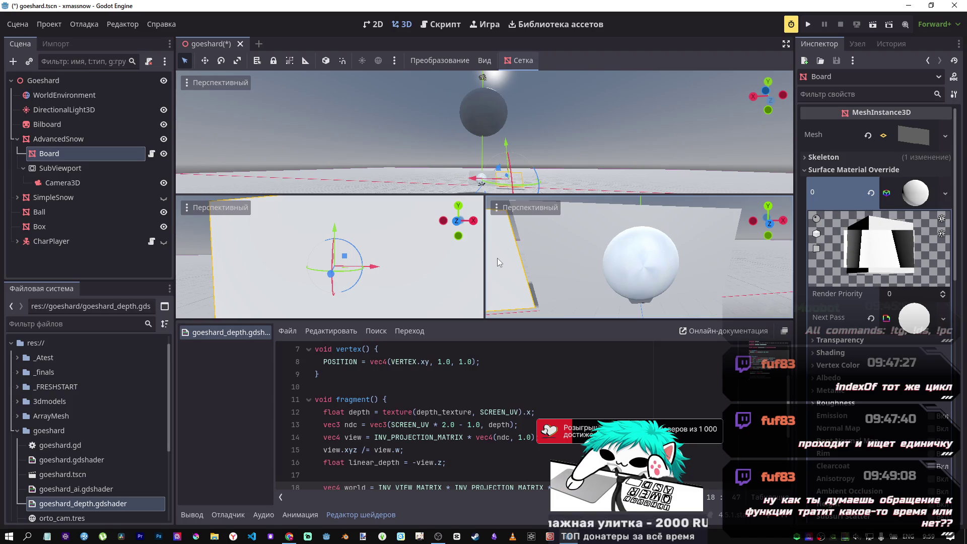
key("F6")
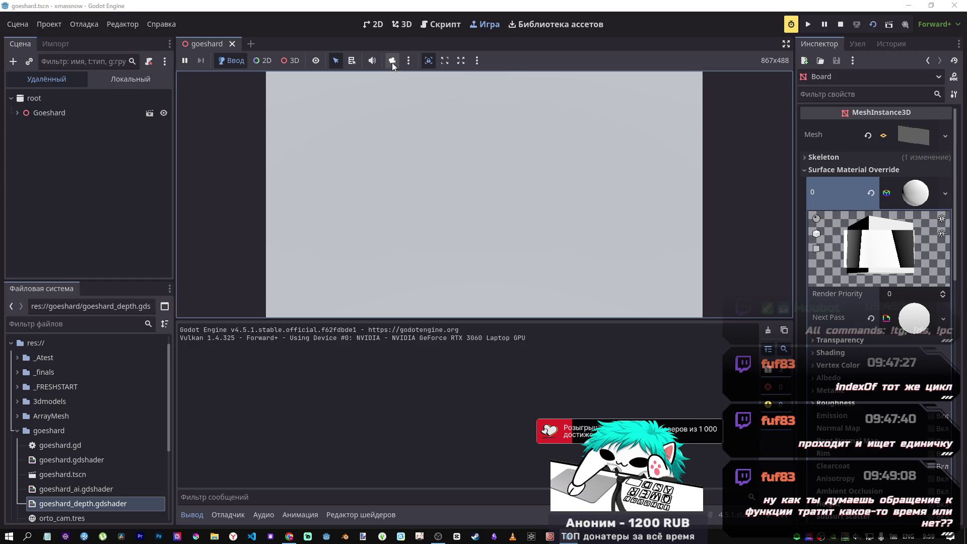
- In the running game, use camera override and 3D mode, raise the Ball to y 29.651, then stop
left_click(392, 60)
left_click(394, 132)
left_click(291, 63)
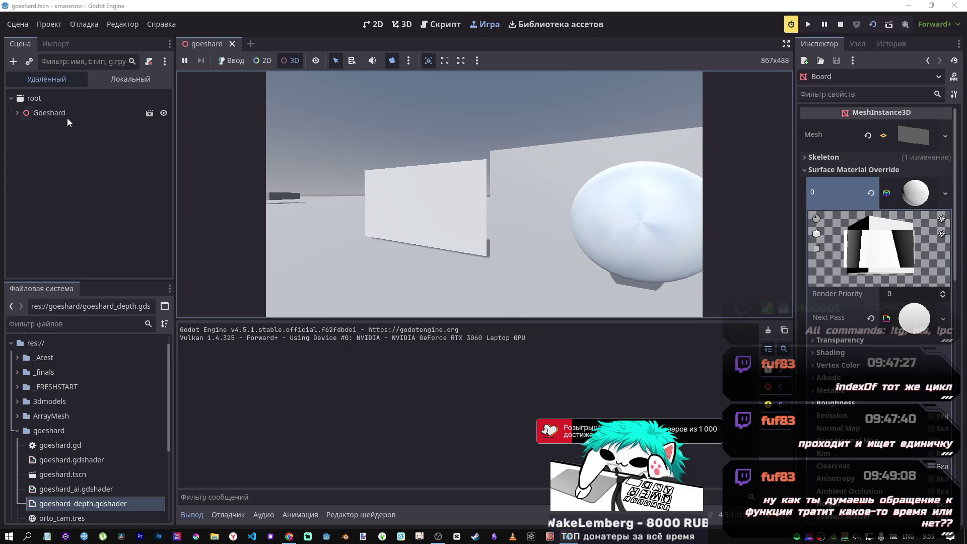
left_click(17, 113)
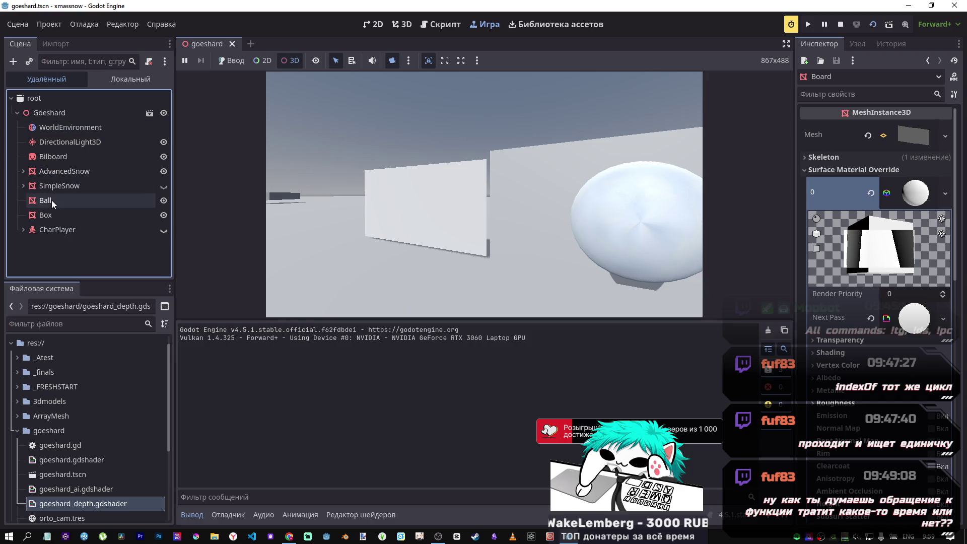
left_click(52, 201)
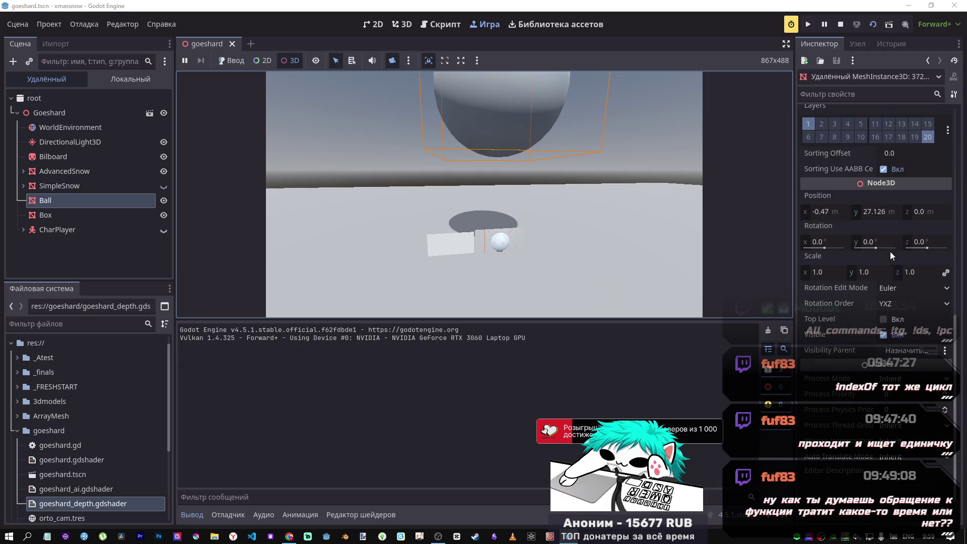
mouse_move(868, 214)
left_mouse_down()
mouse_move(883, 212)
mouse_move(874, 212)
left_mouse_up()
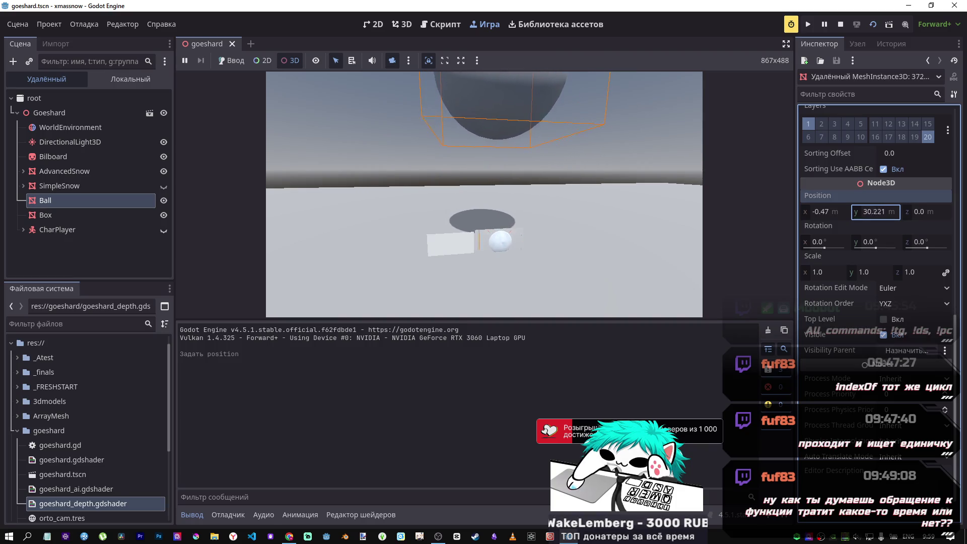
left_click(484, 201)
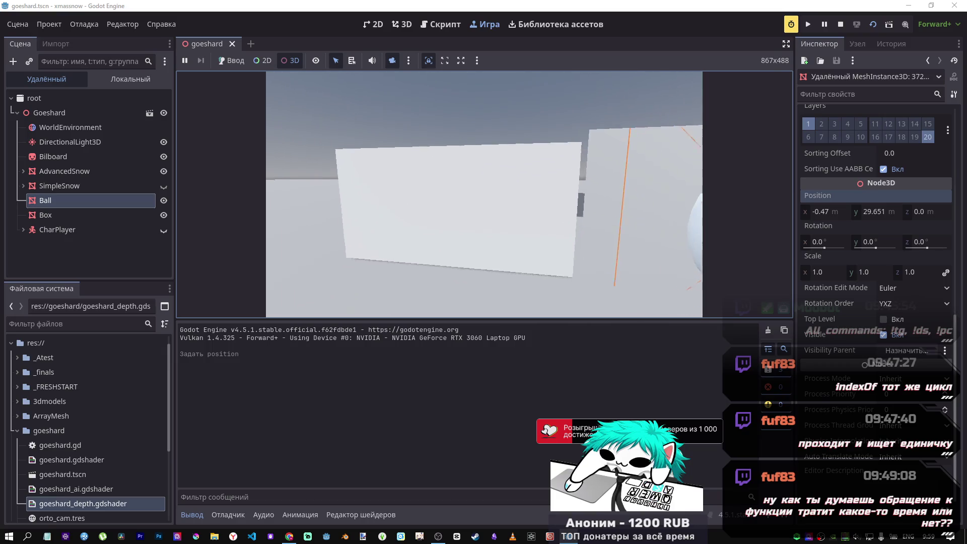
left_click(840, 25)
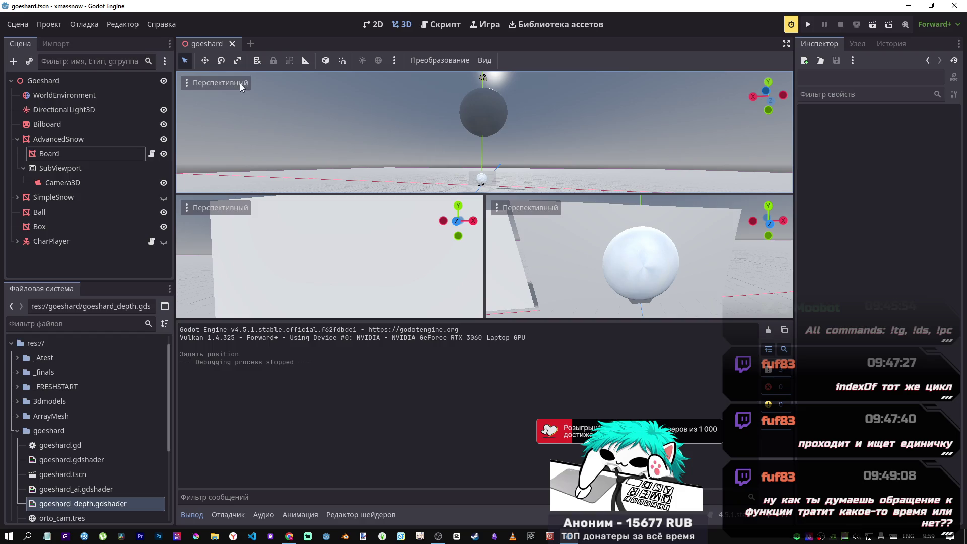
- Select the Board and go from the Camera3D help page back to the 3D view
left_click(440, 25)
left_click(86, 155)
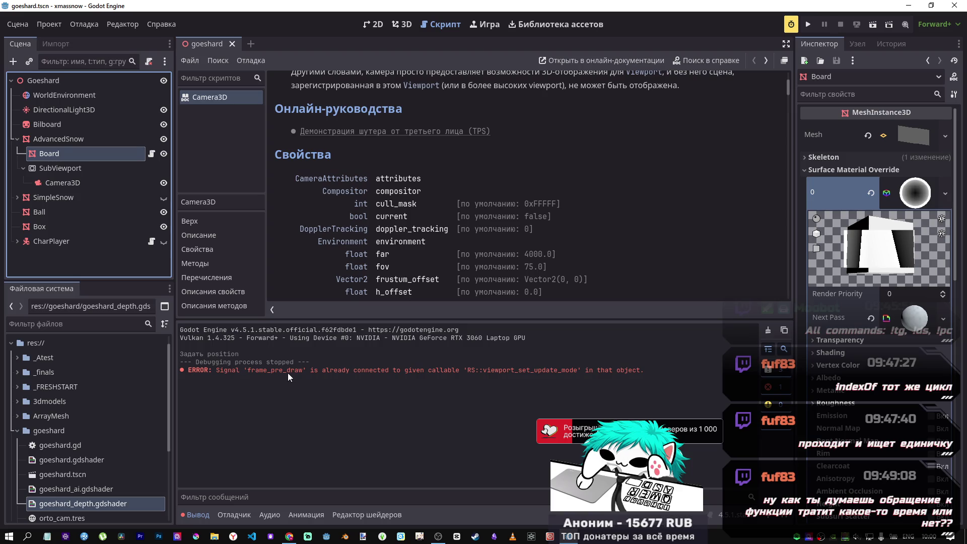
left_click(401, 25)
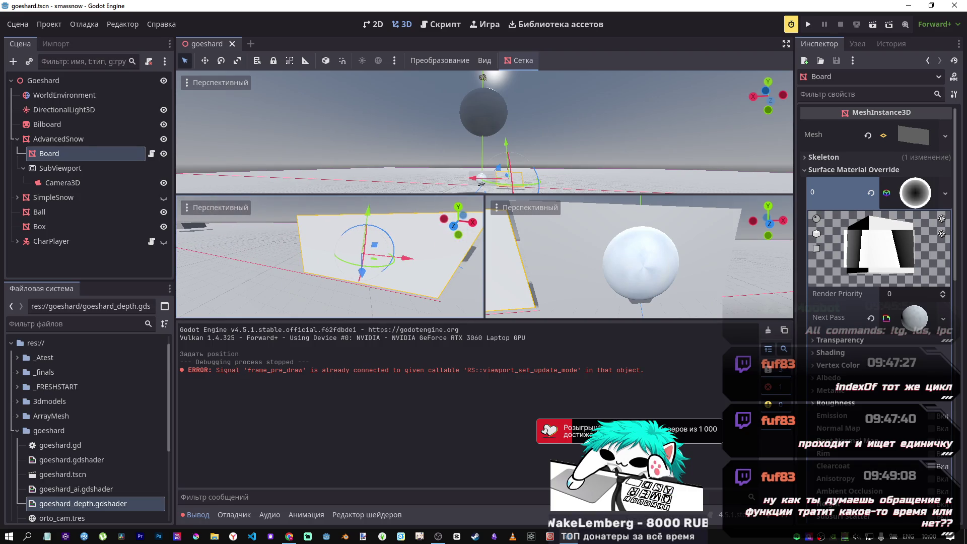
mouse_move(872, 262)
left_mouse_down()
mouse_move(942, 263)
mouse_move(900, 261)
mouse_move(908, 254)
left_mouse_up()
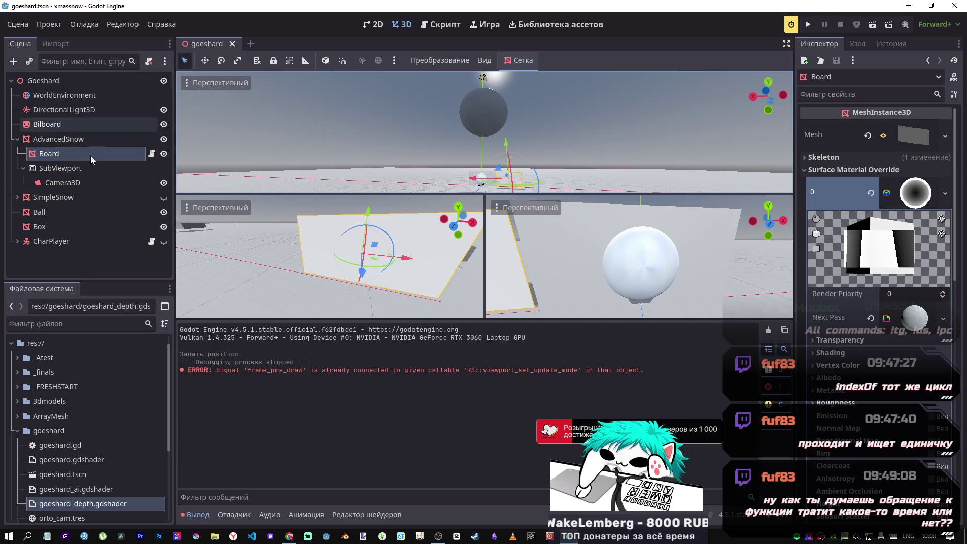
left_click(915, 193)
left_click(915, 193)
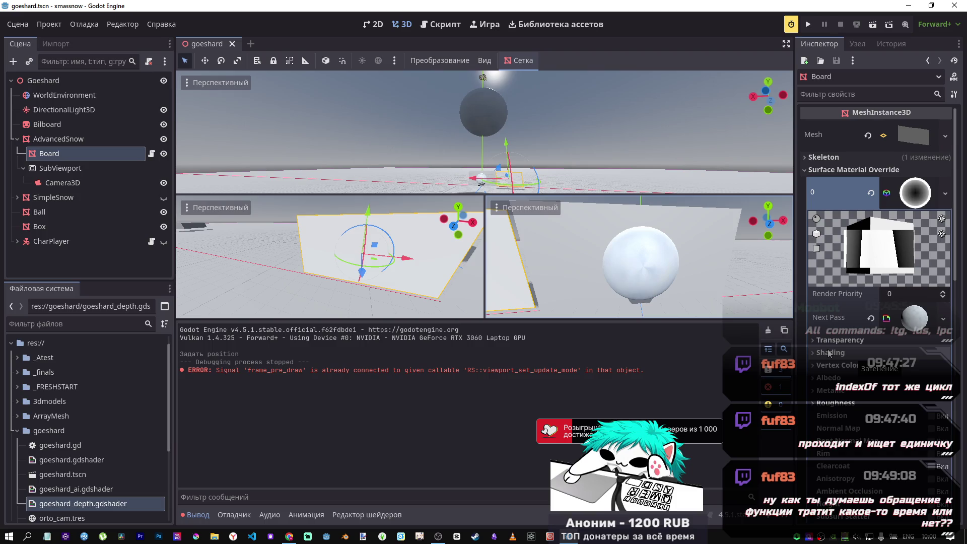
key("alt+Tab")
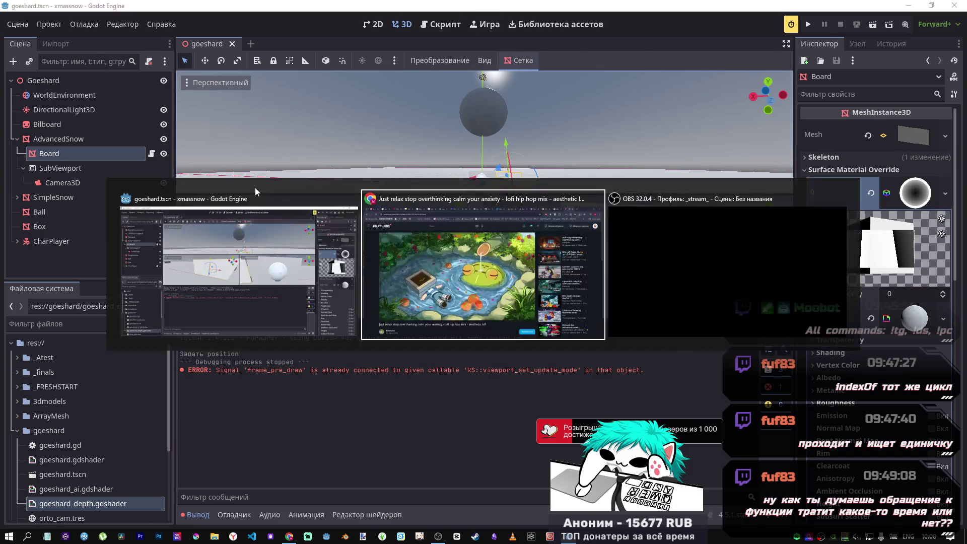
key("alt+Tab")
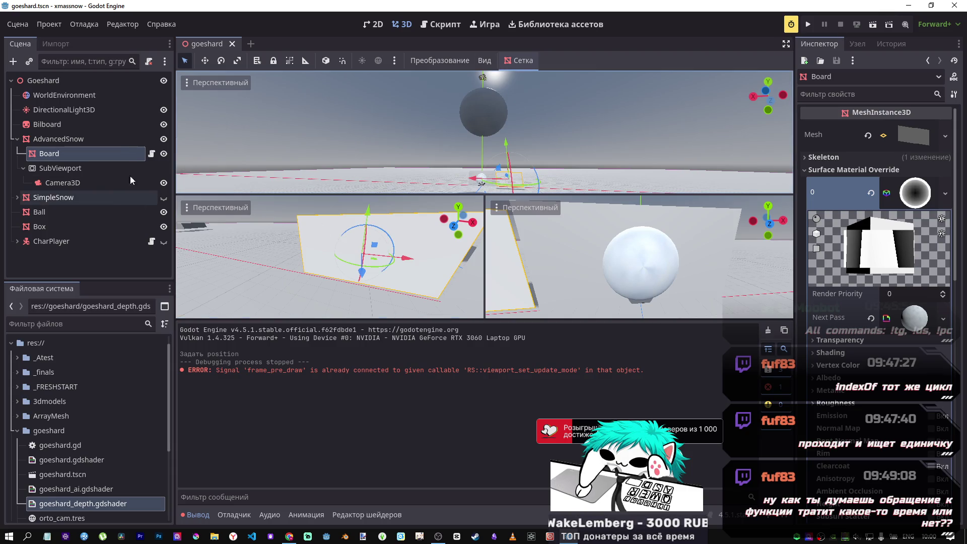
double_click(58, 504)
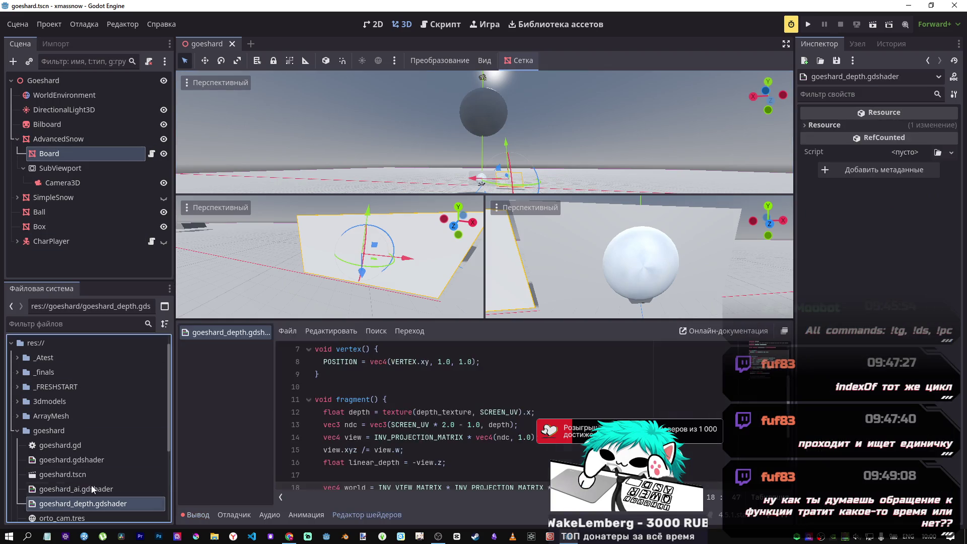
- Switch the shader output from linear depth to world coordinates, save, and run the scene
scroll(448, 436, "down", 5)
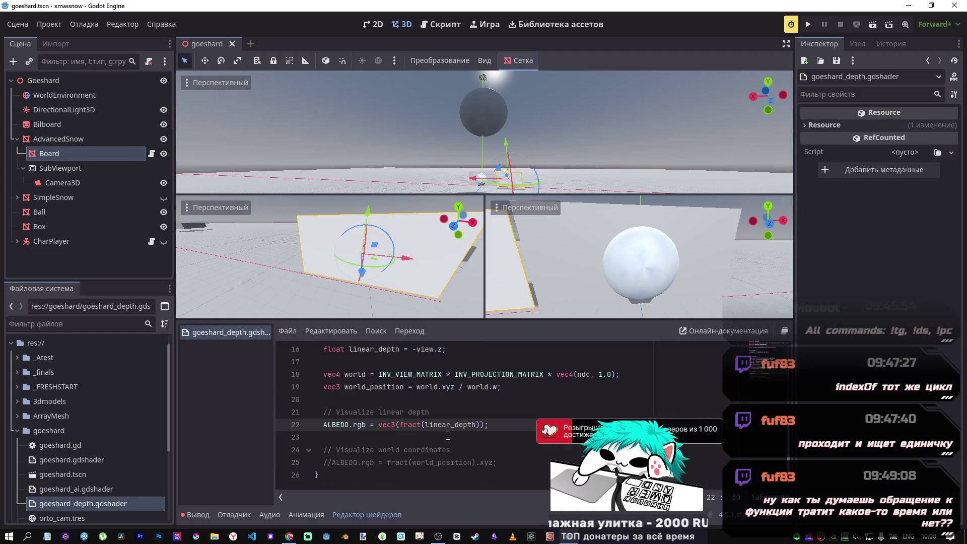
key("Down")
key("Down")
key("Down")
key("ctrl+s")
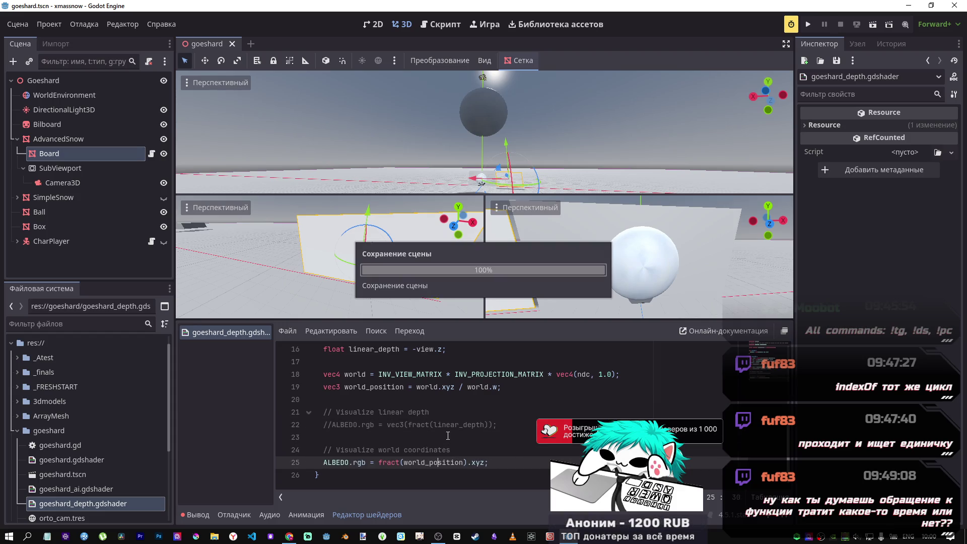
key("F6")
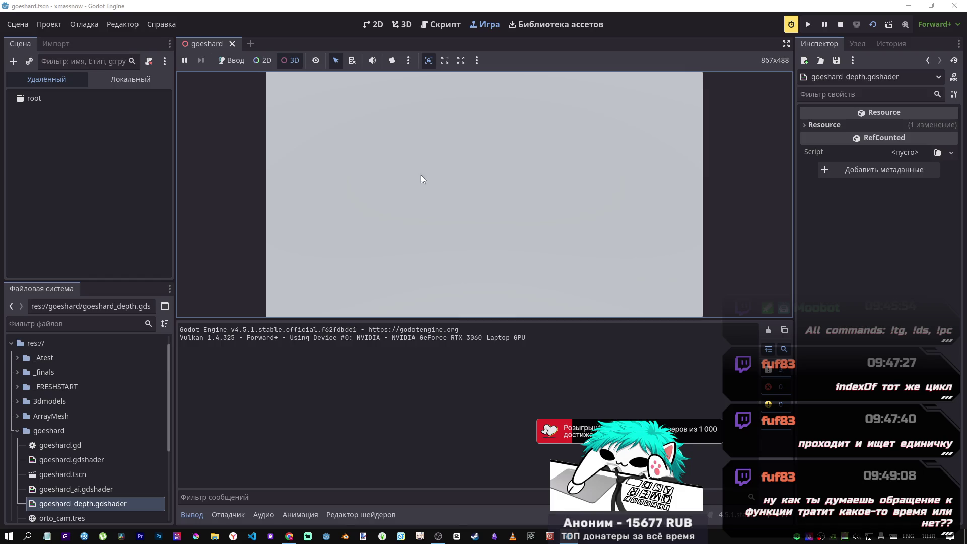
- With camera override on, inspect the remote Box and Ball, move the Ball, then stop with F8
left_click(392, 61)
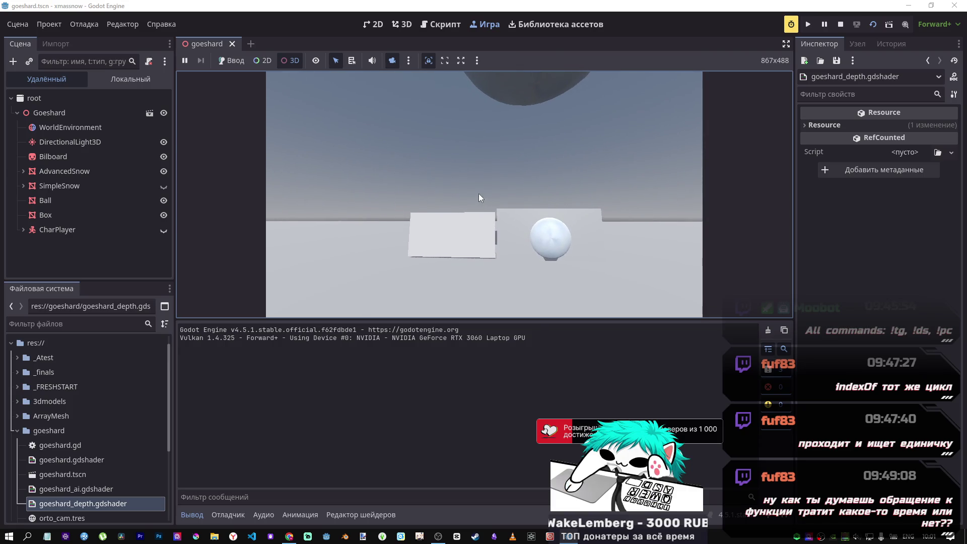
left_click(45, 216)
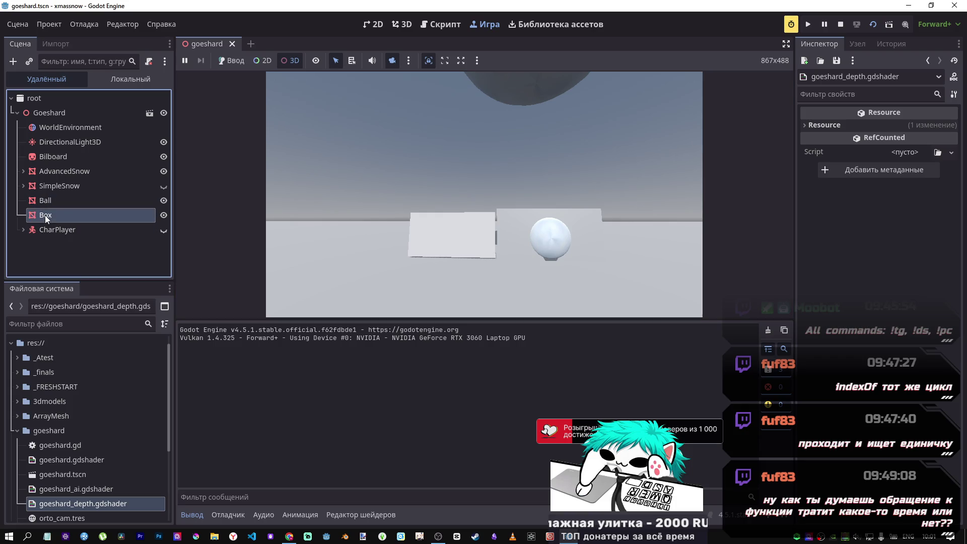
left_click(484, 194)
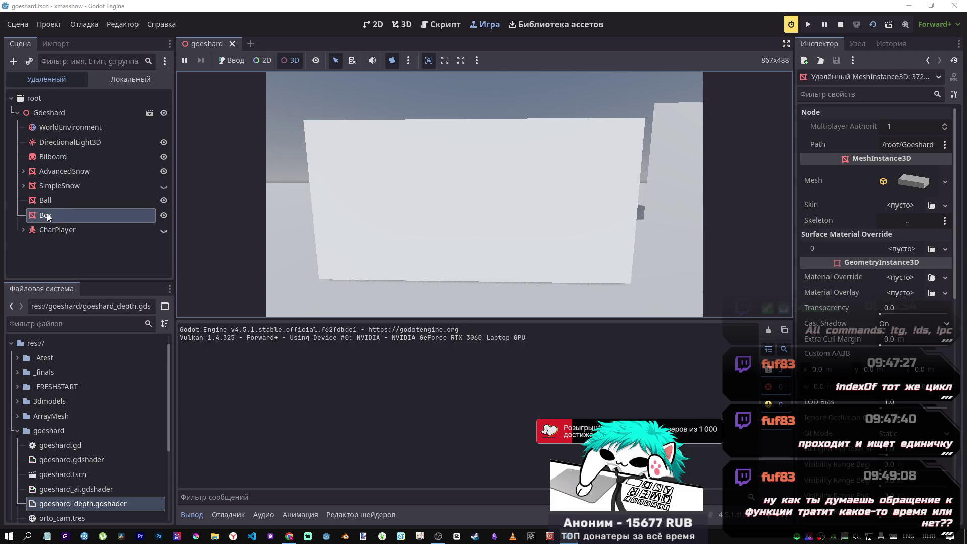
left_click(54, 202)
scroll(864, 287, "down", 5)
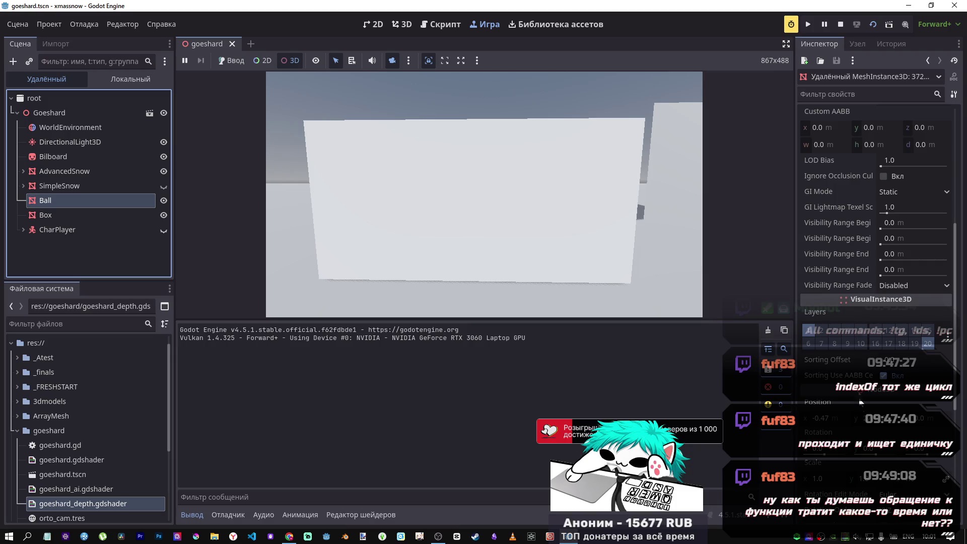
left_click(863, 418)
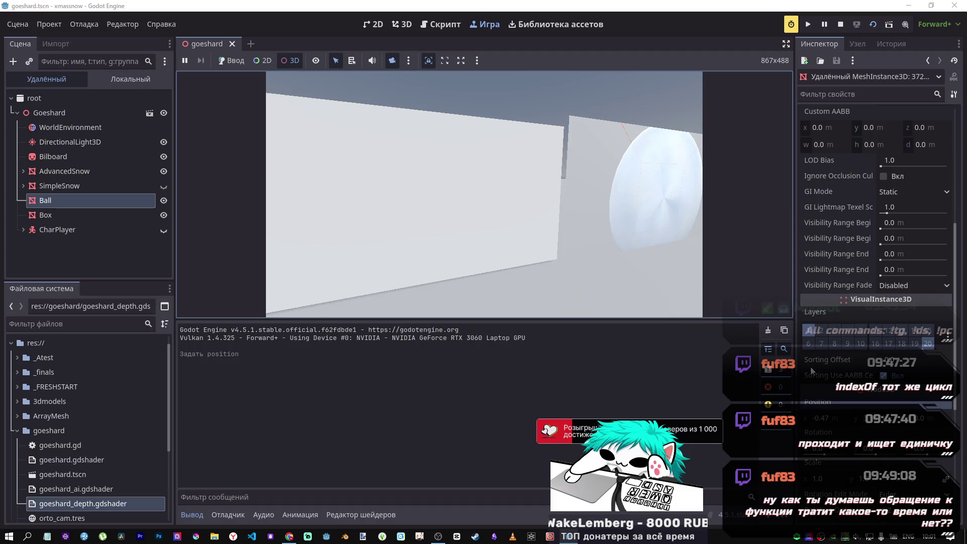
left_click(877, 424)
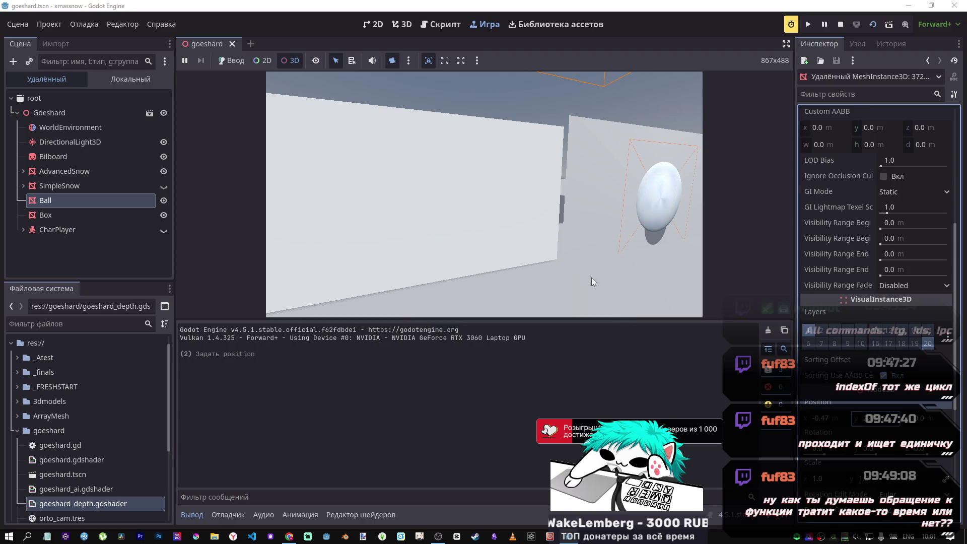
left_click(237, 155)
key("F8")
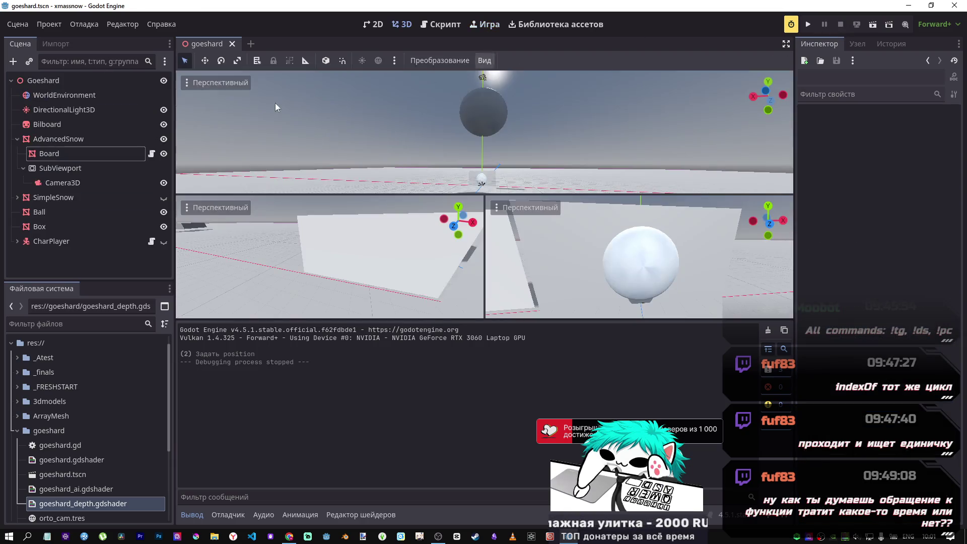
- Reload the saved scene from disk, then reload the current project
left_click(17, 24)
left_click(36, 264)
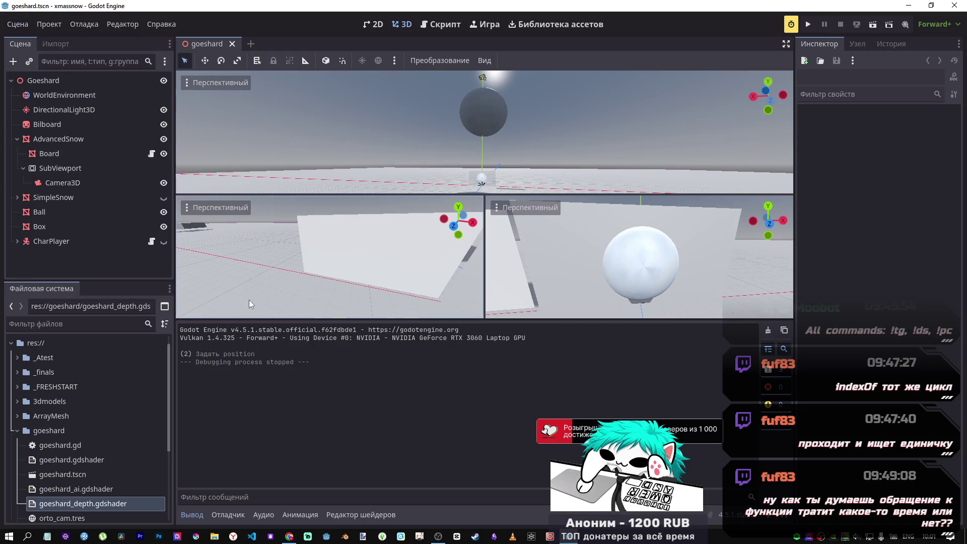
left_click(49, 25)
left_click(82, 185)
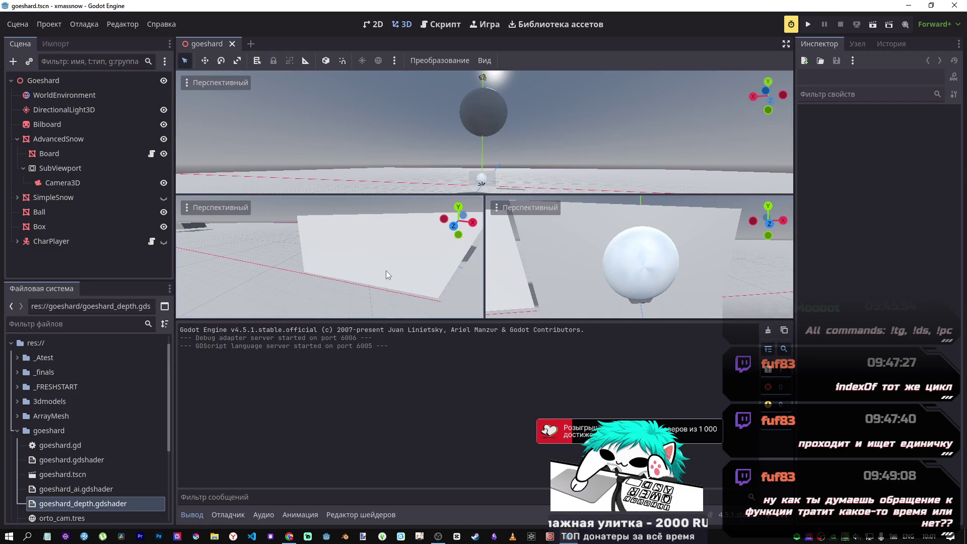
- Select the Board and rotate its surface material preview to check the red/green colours
left_click_drag(386, 271, 379, 271)
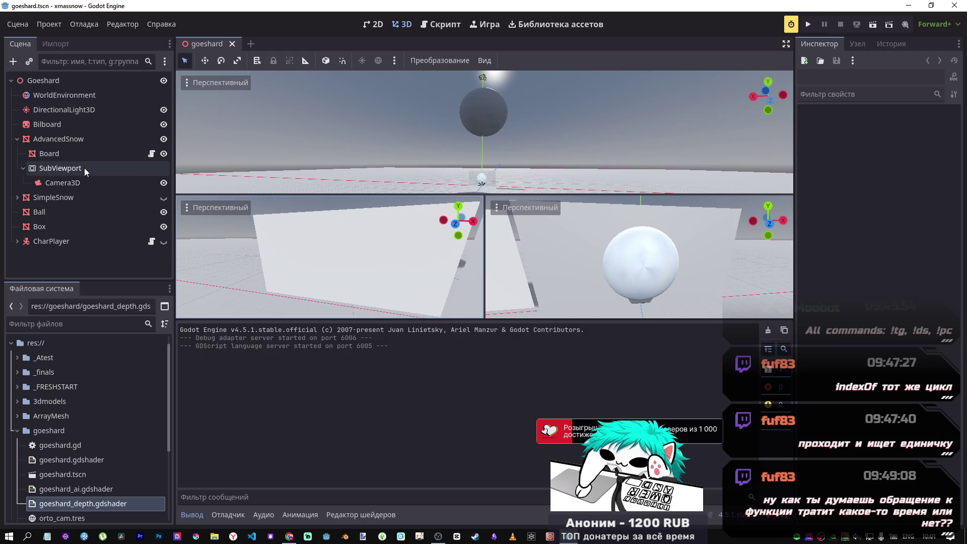
left_click(83, 153)
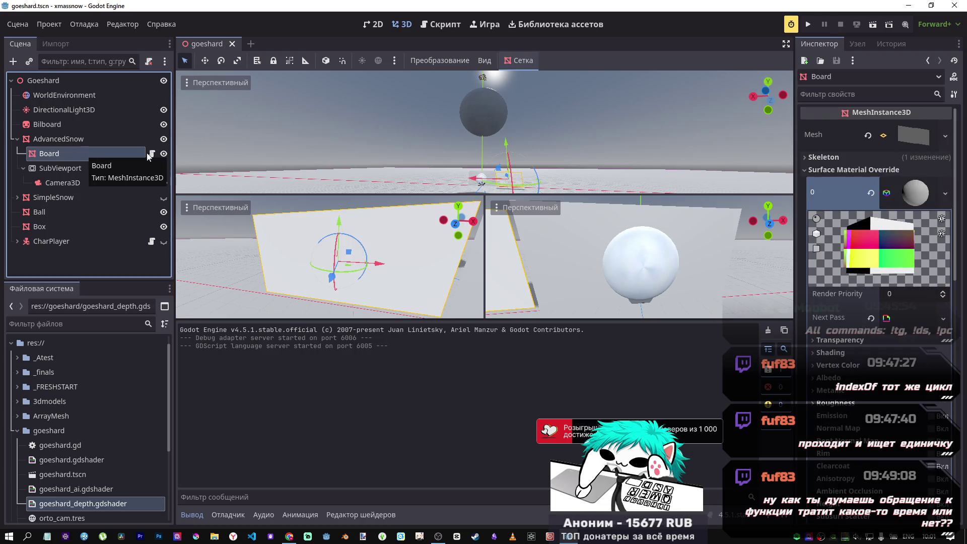
mouse_move(901, 280)
left_mouse_down()
mouse_move(921, 225)
mouse_move(894, 250)
mouse_move(881, 241)
mouse_move(906, 252)
left_mouse_up()
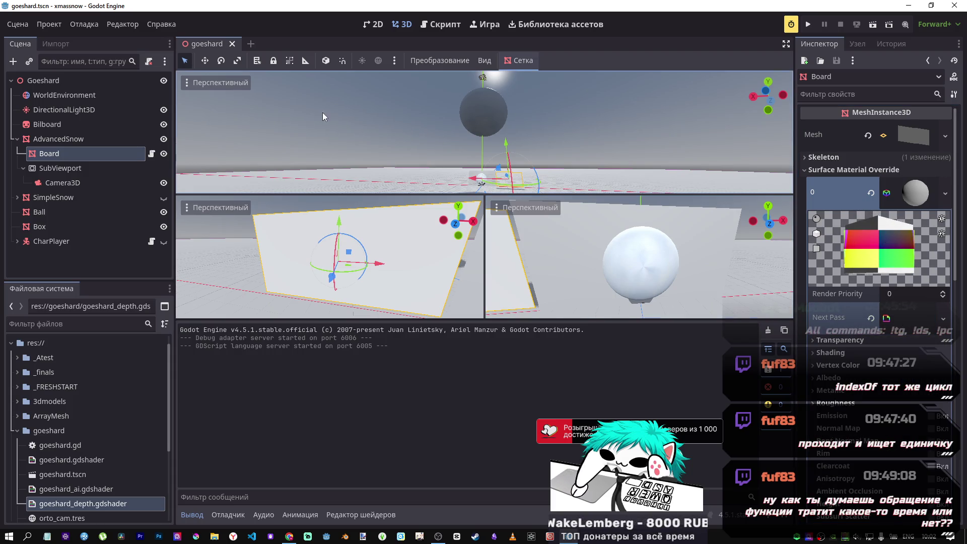
left_click(874, 25)
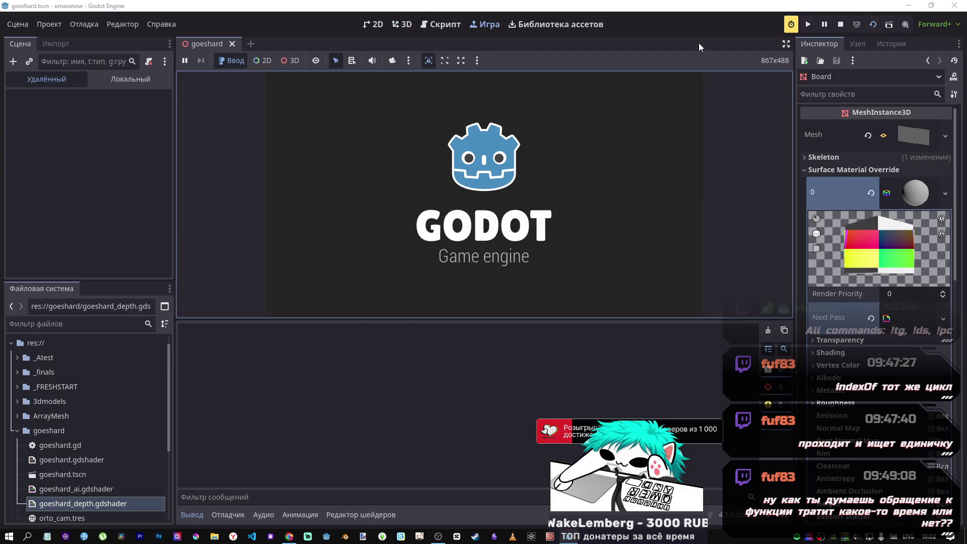
left_click(392, 61)
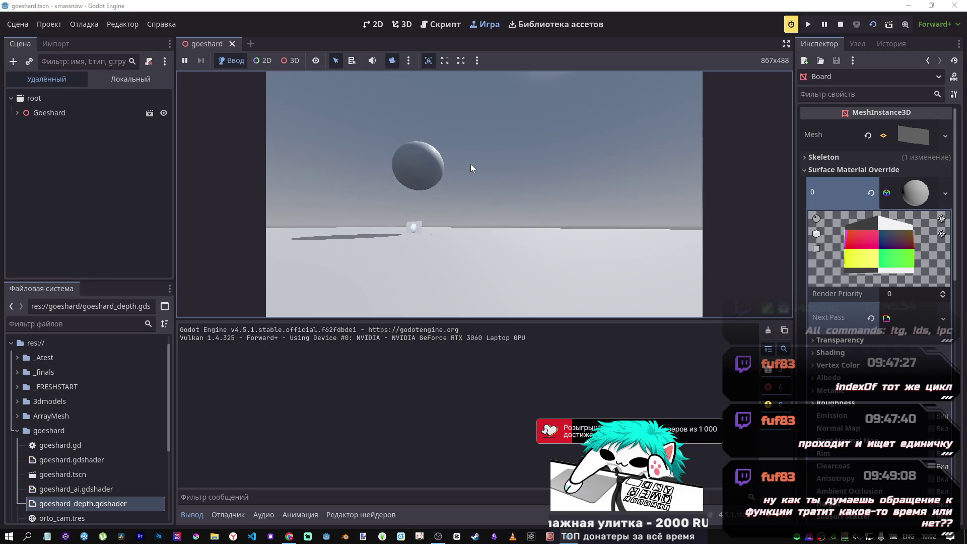
left_click(287, 62)
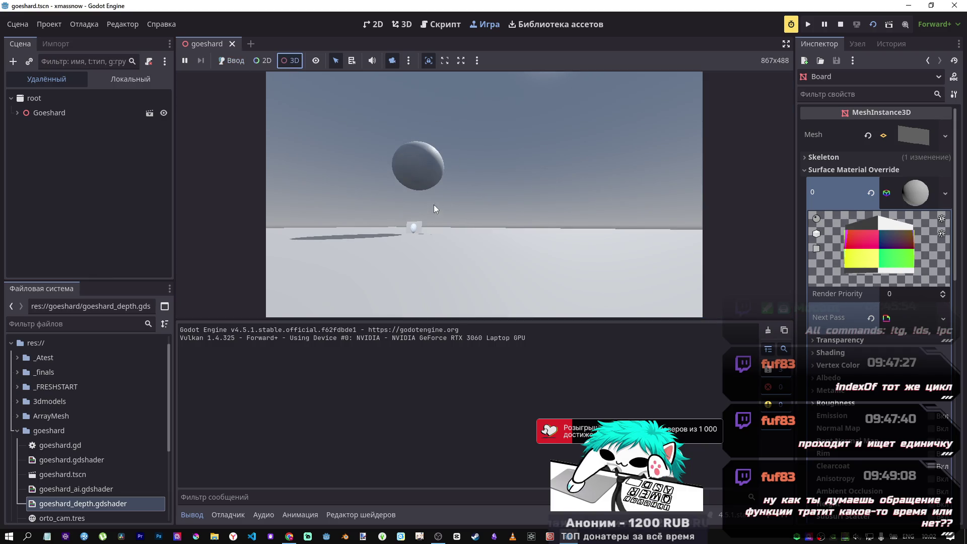
key("w")
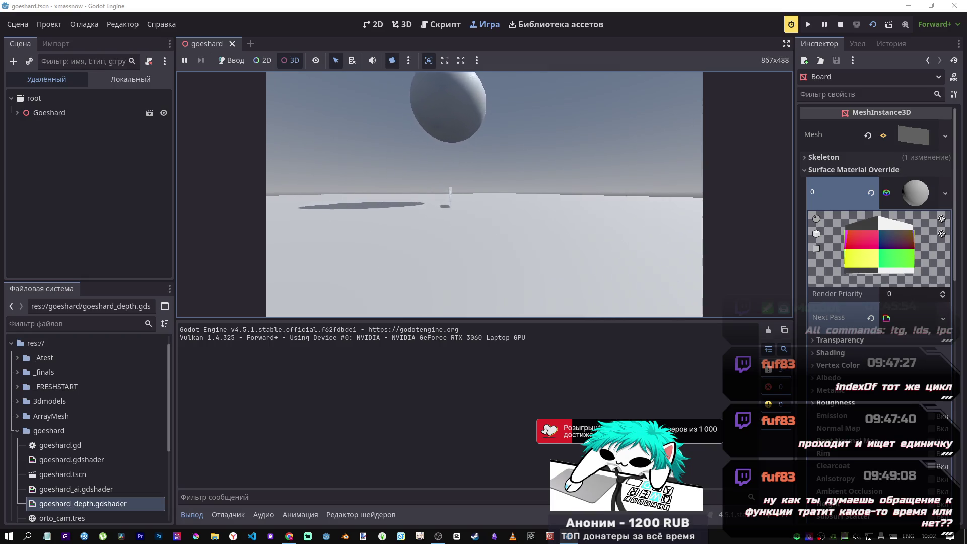
key("w")
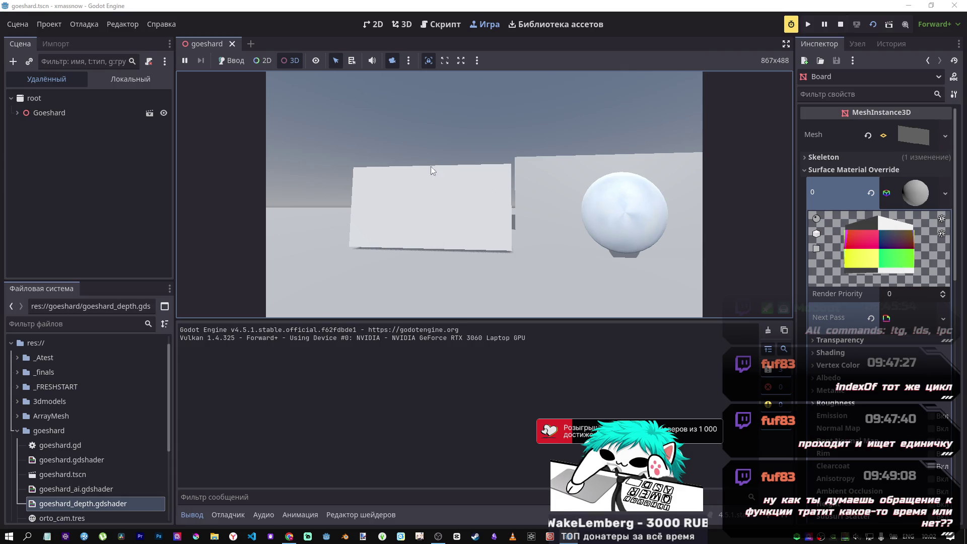
left_click(840, 24)
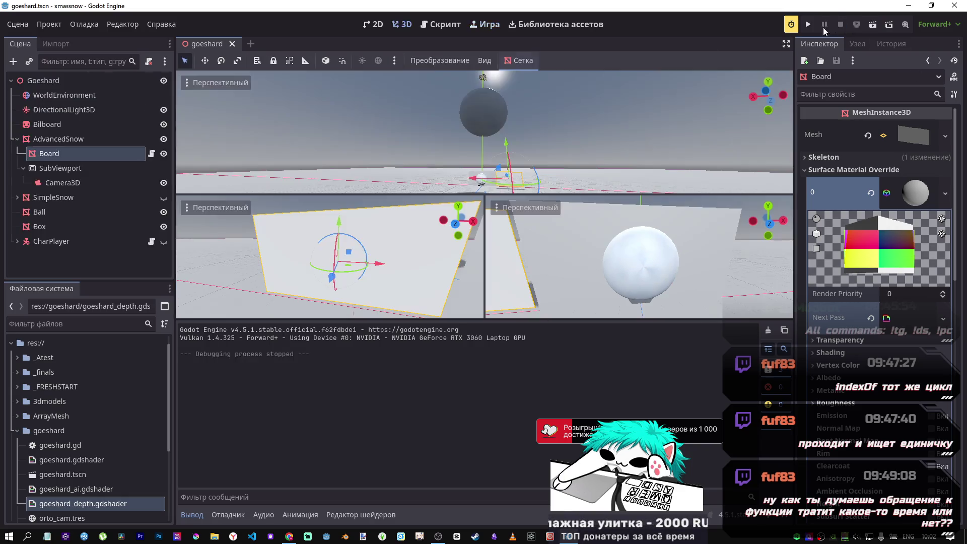
- Select the Board, clear its slot 0 material's Next Pass, then set slot 0 to <empty>
left_click(43, 184)
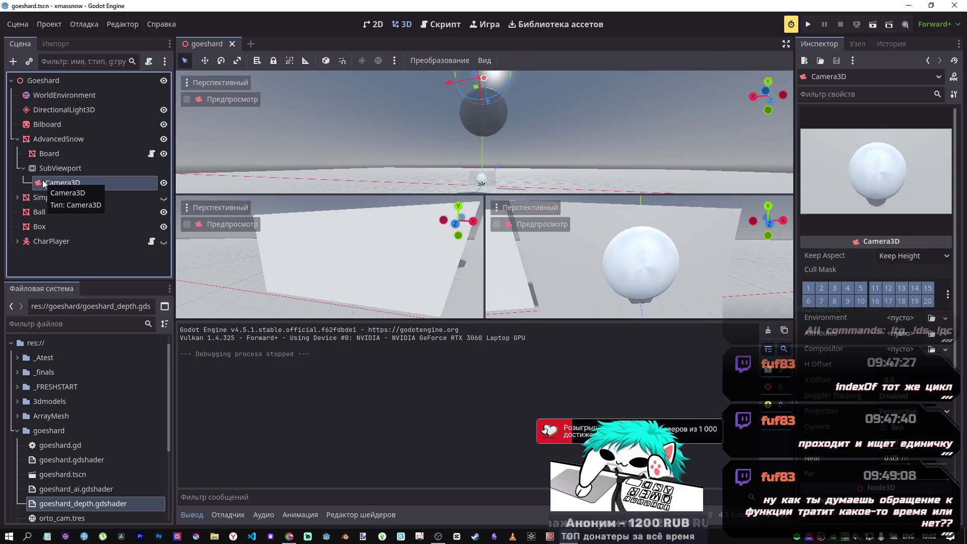
left_click(56, 153)
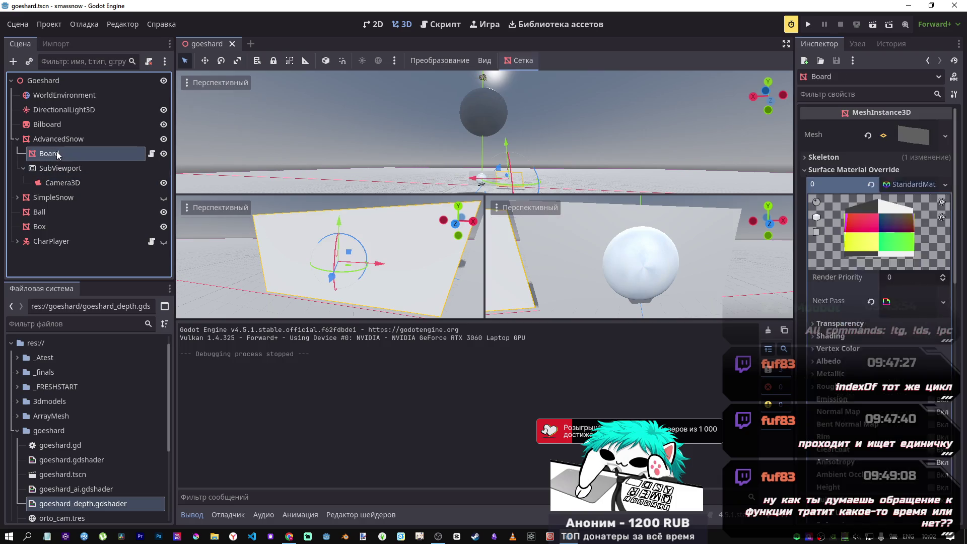
left_click(57, 184)
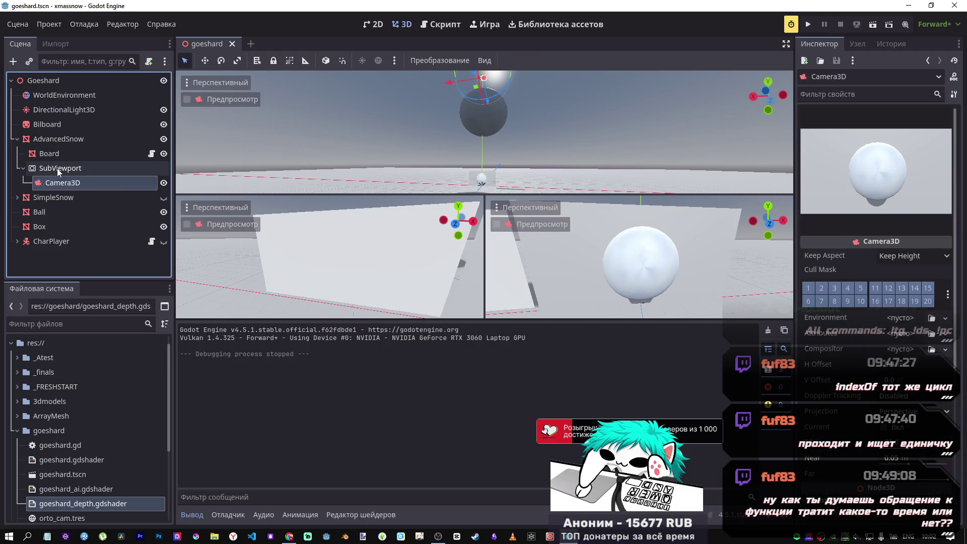
left_click(56, 153)
left_click(929, 193)
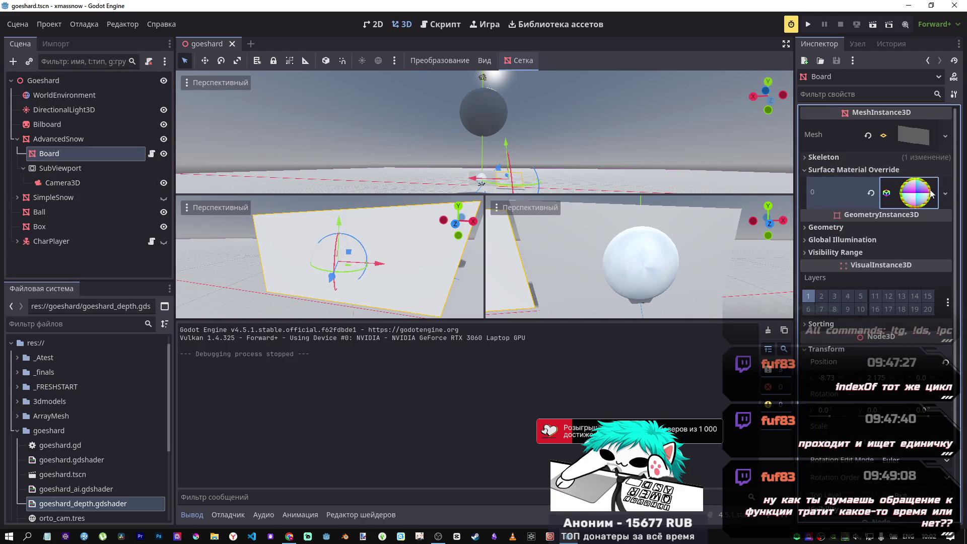
left_click(916, 201)
mouse_move(884, 267)
left_mouse_down()
mouse_move(863, 232)
mouse_move(896, 259)
mouse_move(833, 260)
mouse_move(823, 243)
mouse_move(835, 218)
mouse_move(856, 262)
left_mouse_up()
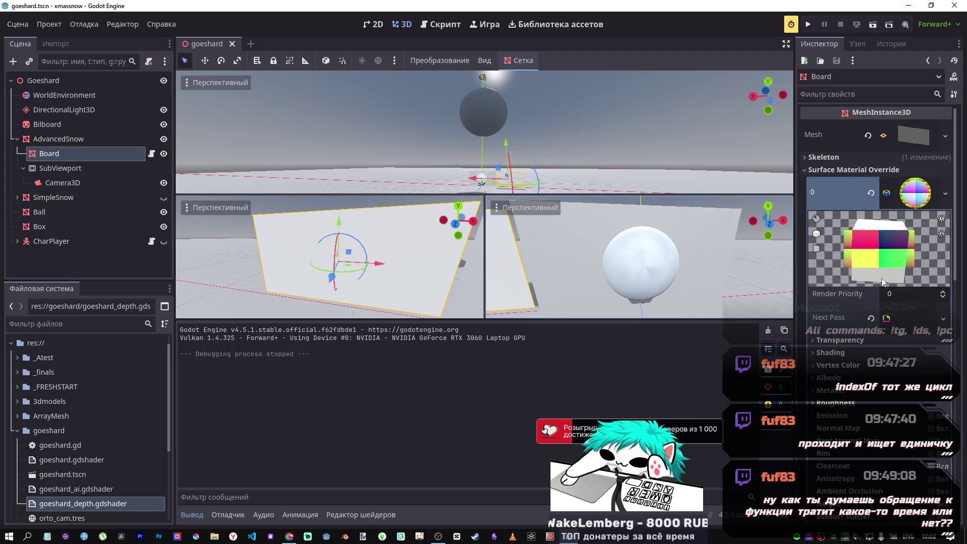
left_click(871, 318)
left_click(871, 193)
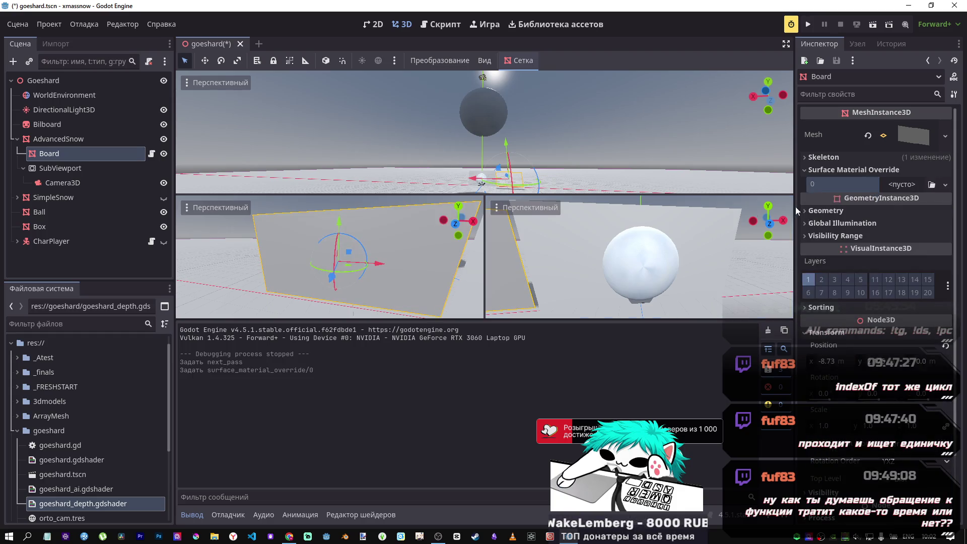
- Move goeshard_depth.gdshader from the Board's Material Override slot into Material Overlay
mouse_move(75, 489)
left_mouse_down()
mouse_move(904, 201)
mouse_move(892, 187)
left_mouse_up()
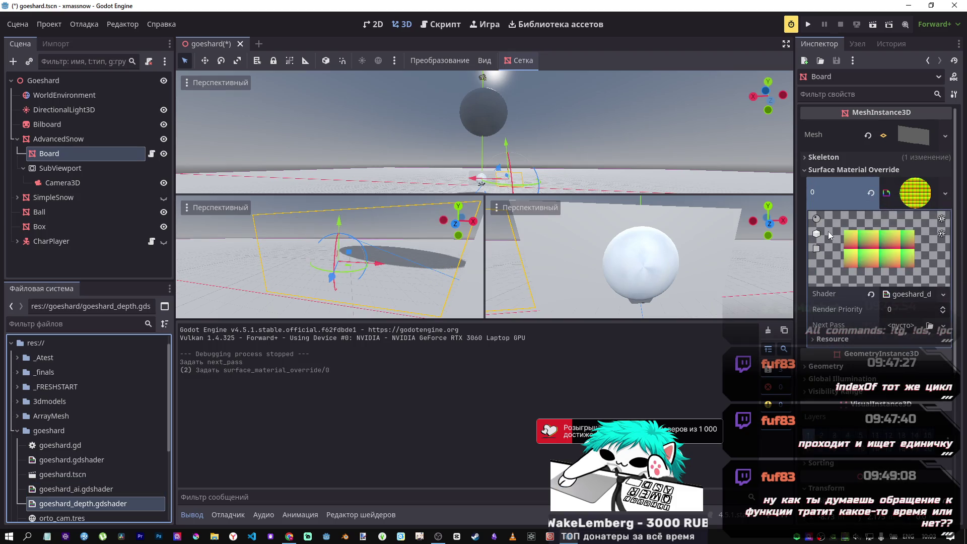
key("ctrl+z")
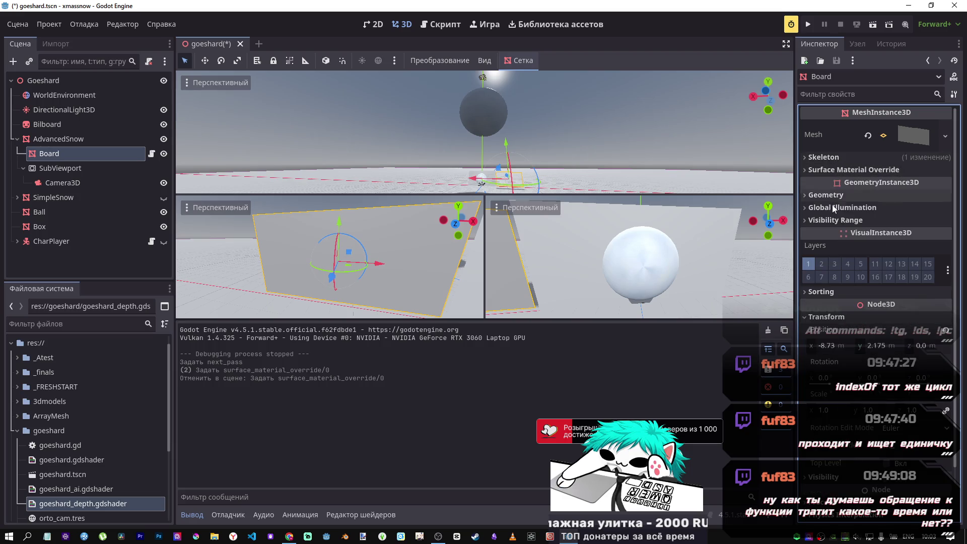
left_click(837, 197)
left_click(837, 196)
left_click(838, 196)
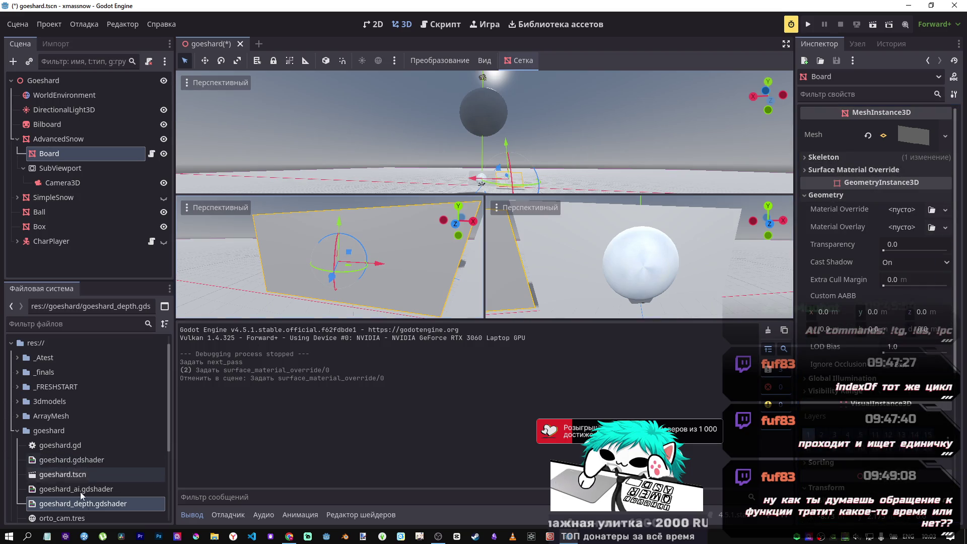
mouse_move(80, 495)
left_mouse_down()
mouse_move(504, 403)
mouse_move(915, 213)
left_mouse_up()
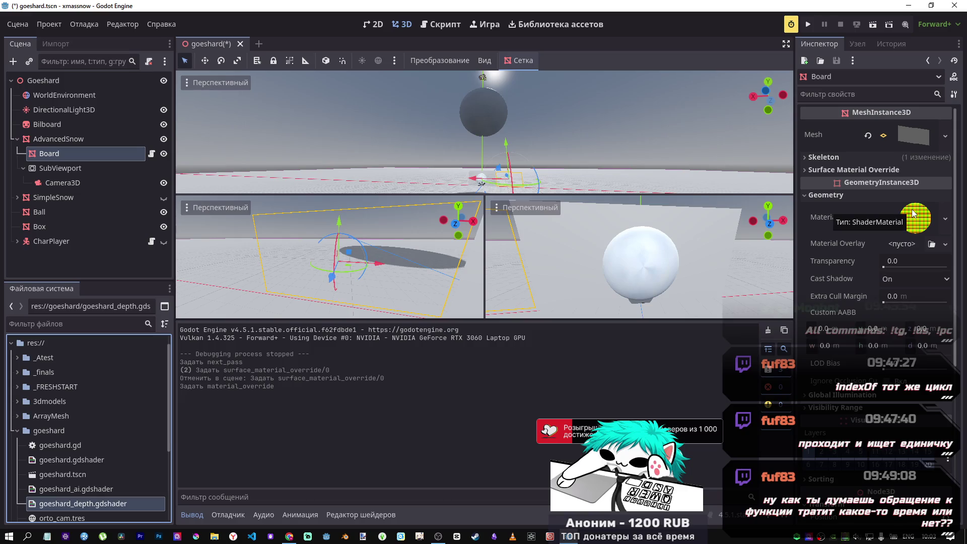
right_click(915, 213)
left_click(937, 237)
mouse_move(80, 504)
left_mouse_down()
mouse_move(424, 437)
mouse_move(896, 228)
left_mouse_up()
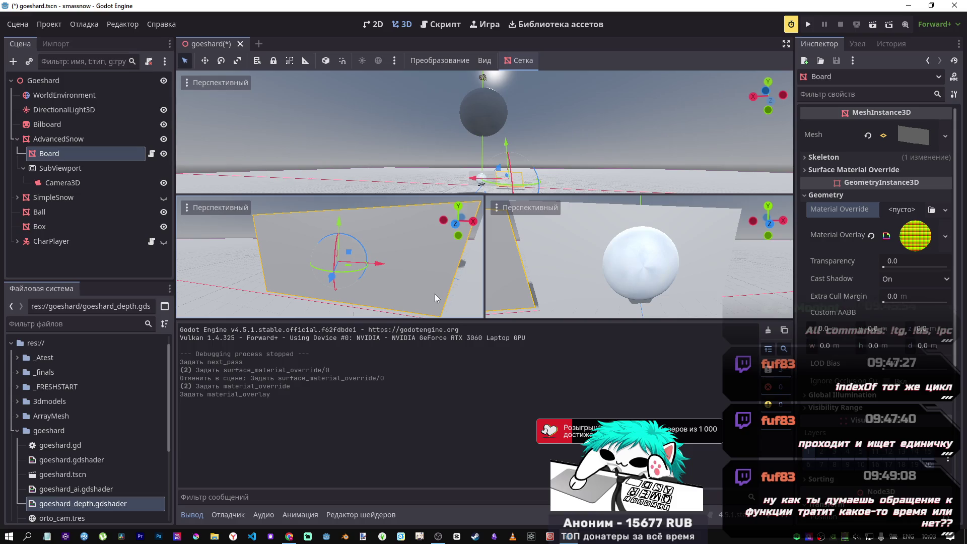
- Lift the Ball higher along its Y axis
scroll(330, 257, "up", 5)
scroll(330, 257, "down", 5)
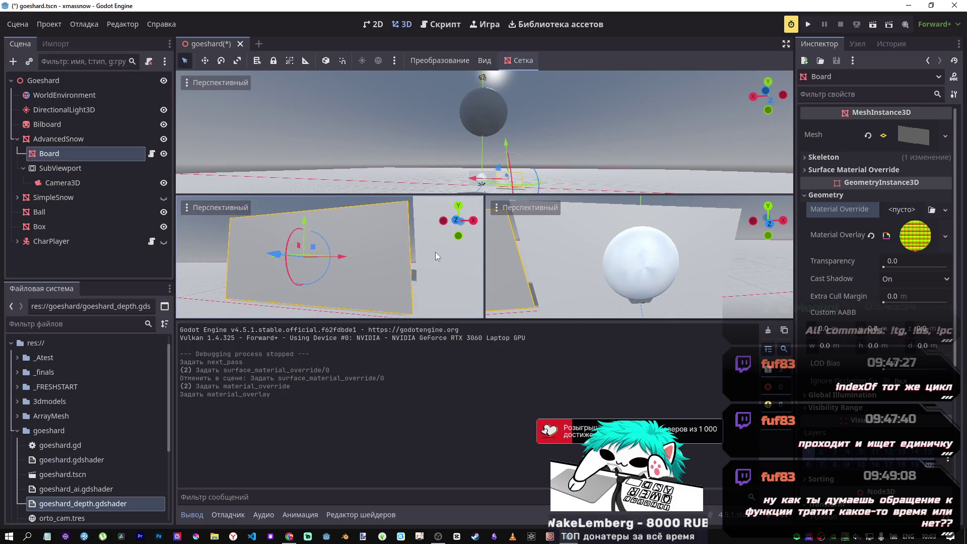
left_click(484, 92)
mouse_move(484, 92)
left_mouse_down()
mouse_move(491, 50)
mouse_move(492, 85)
mouse_move(495, 75)
left_mouse_up()
- Search the Godot docs for 'depth', read the Depth Test section, then return to the editor
key("alt+Tab")
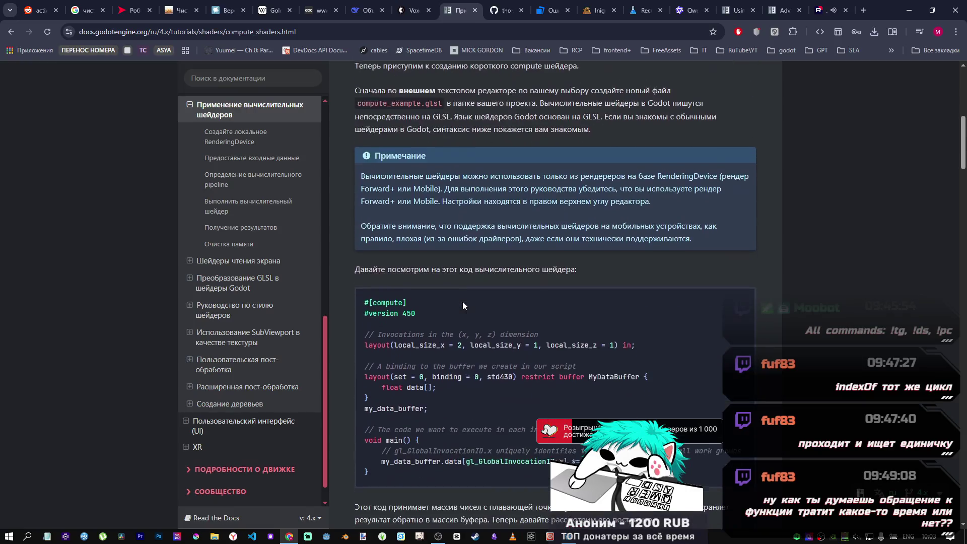
left_click(248, 79)
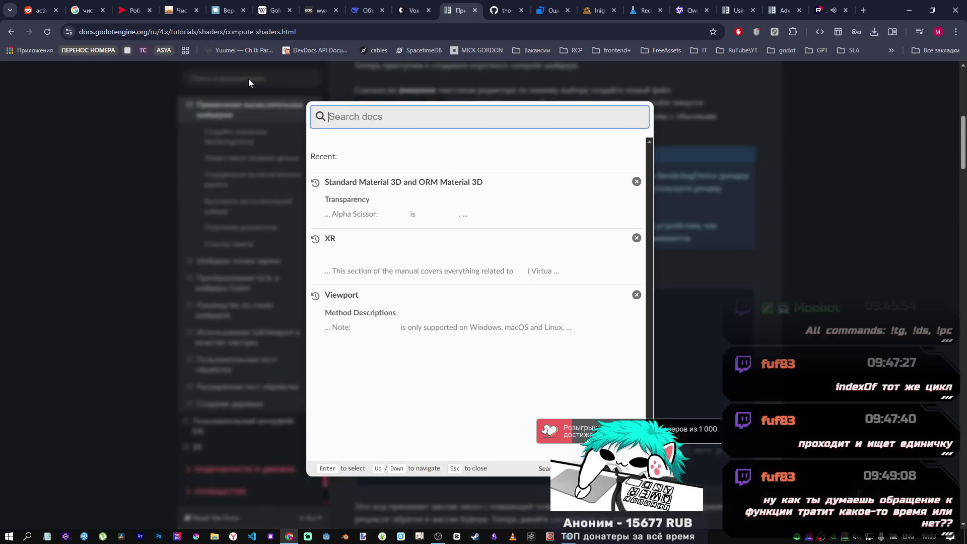
type("depth")
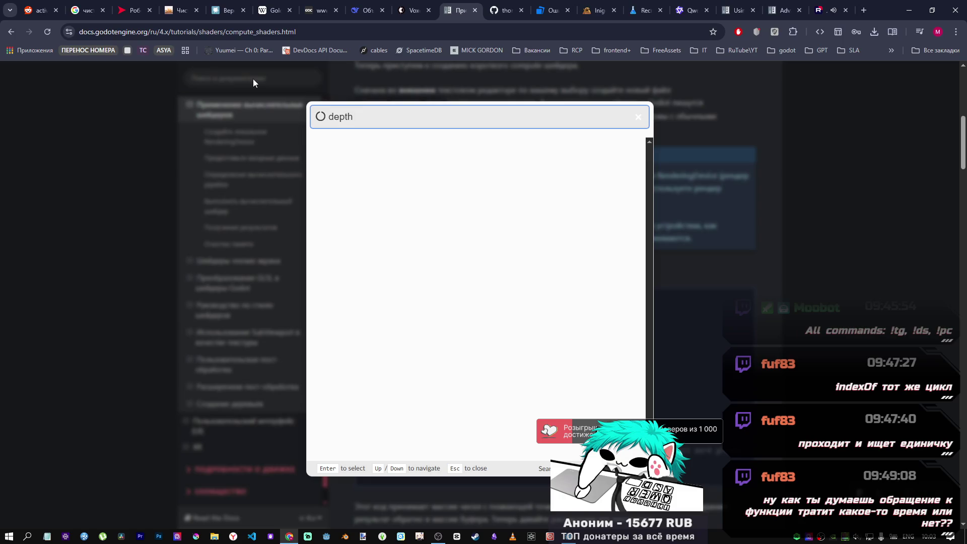
left_click(401, 179)
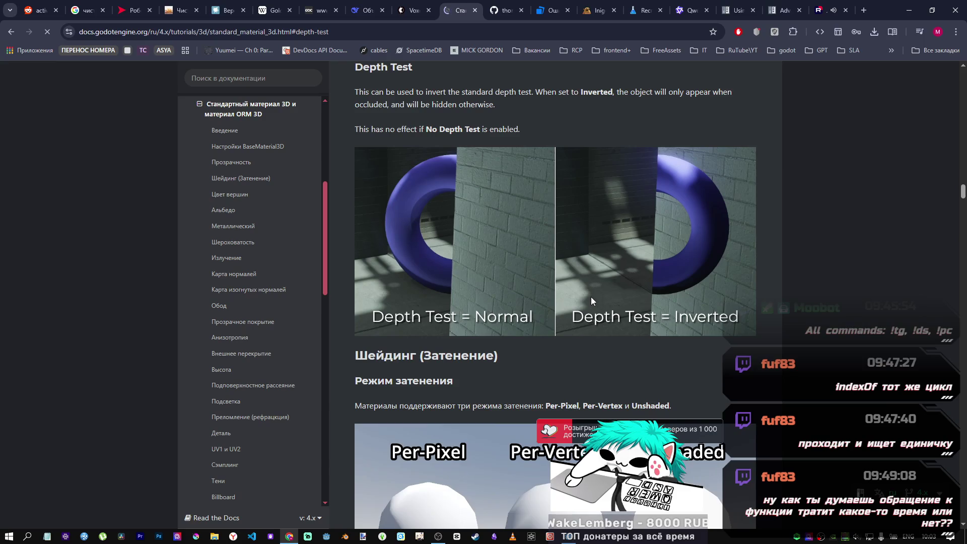
scroll(591, 297, "down", 2)
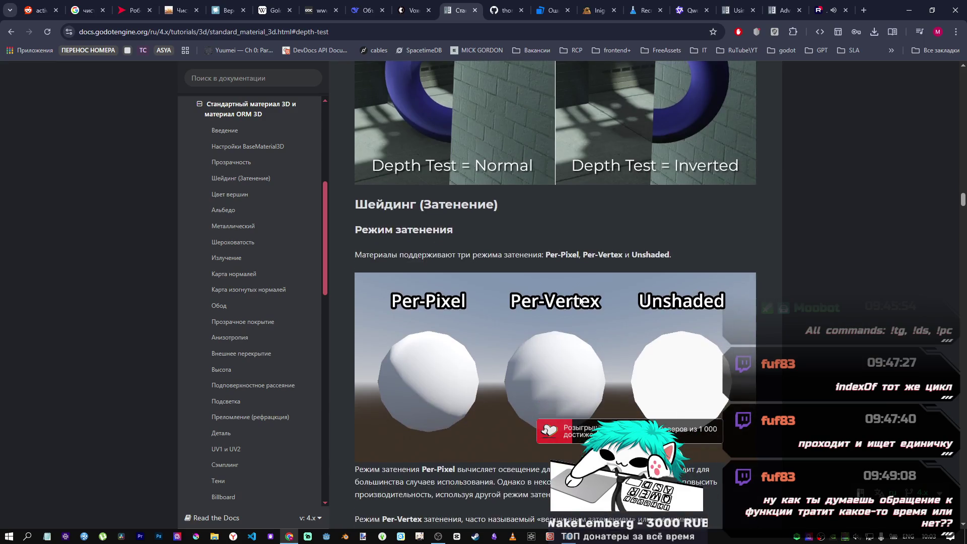
scroll(579, 297, "up", 1)
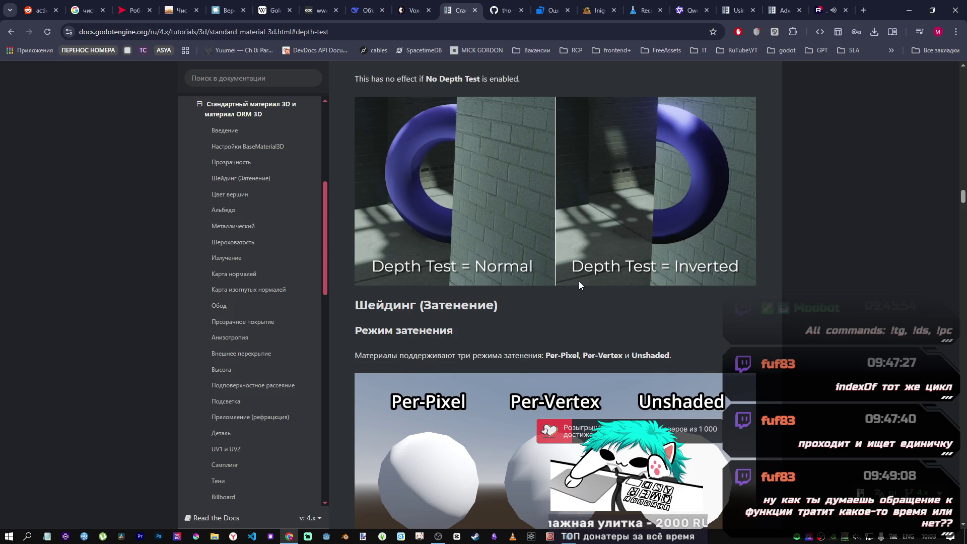
scroll(547, 288, "up", 2)
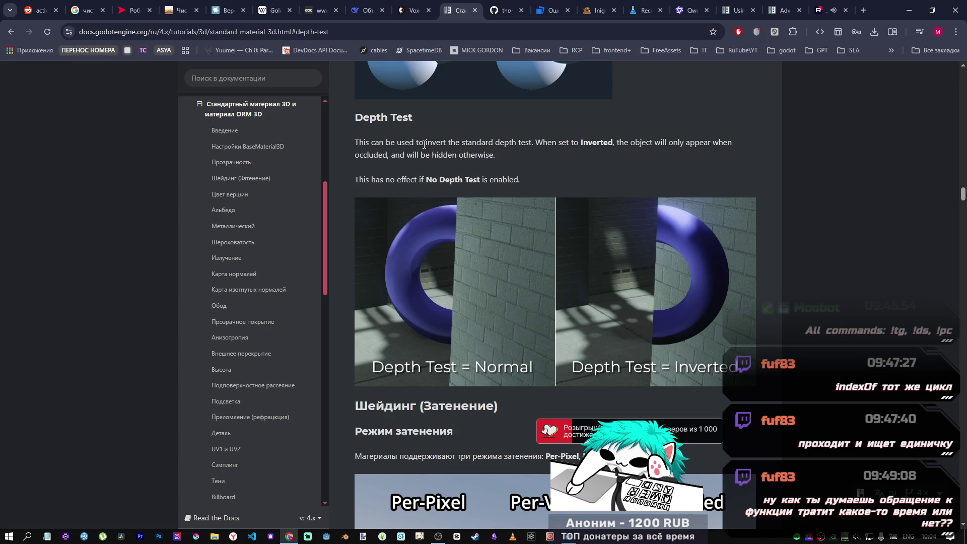
mouse_move(964, 196)
left_mouse_down()
mouse_move(963, 162)
mouse_move(963, 193)
left_mouse_up()
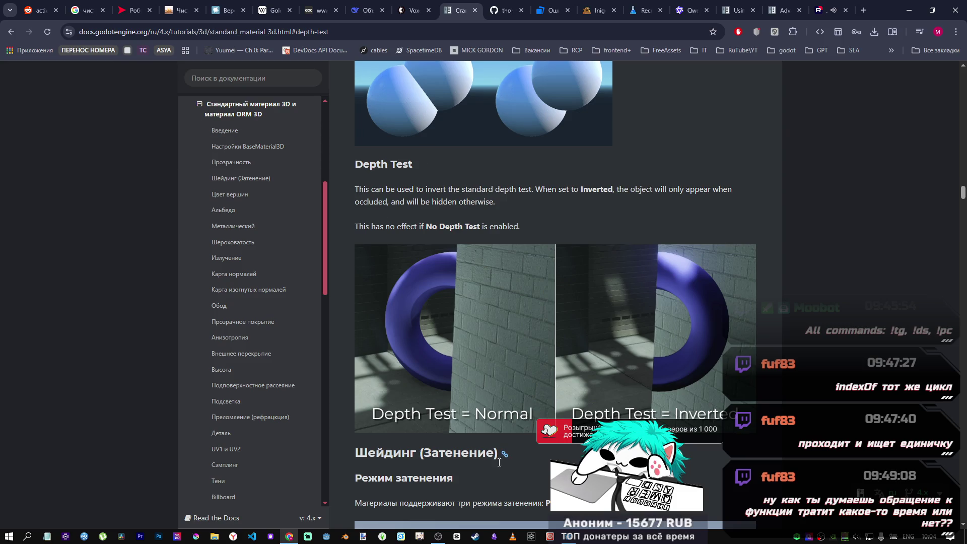
left_click(574, 538)
- Set the Camera3D's Far distance to 4000, leaving Current off
left_click(63, 182)
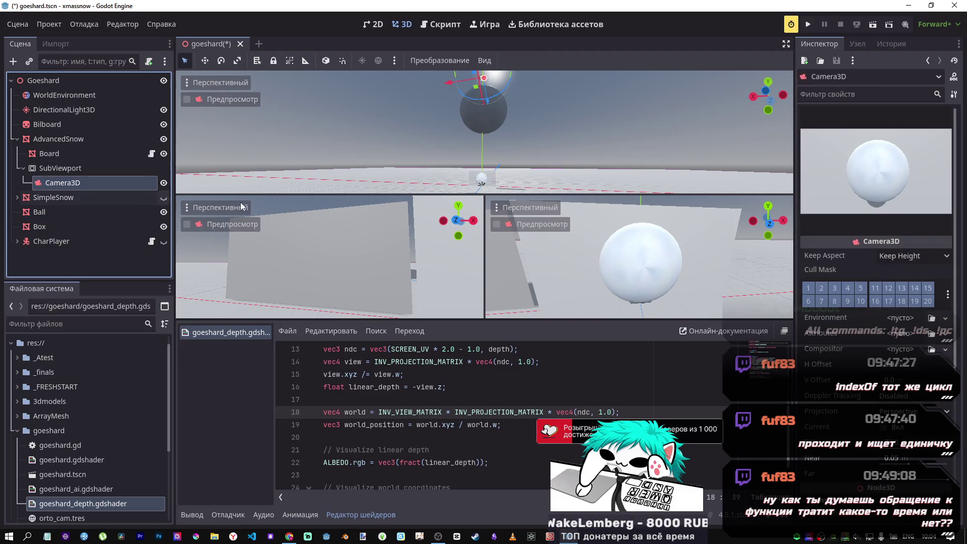
scroll(946, 328, "down", 5)
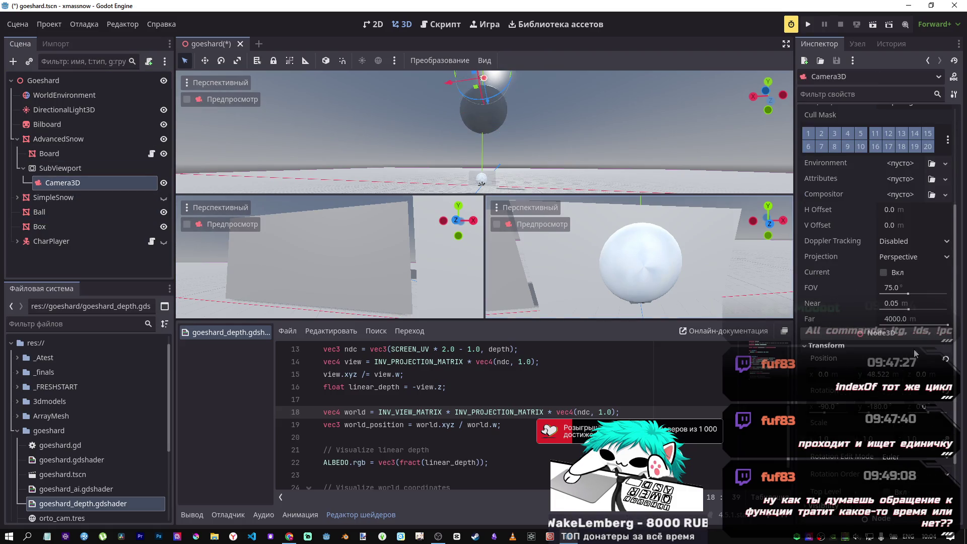
mouse_move(946, 327)
left_mouse_down()
mouse_move(909, 316)
mouse_move(950, 322)
left_mouse_up()
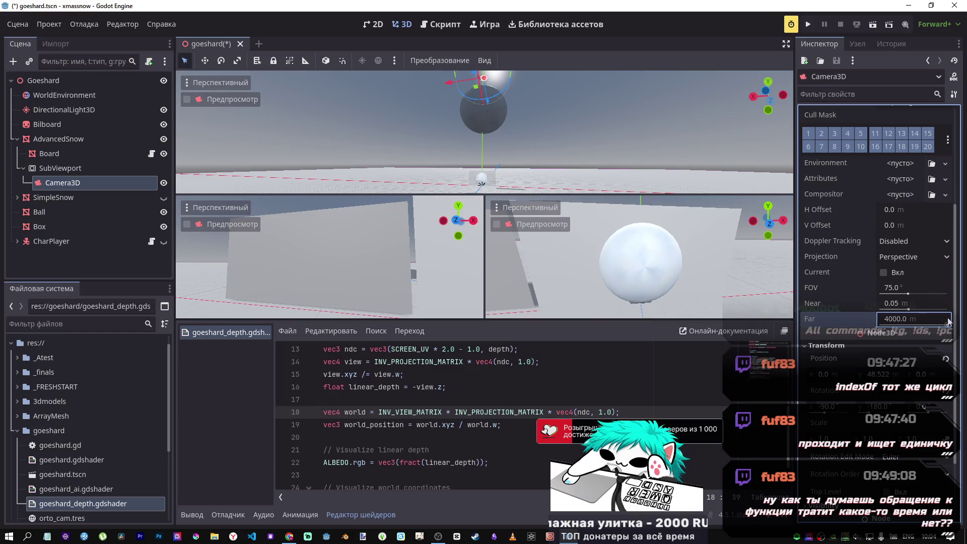
left_click(885, 273)
left_click(885, 274)
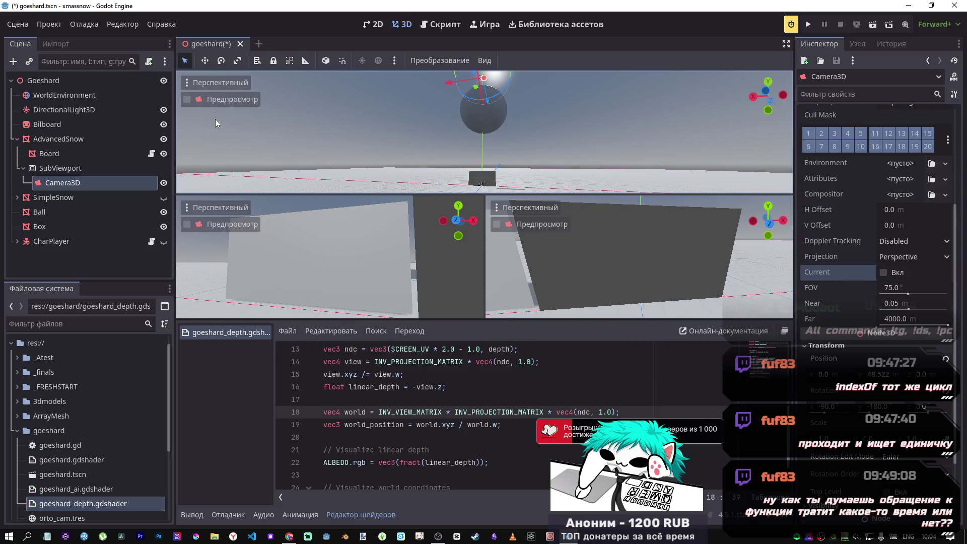
- Save and reload the goeshard scene via Reload Saved Scene
left_click(49, 24)
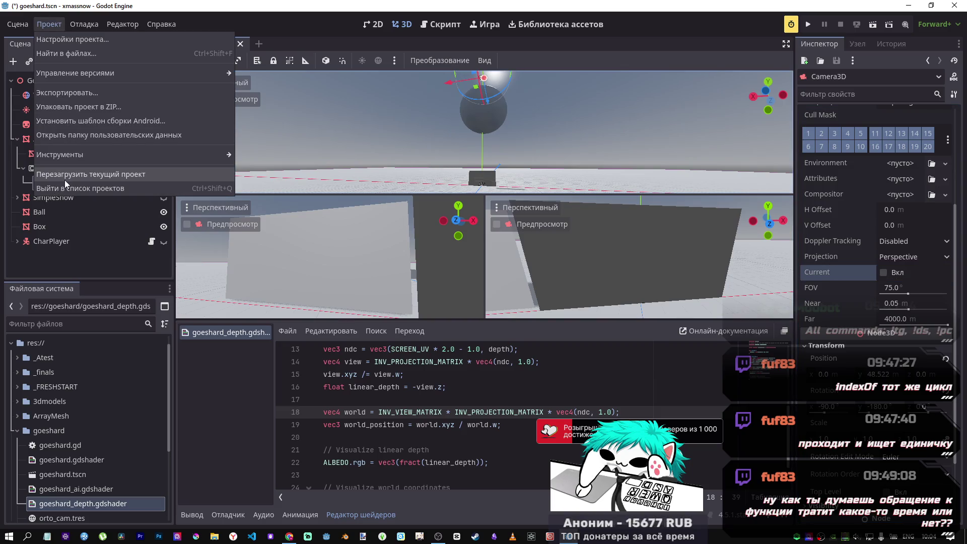
left_click(21, 26)
left_click(21, 26)
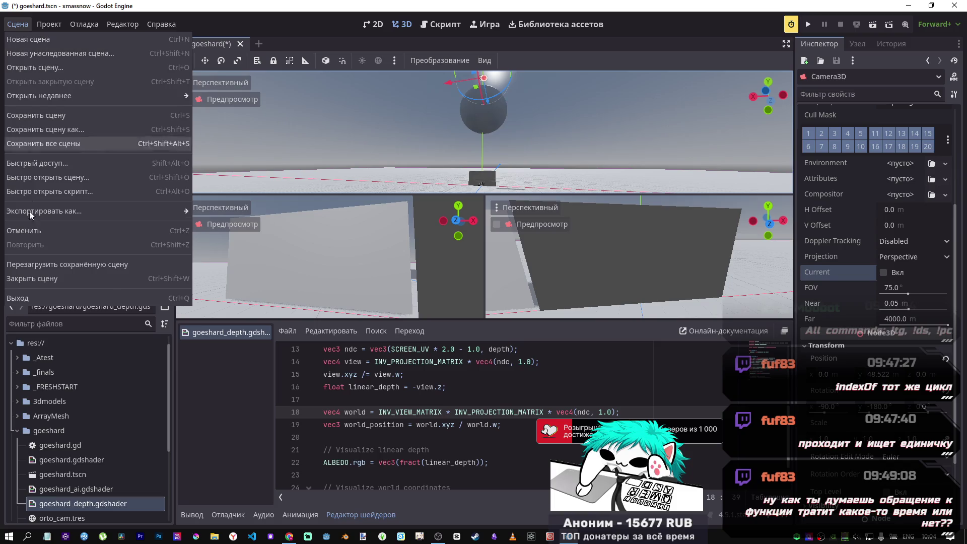
left_click(61, 265)
left_click(441, 304)
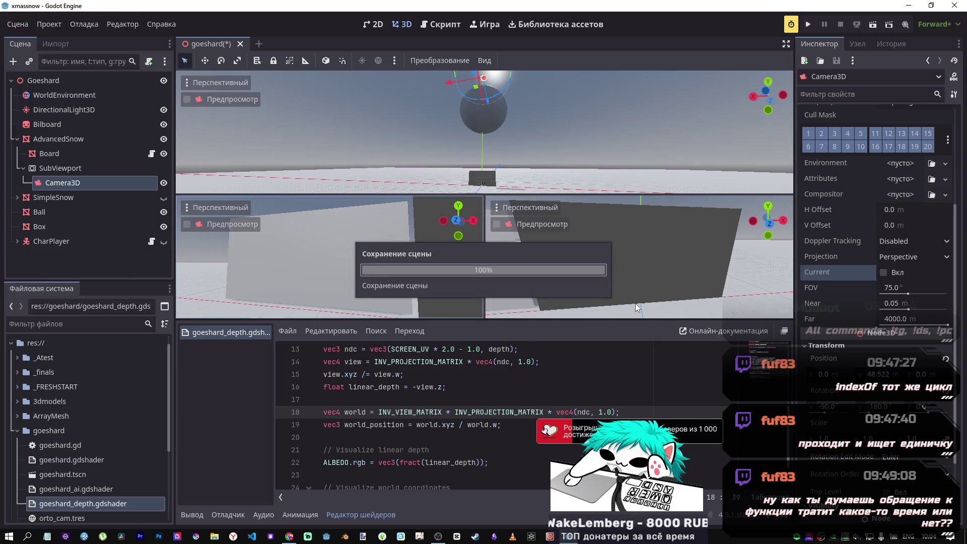
scroll(860, 318, "down", 2)
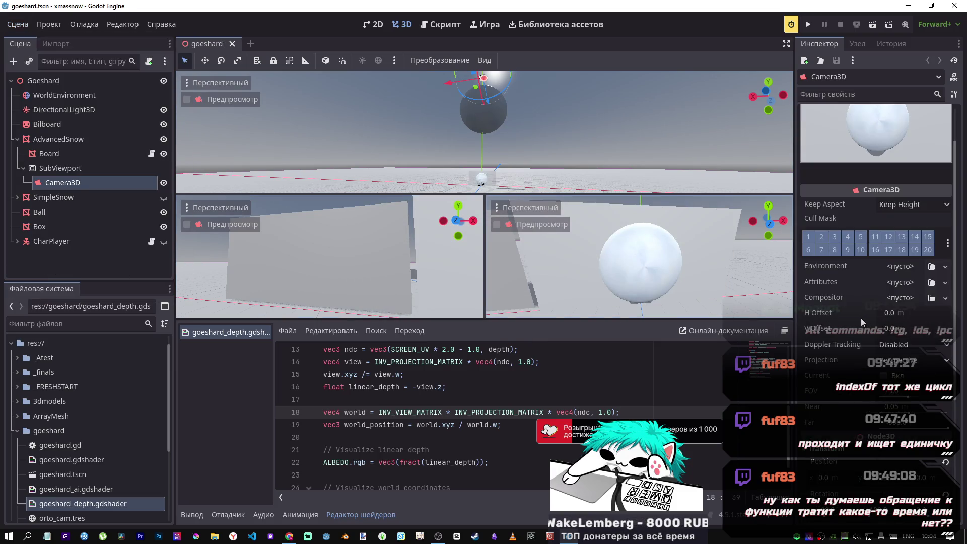
scroll(860, 319, "down", 1)
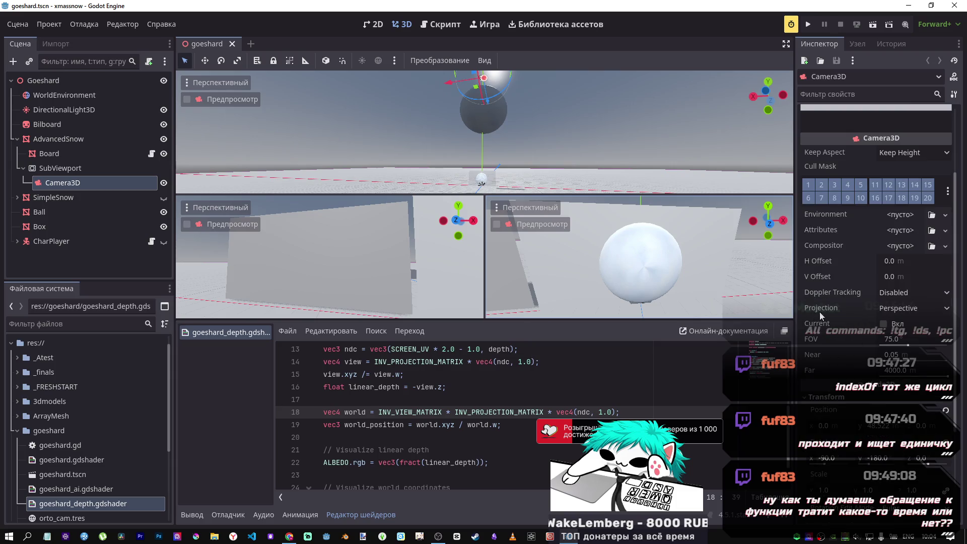
left_click(905, 291)
left_click(898, 316)
left_click(901, 292)
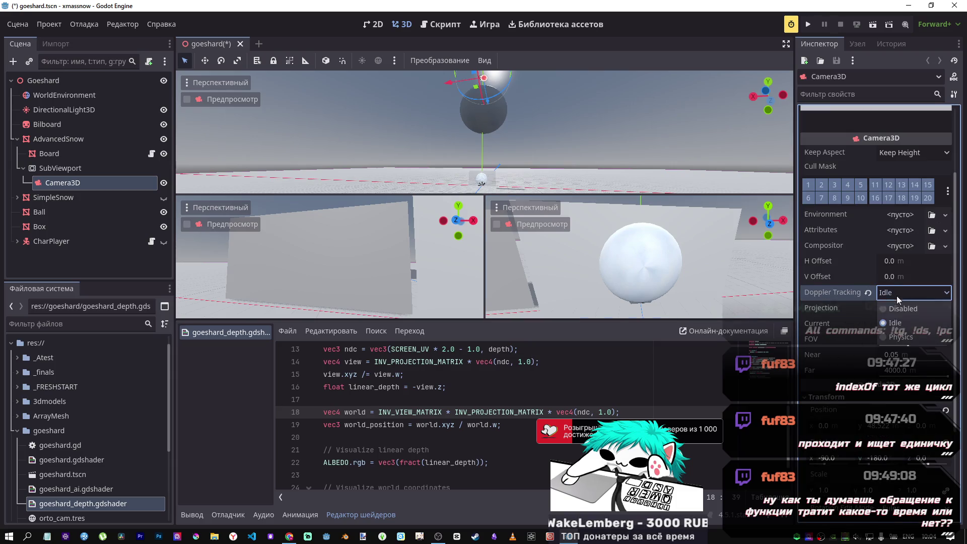
left_click(867, 295)
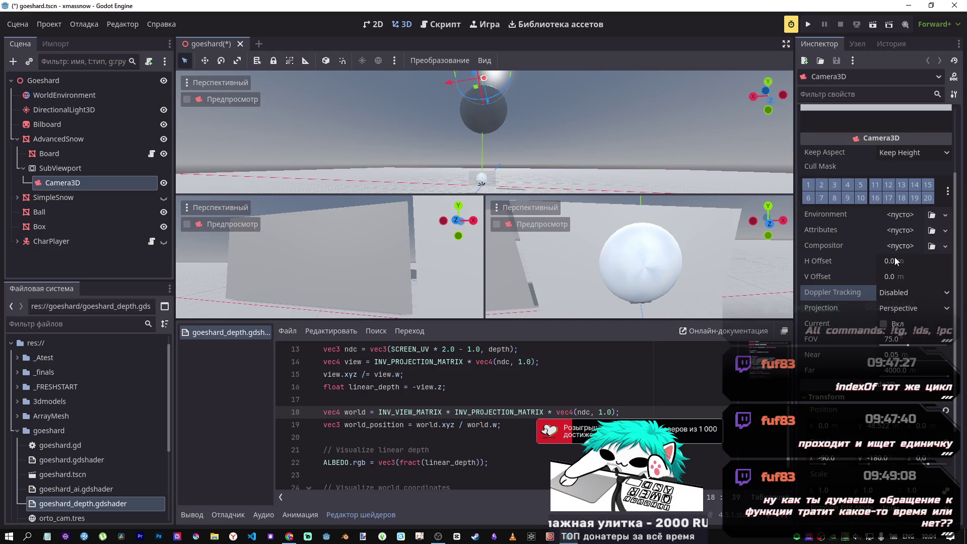
scroll(892, 312, "down", 2)
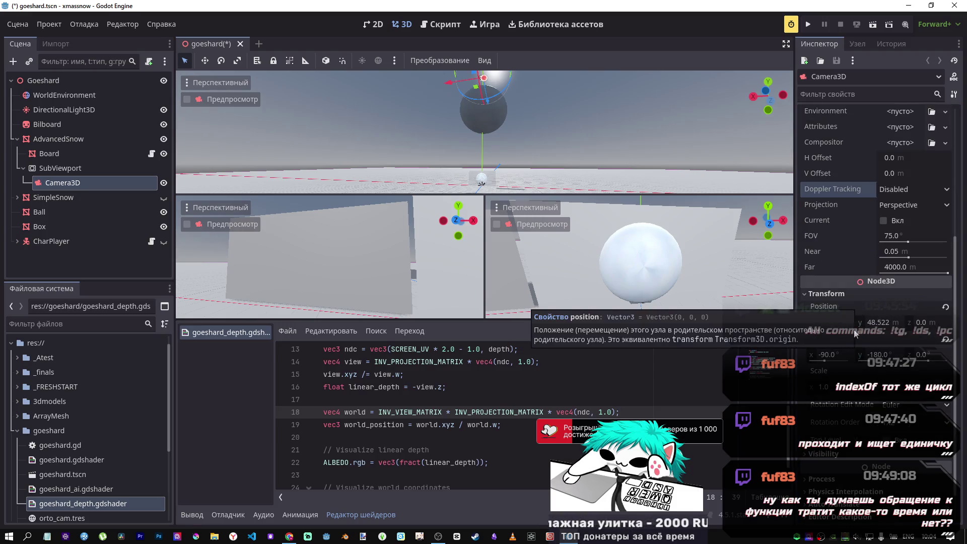
scroll(854, 332, "up", 2)
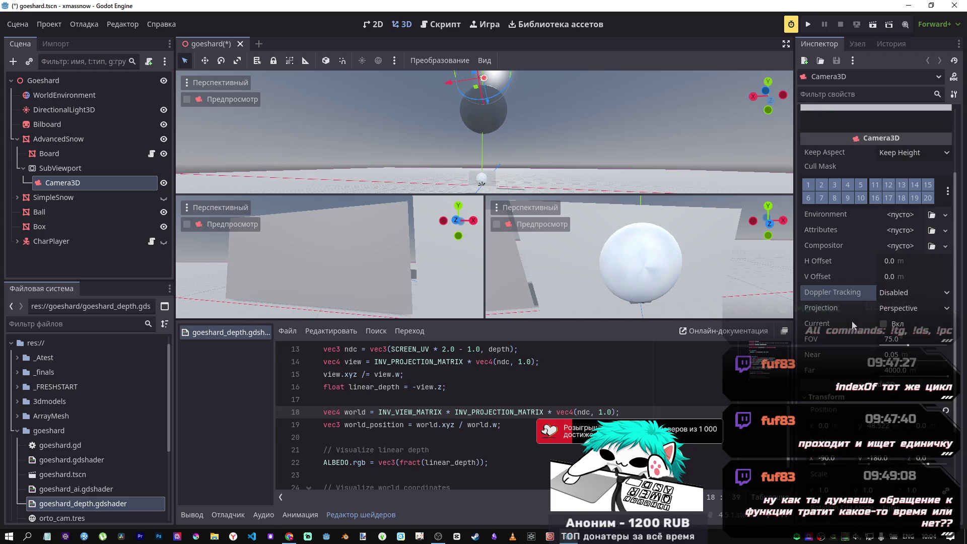
scroll(836, 313, "down", 3)
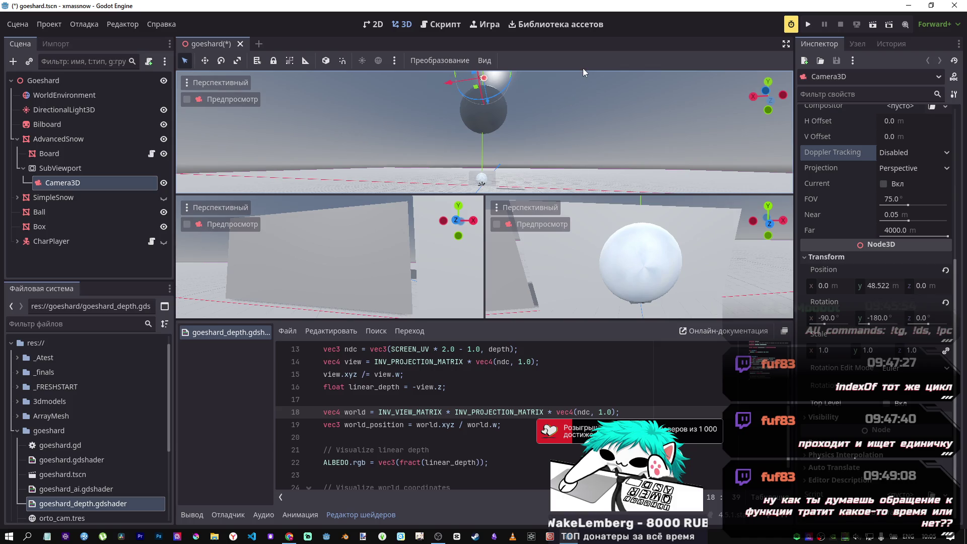
scroll(857, 253, "up", 5)
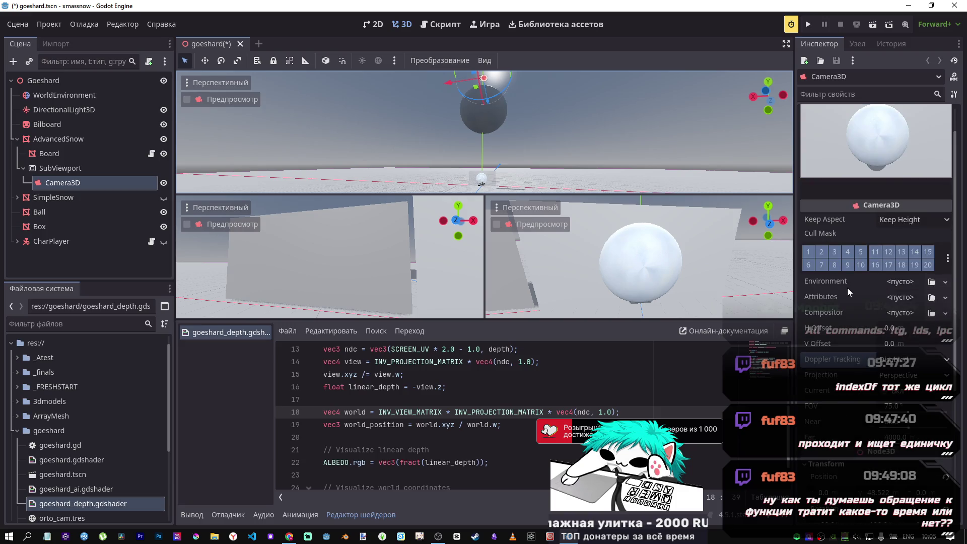
scroll(889, 316, "down", 3)
scroll(898, 313, "up", 2)
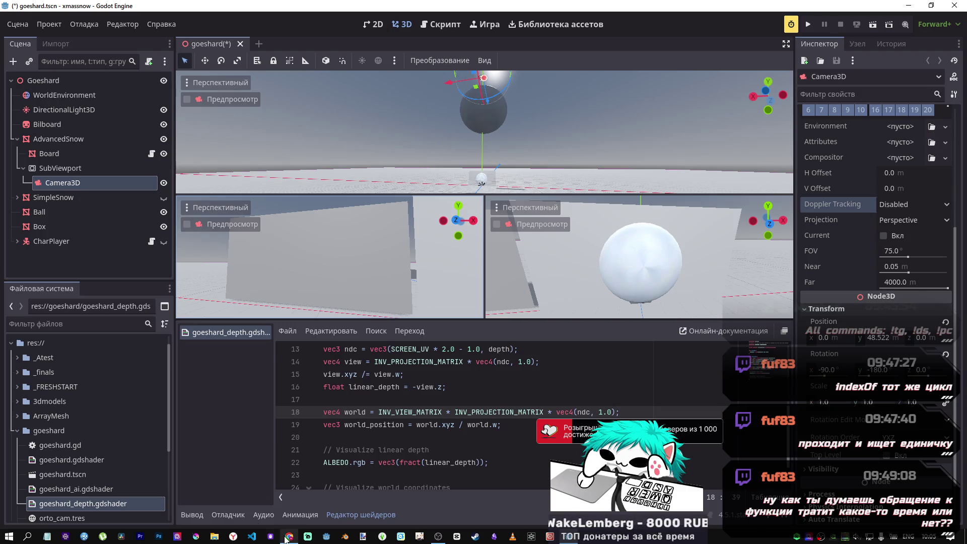
mouse_move(289, 537)
left_click(269, 505)
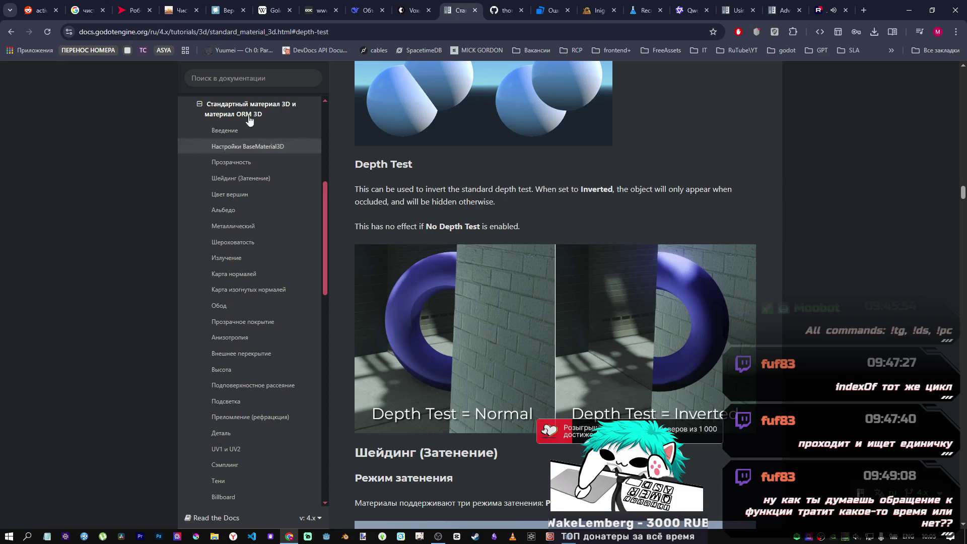
- Search the docs for 'depth' and read the Depth Pre-Pass transparency section
left_click(230, 80)
type("depth")
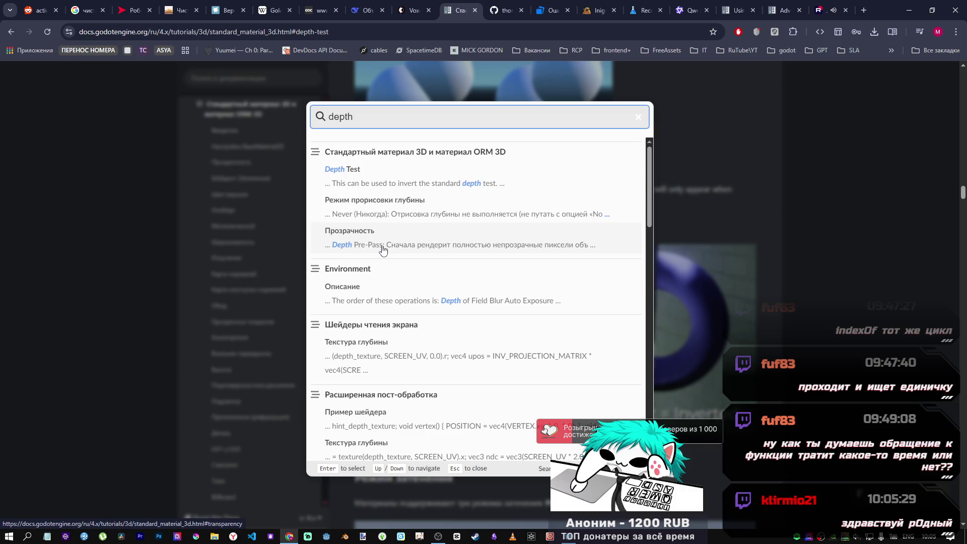
left_click(382, 247)
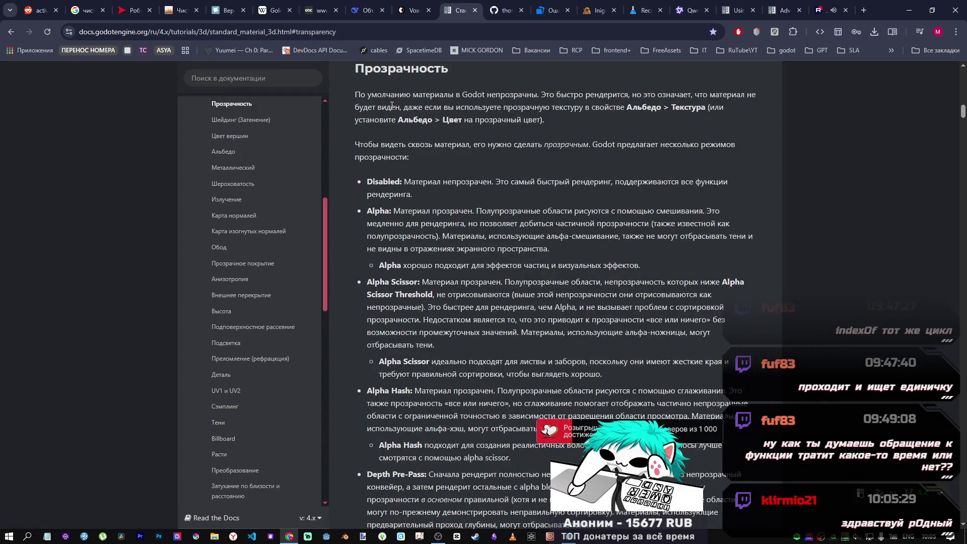
scroll(524, 207, "down", 4)
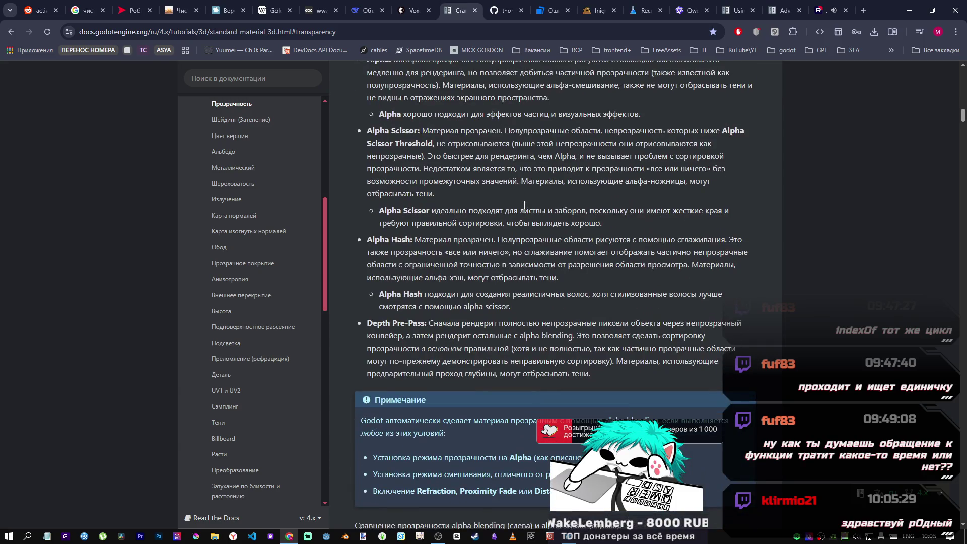
scroll(524, 204, "up", 2)
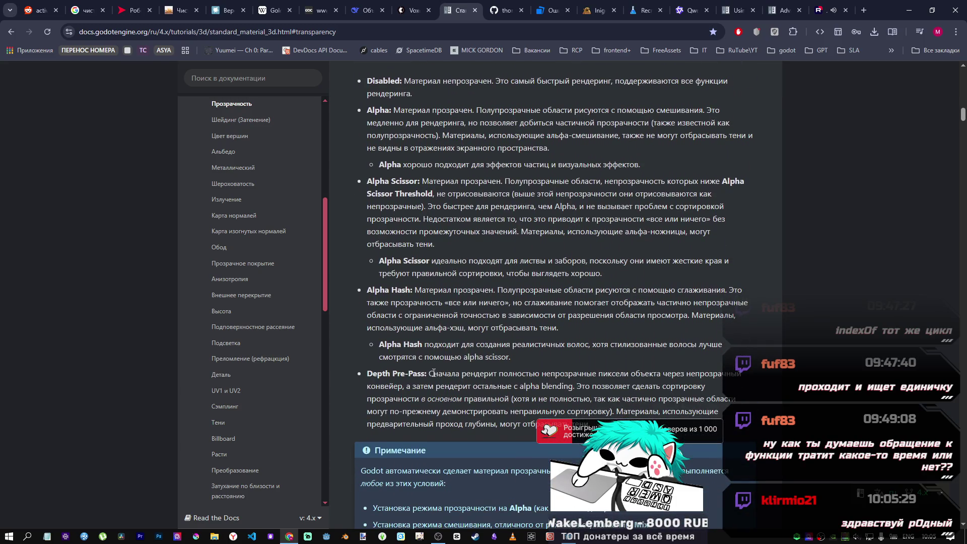
left_click_drag(374, 373, 562, 379)
scroll(414, 190, "up", 3)
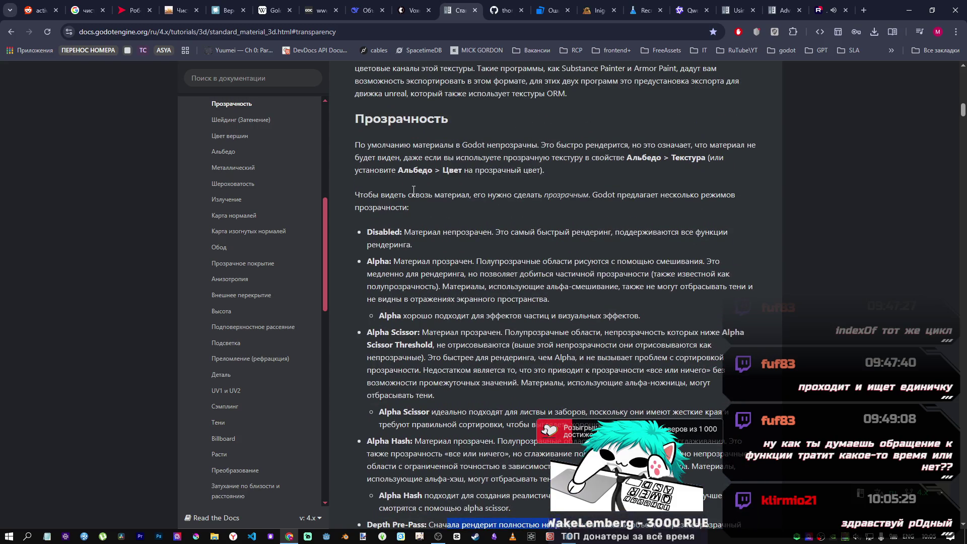
scroll(535, 192, "down", 4)
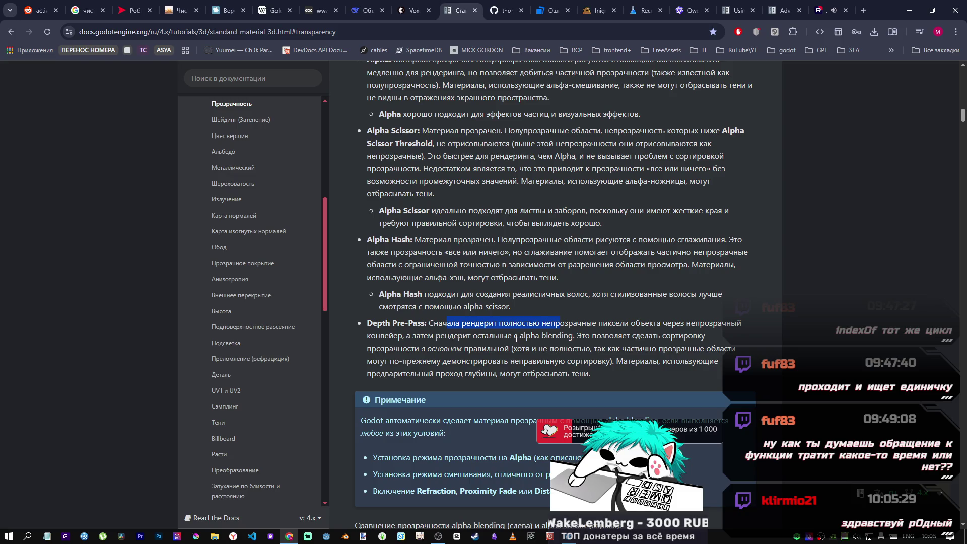
scroll(513, 337, "down", 7)
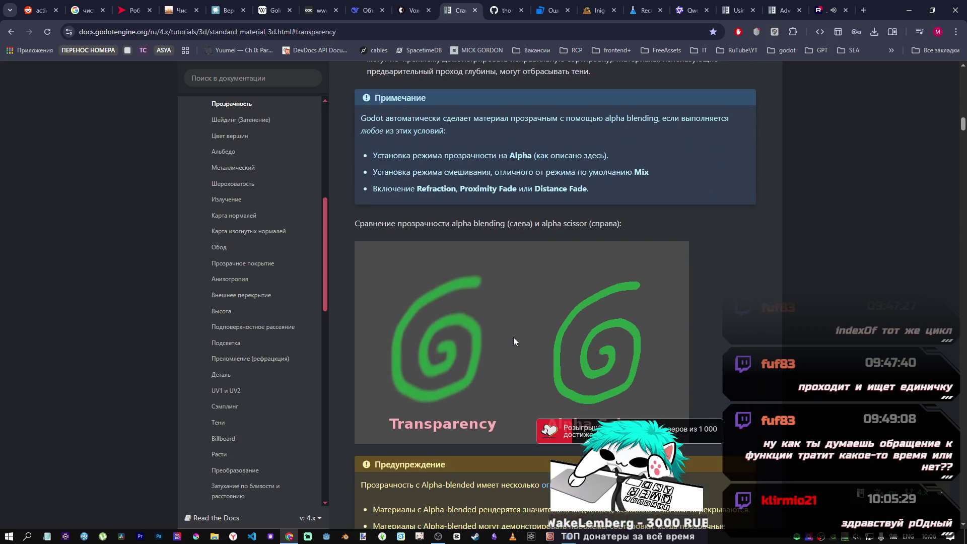
scroll(513, 337, "up", 7)
scroll(490, 336, "up", 4)
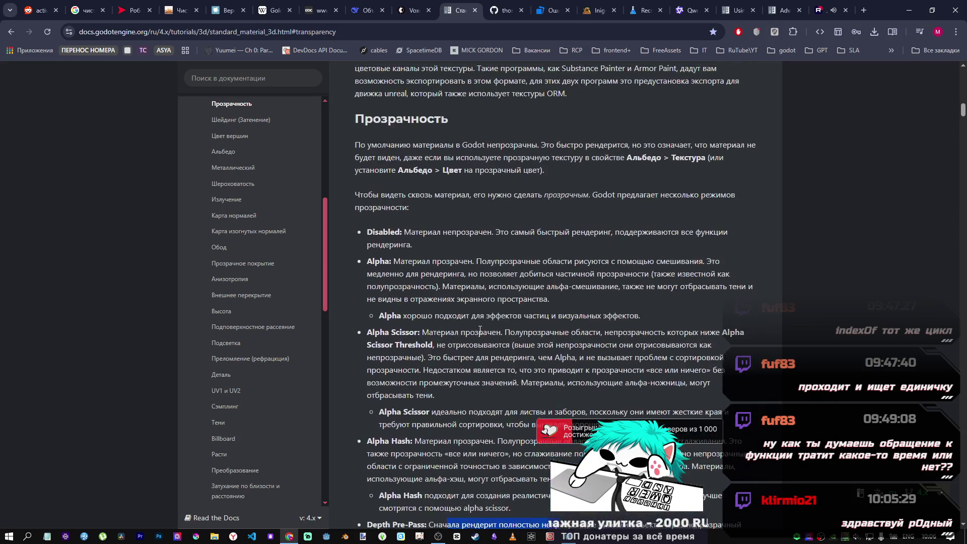
scroll(453, 309, "down", 9)
scroll(453, 304, "down", 12)
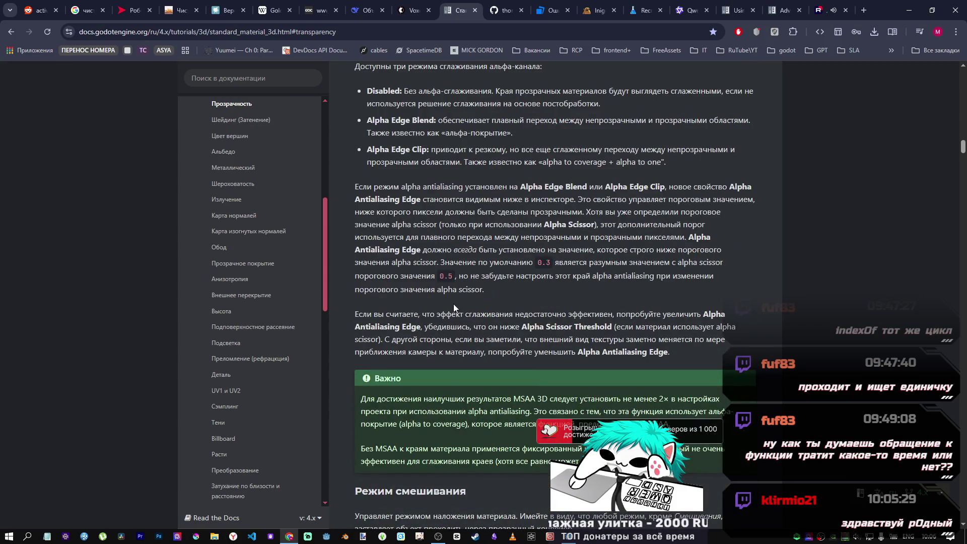
- Search for 'depth' again, fix the doubled query, and open the Environment result
key("slash")
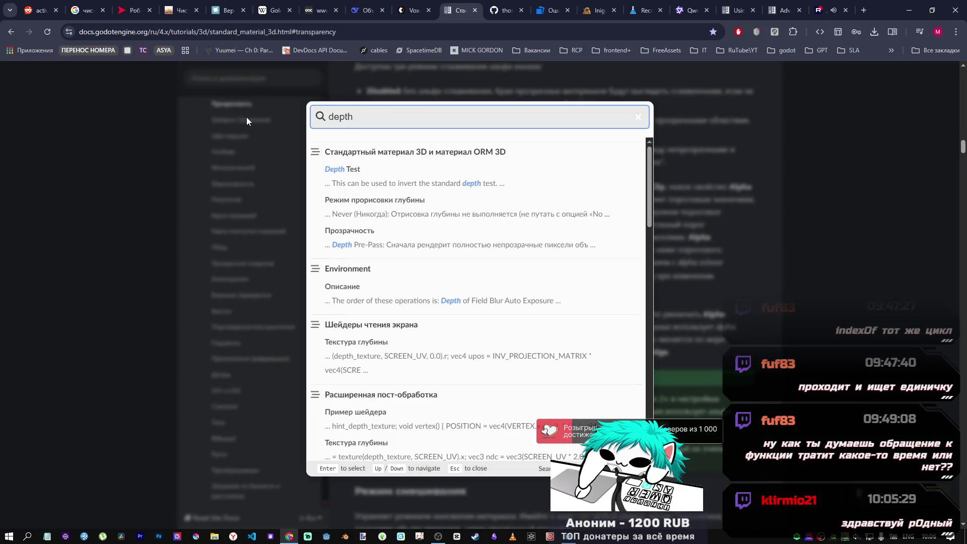
type("depth")
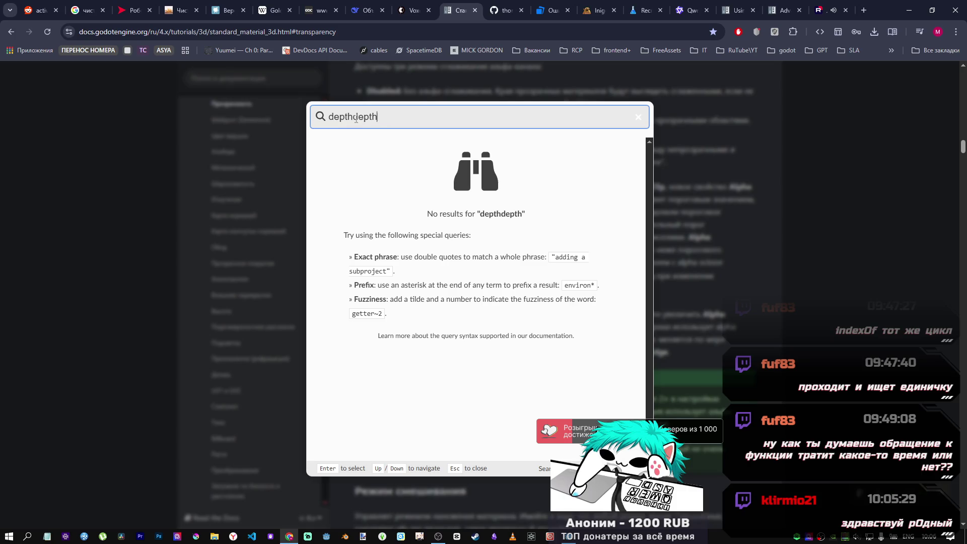
key("ctrl+a")
type("depth")
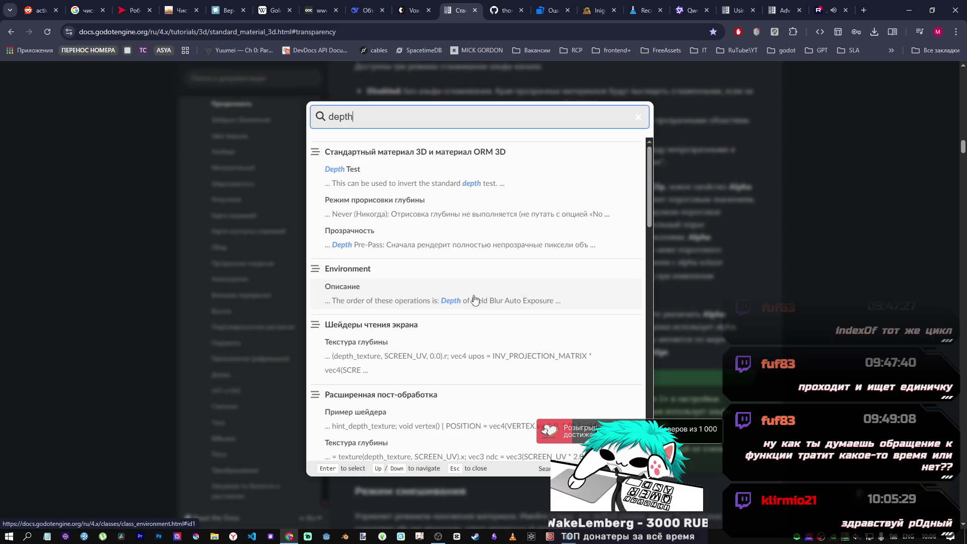
left_click(473, 300)
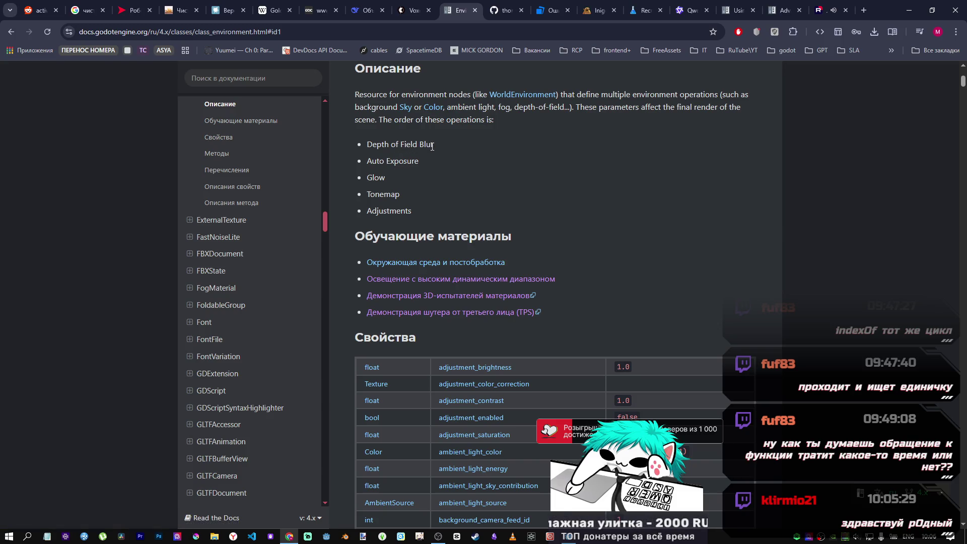
- Read the Environment page's Description and Properties, then return to the Godot editor
left_click_drag(369, 144, 432, 149)
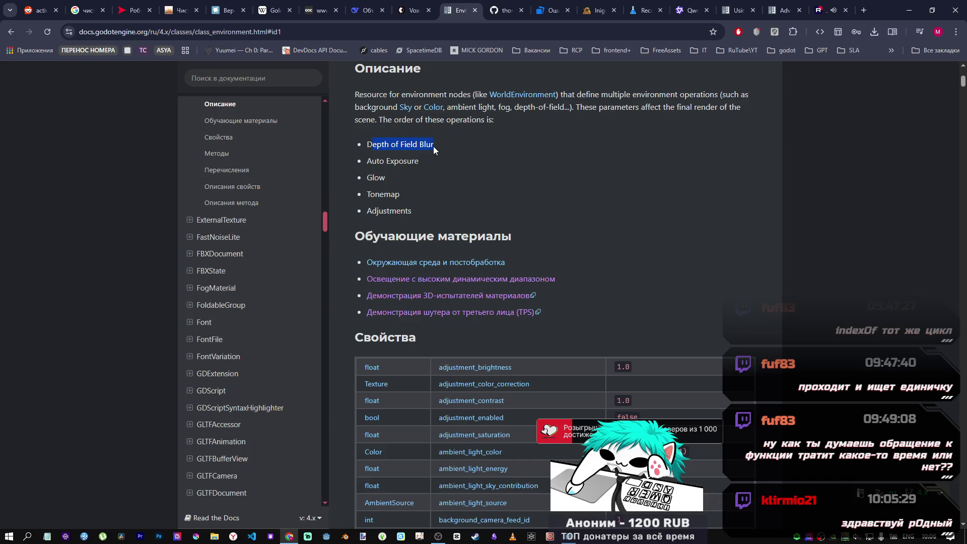
scroll(465, 245, "down", 2)
scroll(434, 255, "up", 3)
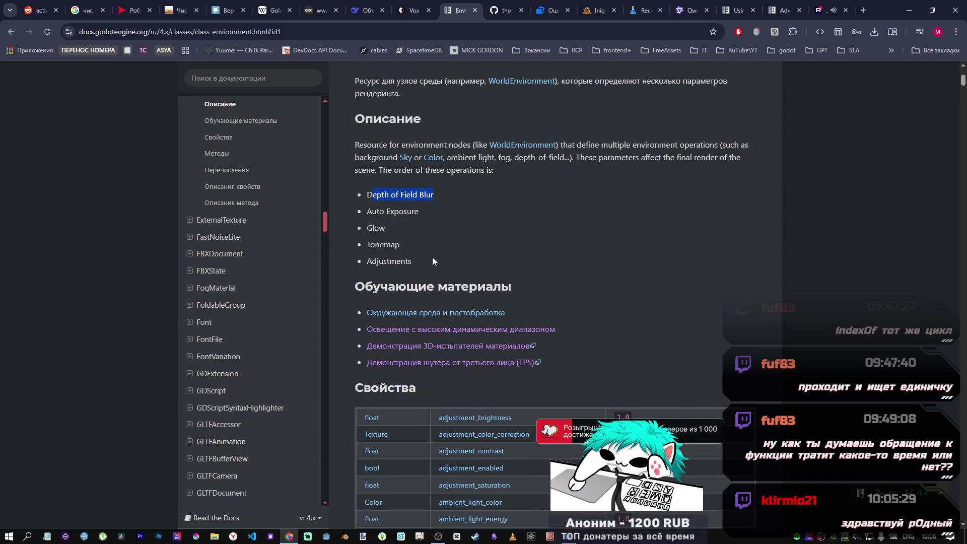
left_click(396, 193)
scroll(398, 196, "down", 4)
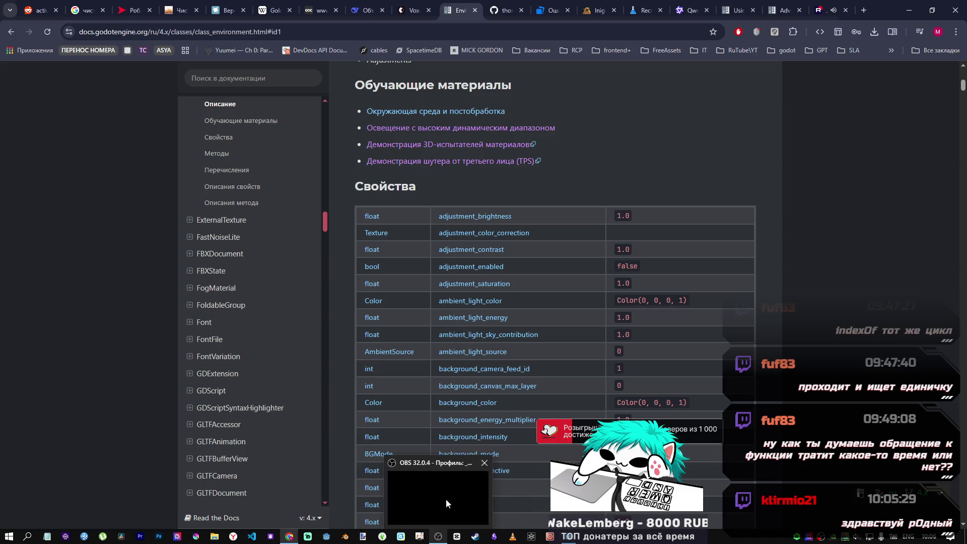
left_click(446, 499)
left_click(289, 537)
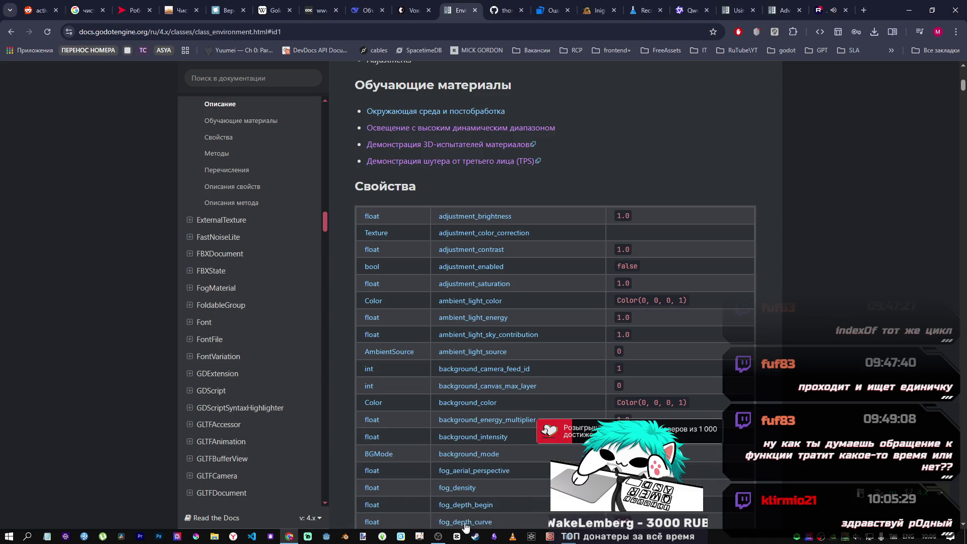
left_click(570, 537)
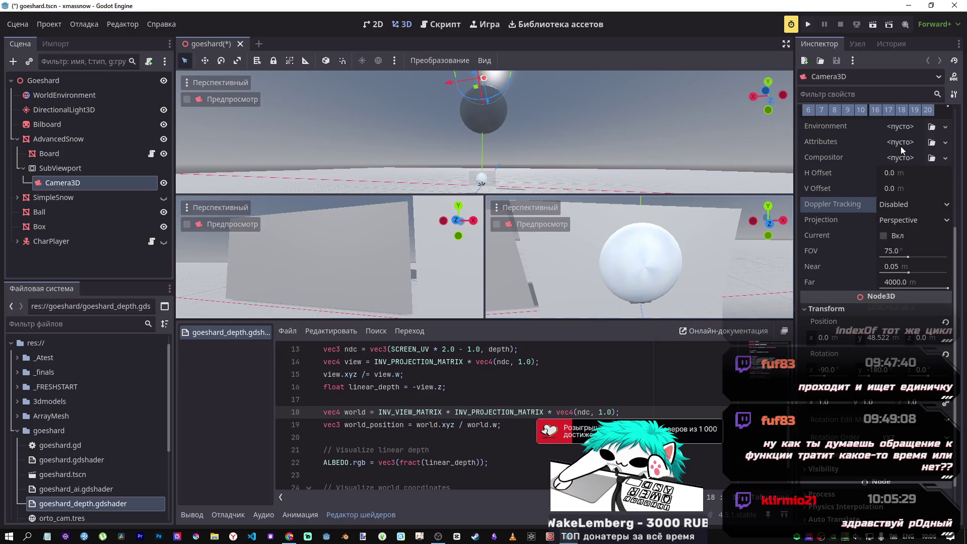
- Assign a New Environment to the Camera3D and expand its Background settings
scroll(902, 141, "up", 3)
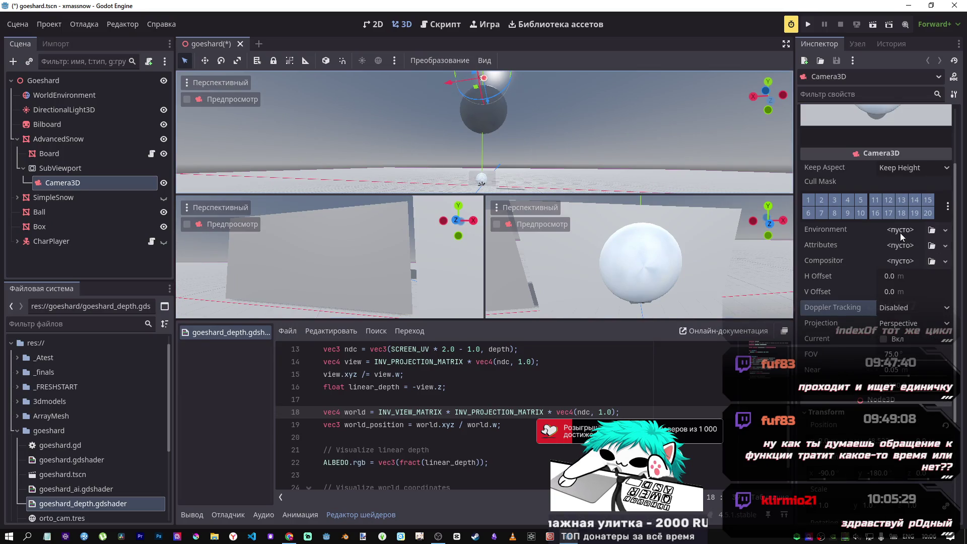
left_click(900, 230)
left_click(903, 246)
left_click(902, 231)
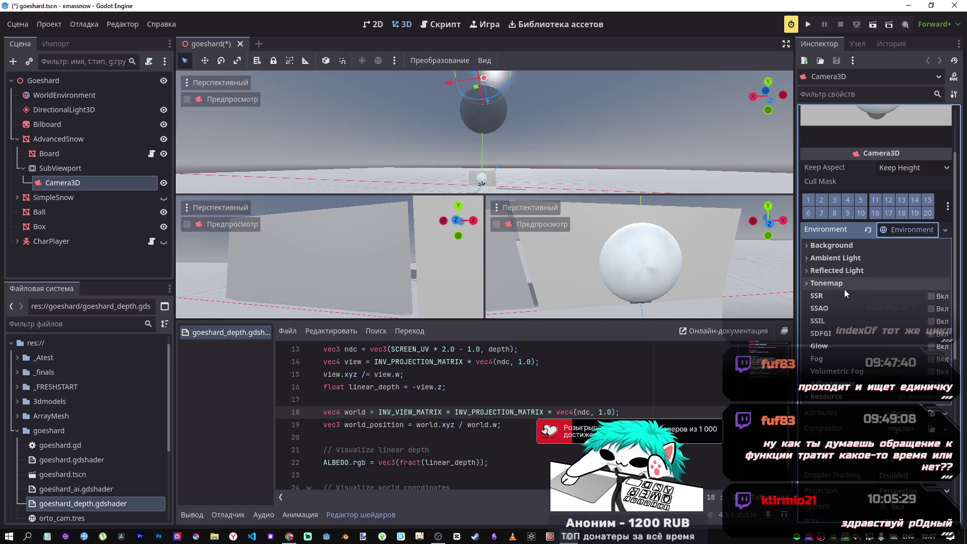
left_click(285, 537)
scroll(404, 157, "up", 3)
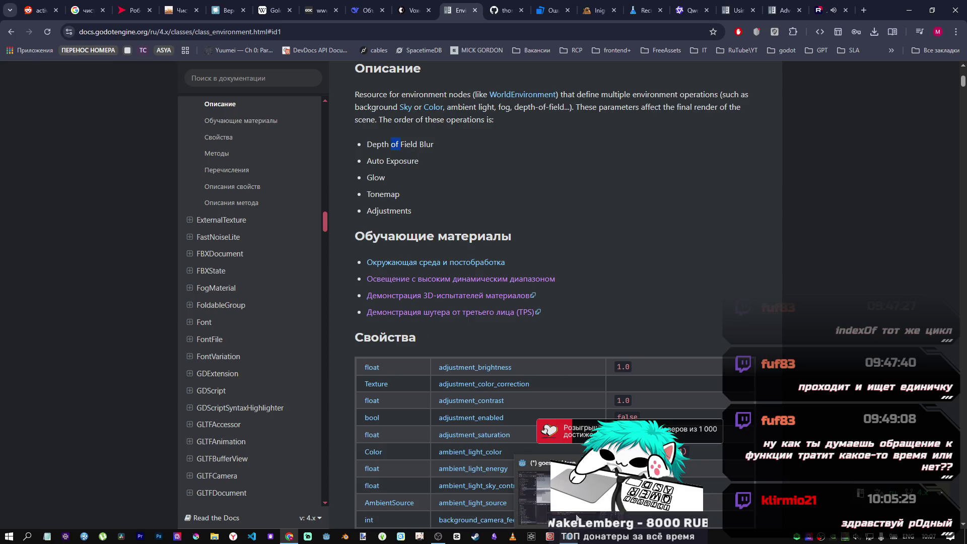
left_click(576, 537)
left_click(880, 250)
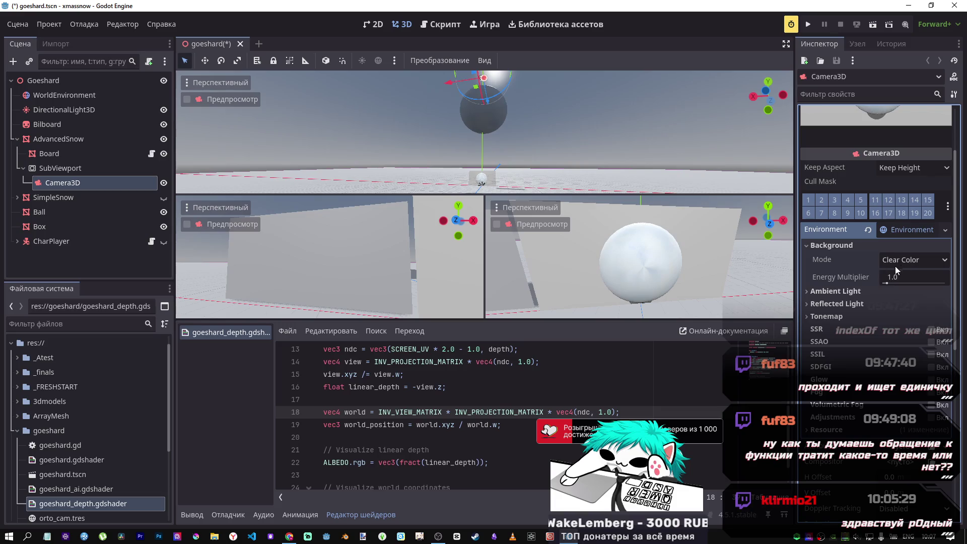
left_click(859, 250)
left_click(869, 260)
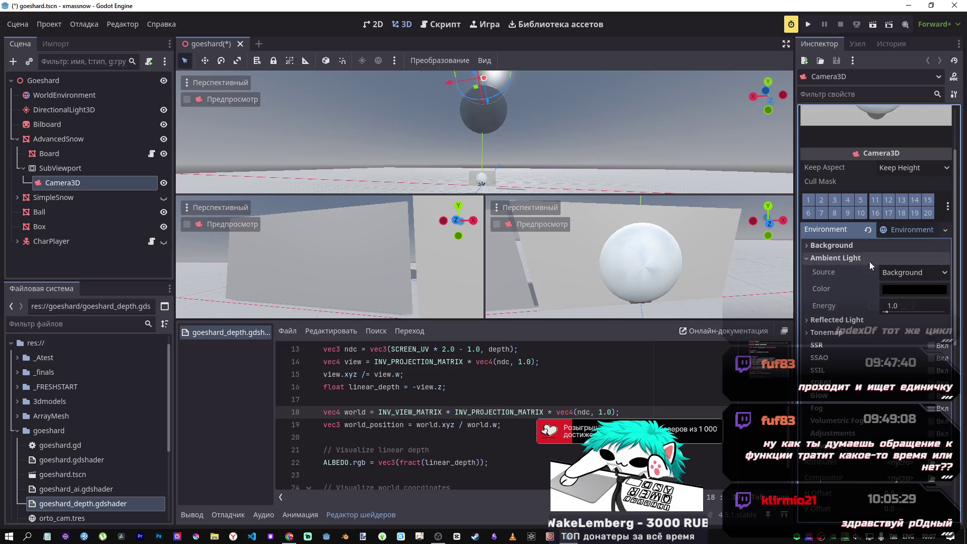
left_click(877, 258)
left_click(847, 271)
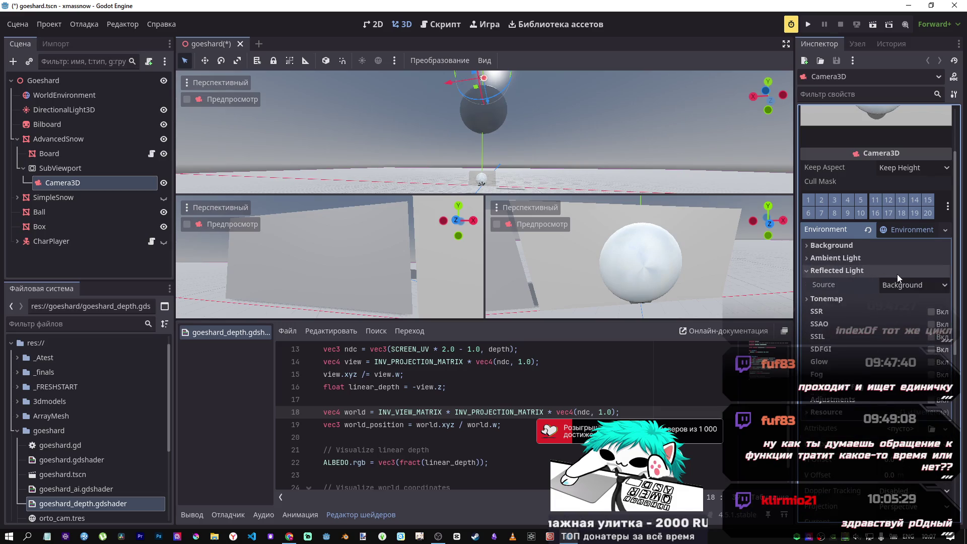
left_click(907, 285)
left_click(854, 274)
left_click(854, 274)
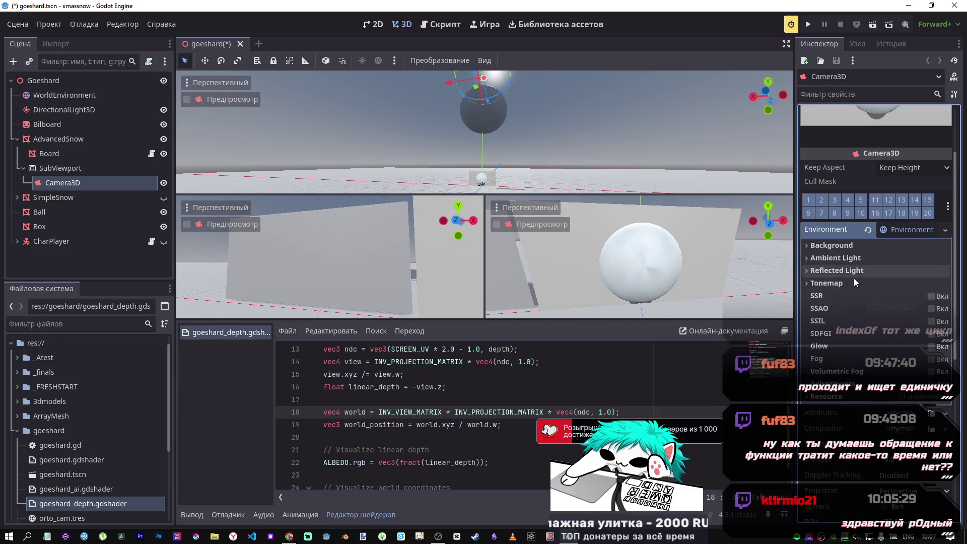
left_click(854, 278)
left_click(907, 298)
left_click(909, 297)
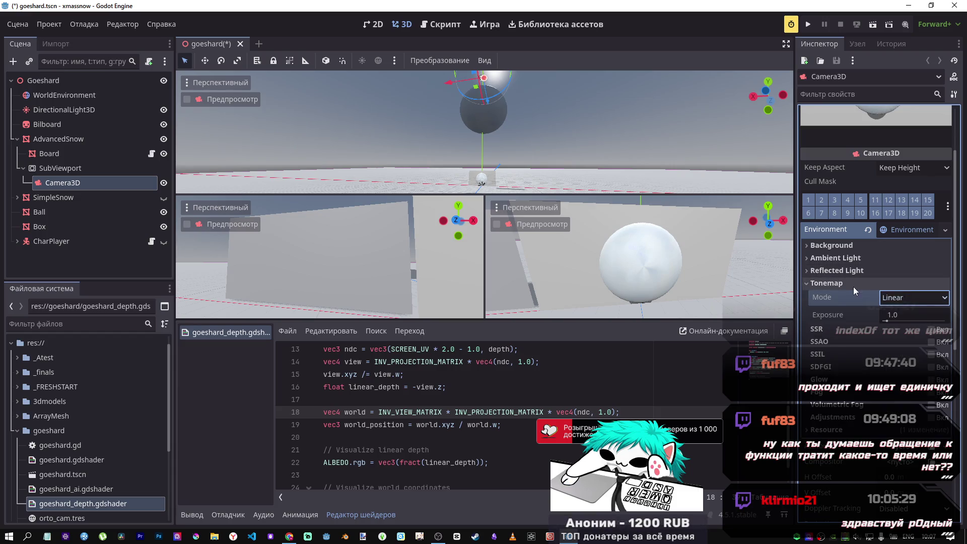
left_click(854, 284)
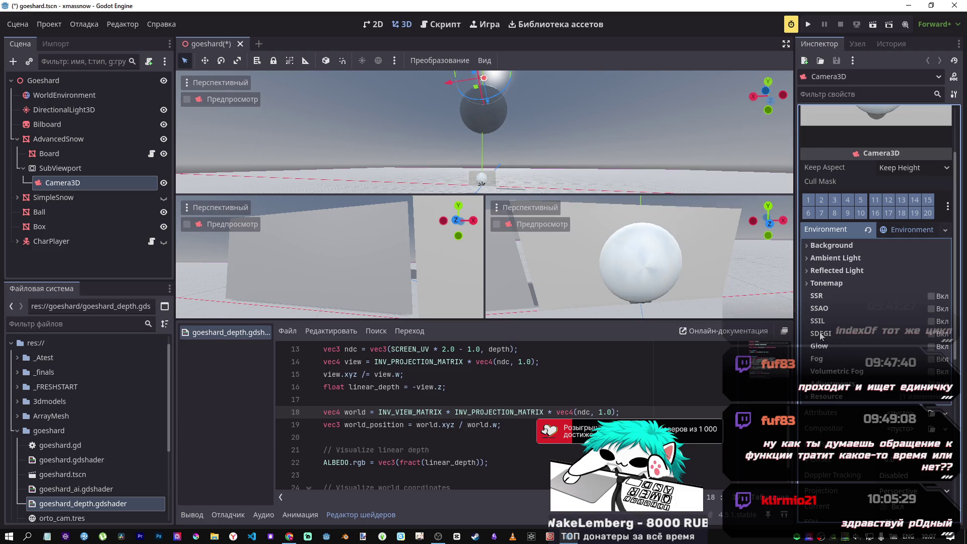
mouse_move(822, 336)
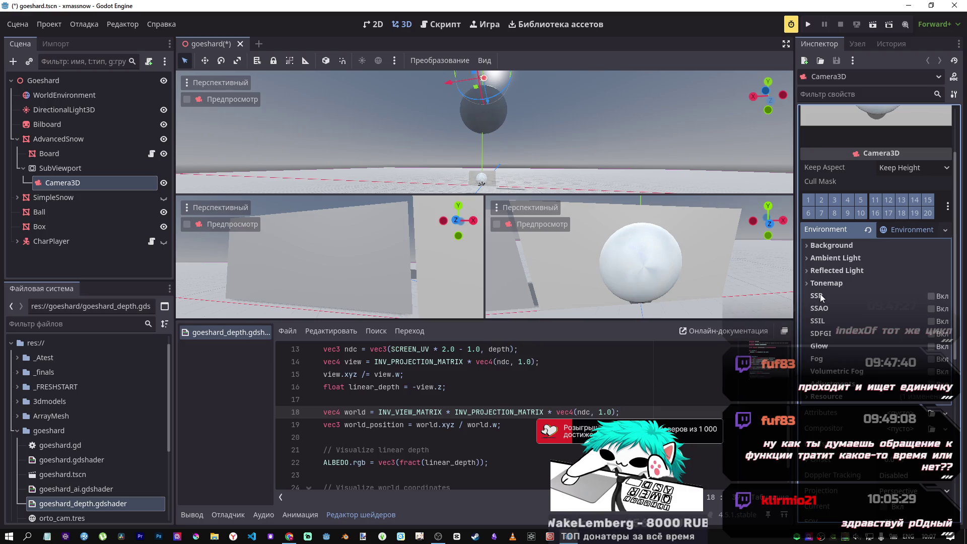
- Try screen-space reflections with fade in 0.48 and fade out 0.0150, then restore defaults
left_click(931, 296)
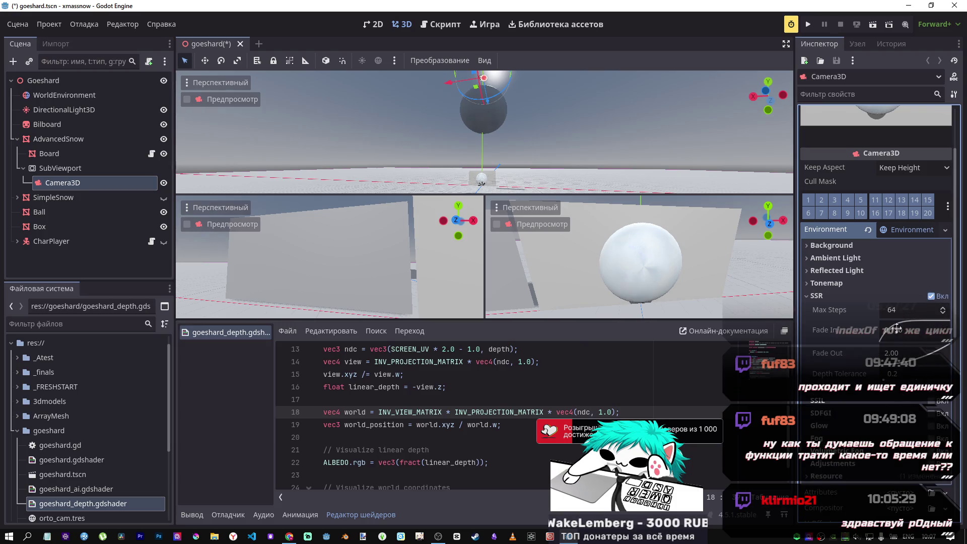
mouse_move(902, 330)
left_mouse_down()
mouse_move(933, 372)
mouse_move(883, 305)
mouse_move(926, 368)
mouse_move(869, 335)
left_mouse_up()
mouse_move(921, 358)
left_mouse_down()
mouse_move(840, 306)
mouse_move(874, 316)
mouse_move(925, 363)
mouse_move(880, 300)
mouse_move(936, 347)
left_mouse_up()
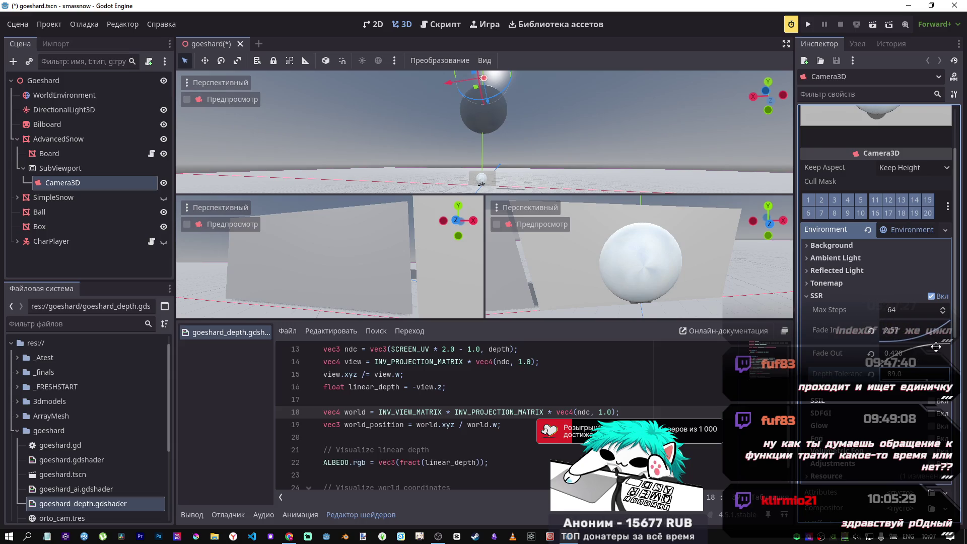
left_click(871, 354)
left_click(871, 373)
left_click(871, 331)
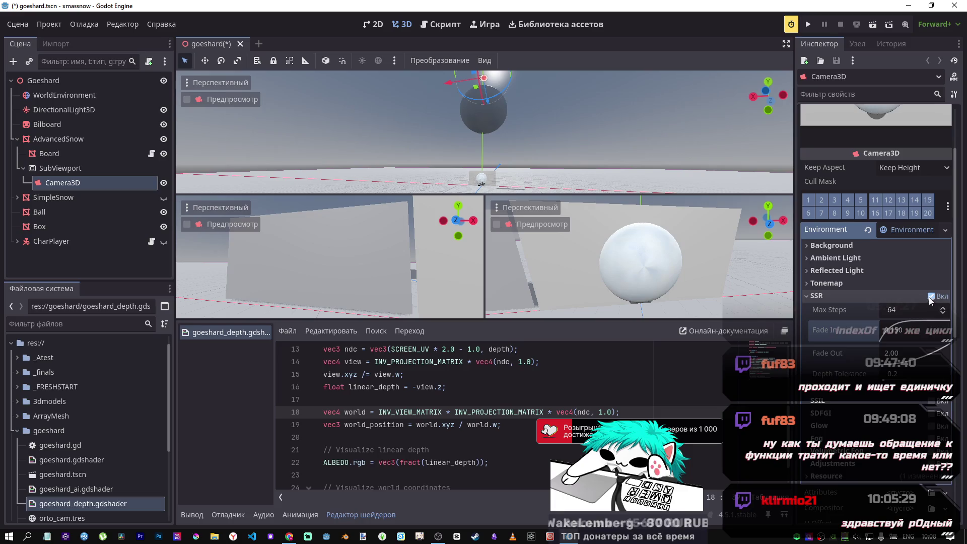
- Turn SSR off and clear the Camera3D's Environment slot to empty
left_click(931, 297)
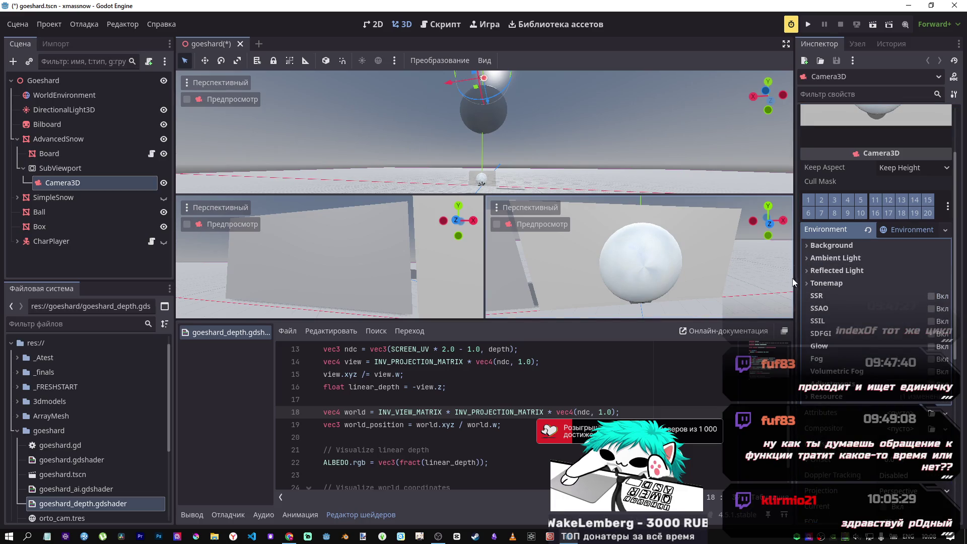
left_click(866, 230)
left_click_drag(772, 248, 579, 251)
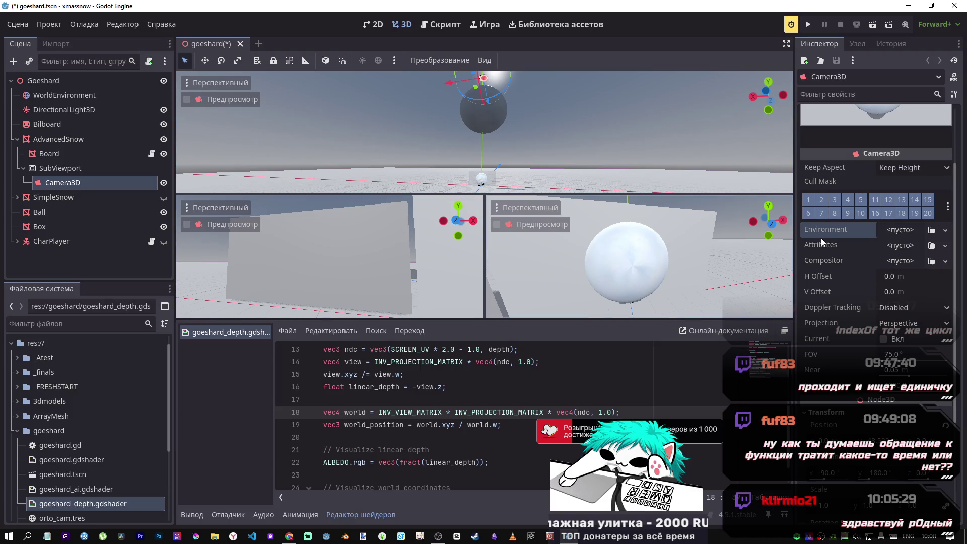
- Create a new Environment, try a Custom Color background, then revert to Clear Color
left_click(912, 231)
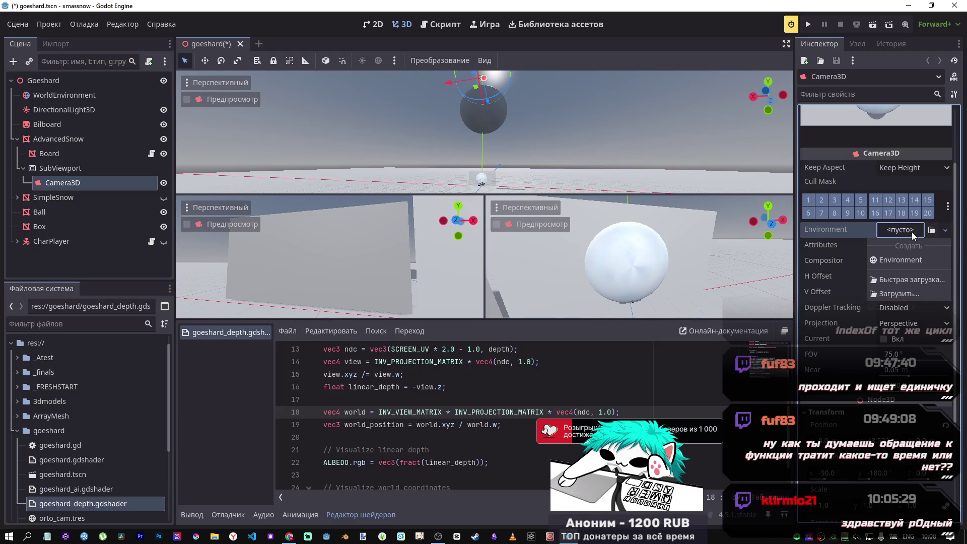
left_click(901, 259)
left_click(901, 261)
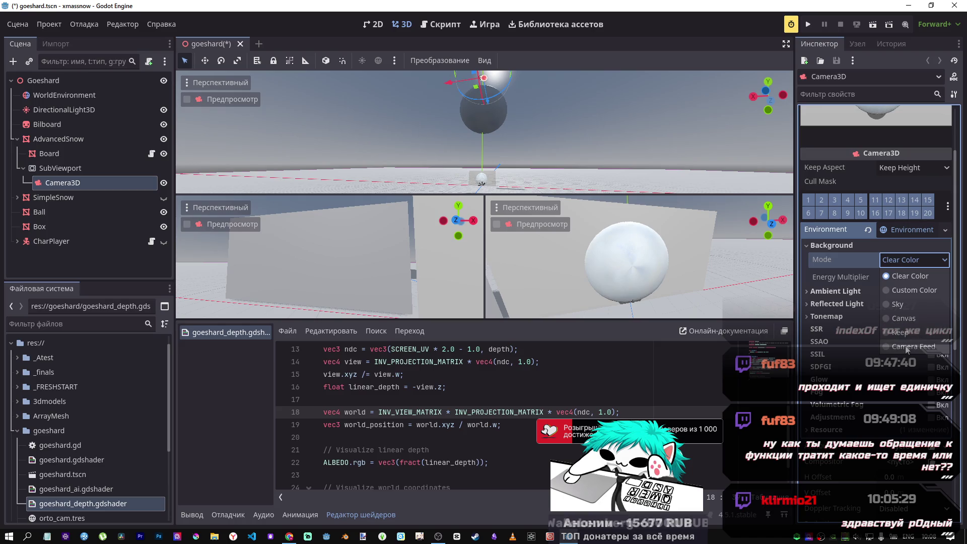
left_click(906, 296)
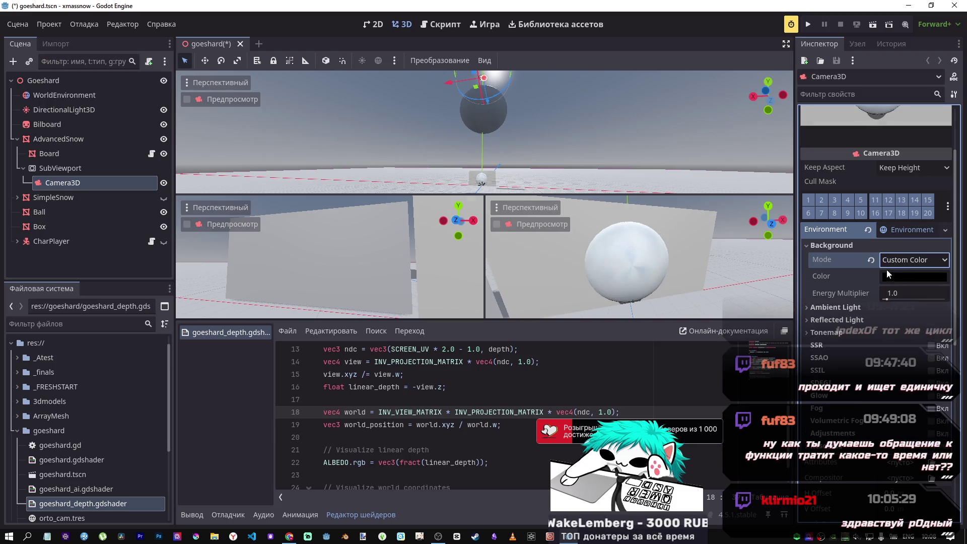
left_click(871, 260)
left_click_drag(897, 281, 892, 284)
left_click(871, 277)
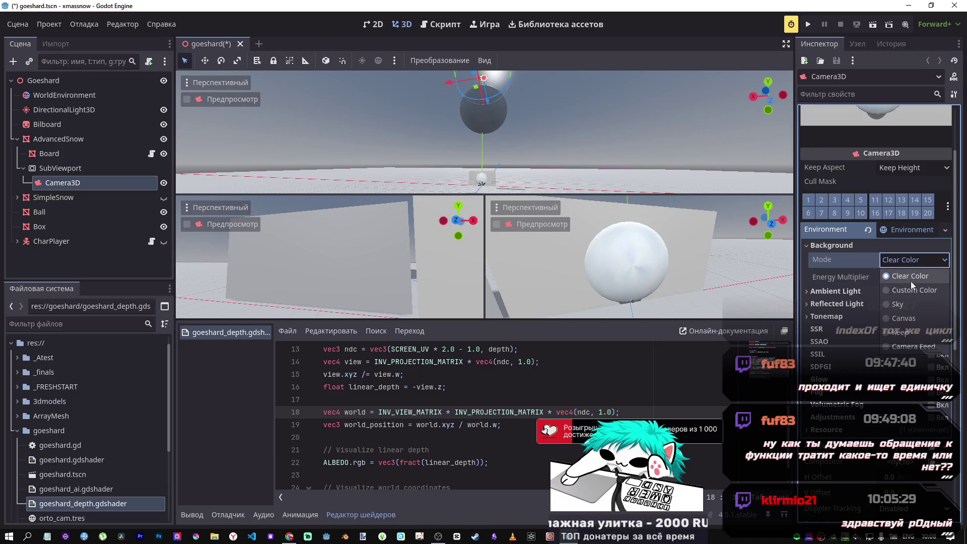
- Try a transparent background colour and energy 1, then reset the colour to black
left_click(887, 286)
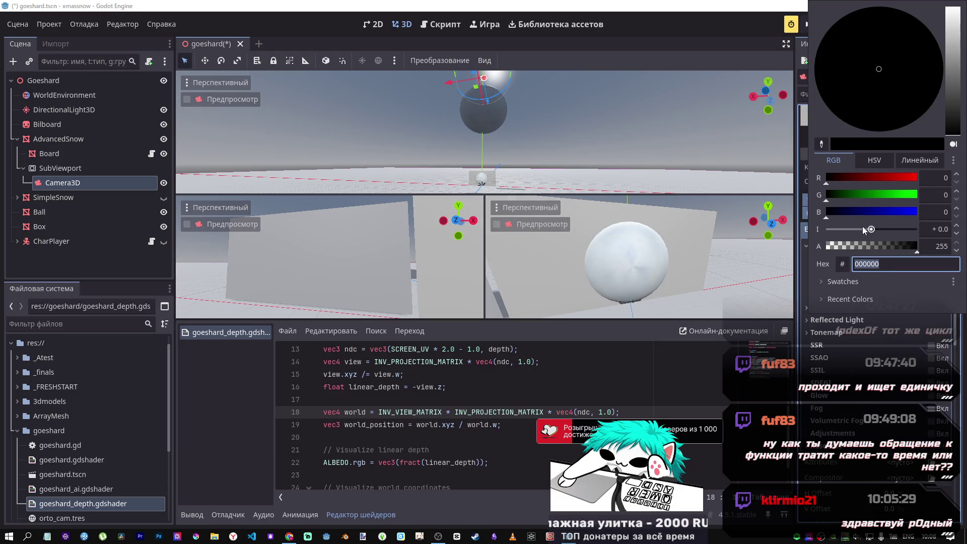
left_click_drag(872, 249, 755, 248)
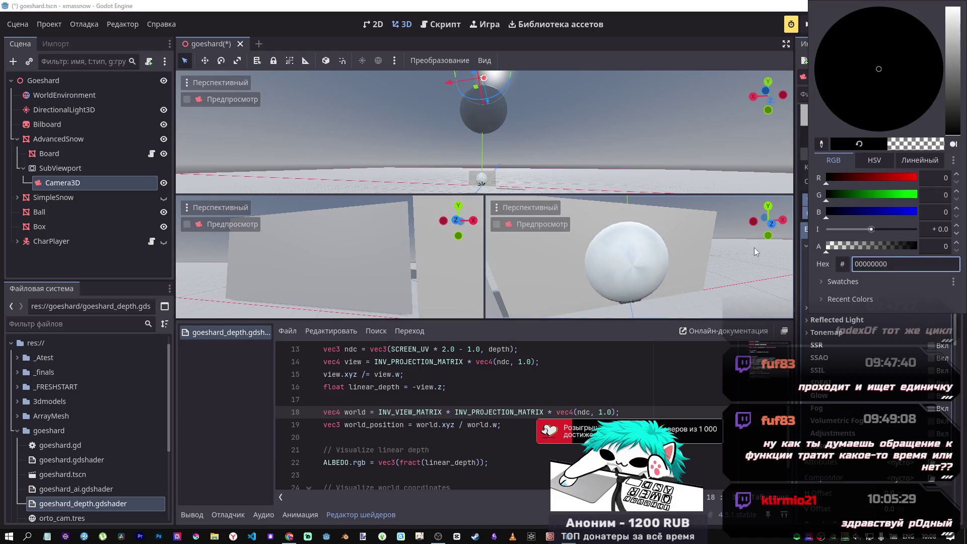
left_click(831, 250)
left_click(839, 321)
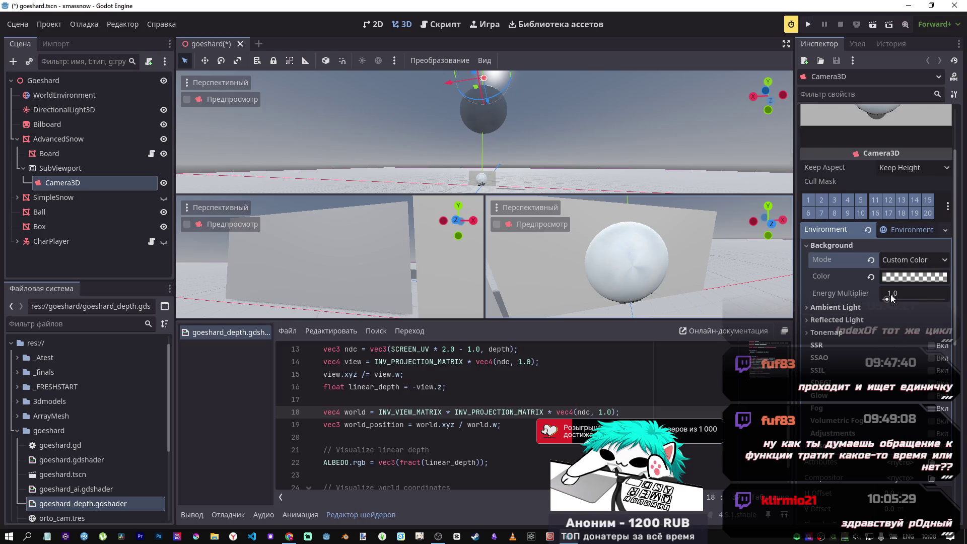
left_click(886, 299)
type("1")
key("Return")
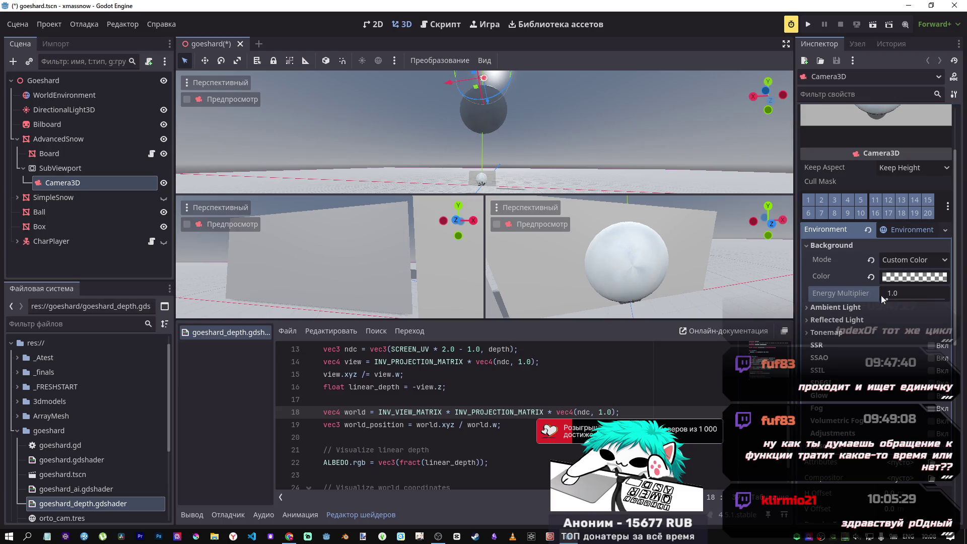
left_click(871, 276)
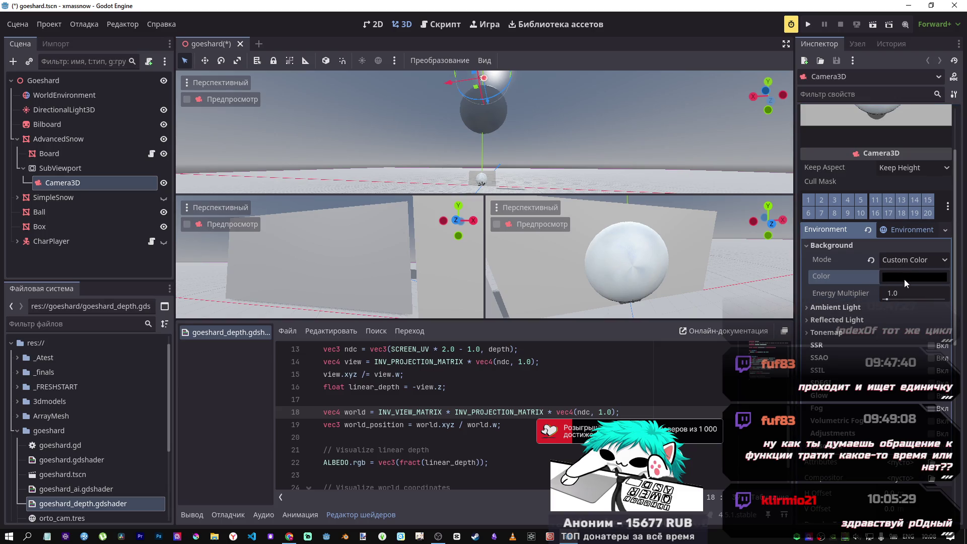
- Lower the background colour's intensity to -3.0, then bring it back to 0.0
mouse_move(902, 279)
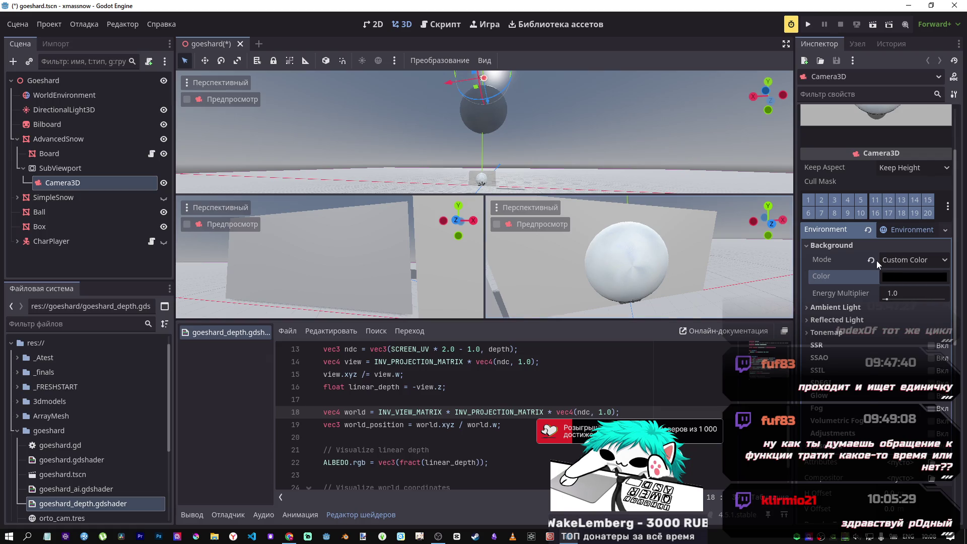
mouse_move(877, 261)
left_click(905, 276)
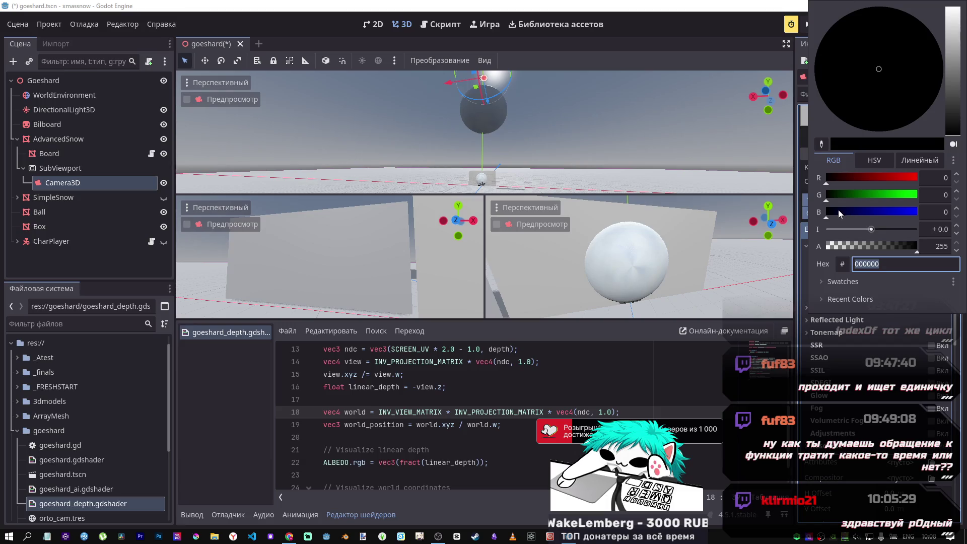
mouse_move(857, 230)
left_mouse_down()
mouse_move(933, 234)
mouse_move(834, 232)
mouse_move(845, 232)
left_mouse_up()
left_click(956, 228)
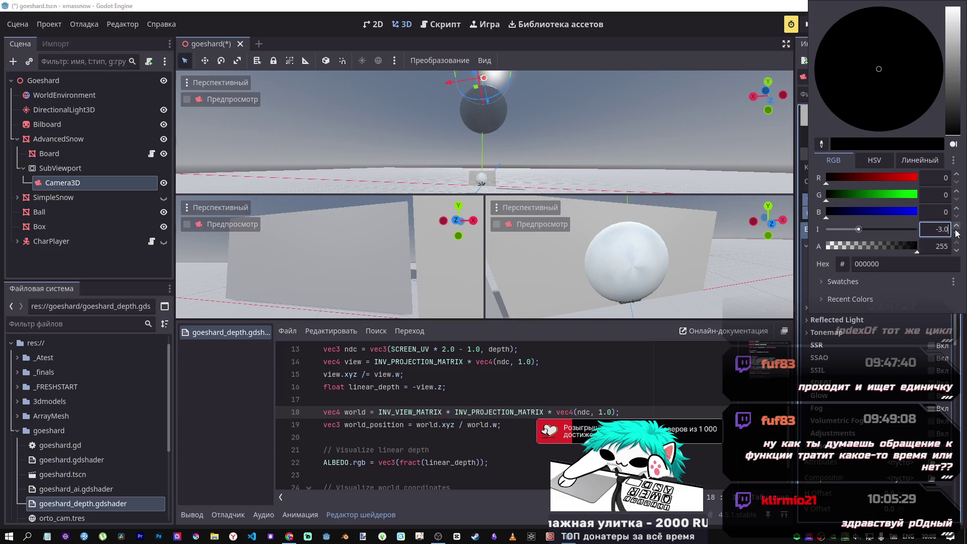
left_click(957, 228)
left_click(957, 228)
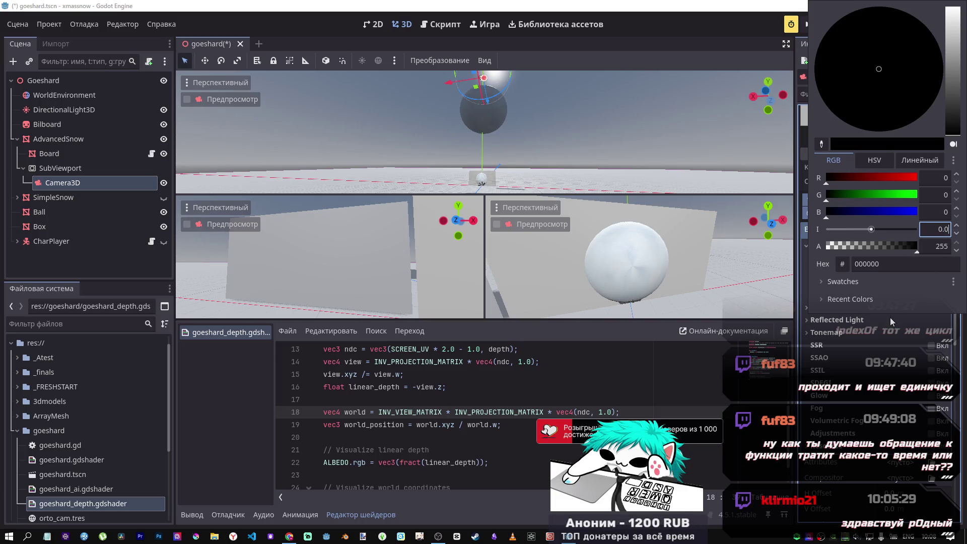
- Try a white background at energy 5.26, then revert energy, colour and mode to defaults
left_click(890, 317)
left_click(894, 277)
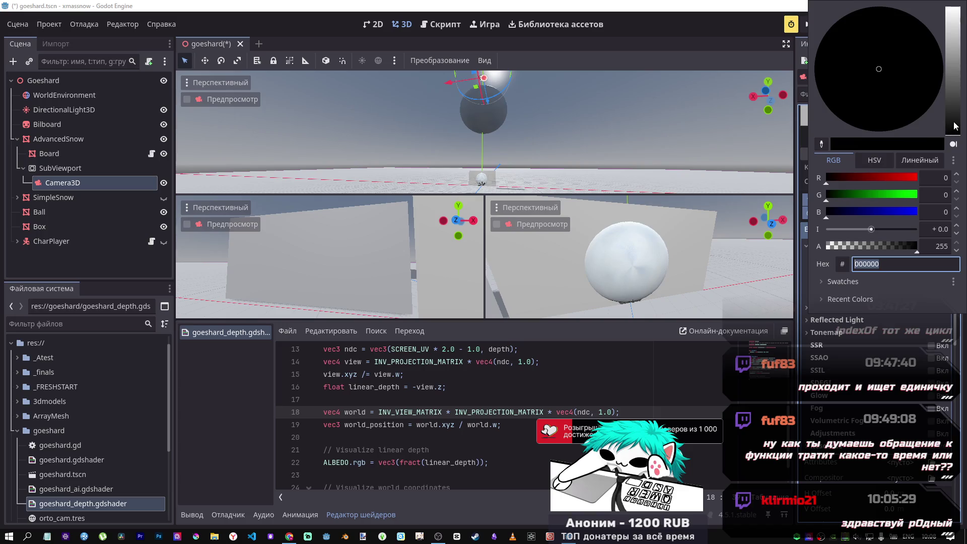
mouse_move(954, 125)
left_mouse_down()
mouse_move(959, 4)
mouse_move(933, 144)
mouse_move(925, 4)
left_mouse_up()
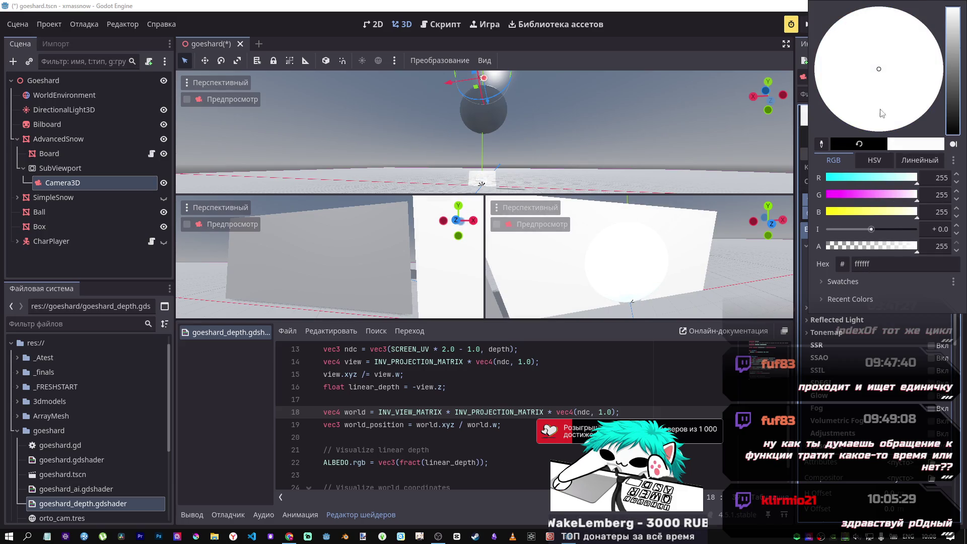
left_click(885, 315)
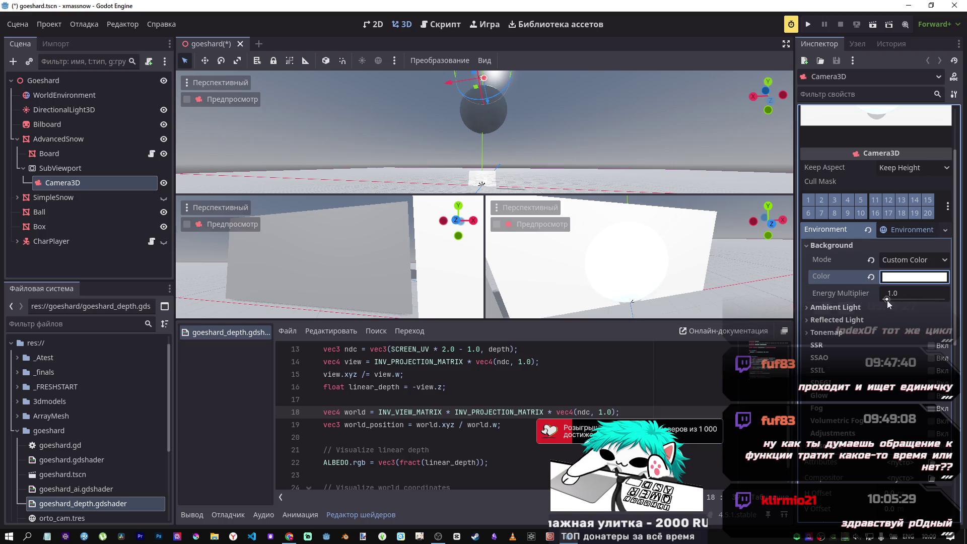
mouse_move(887, 300)
left_mouse_down()
mouse_move(901, 300)
mouse_move(877, 299)
mouse_move(904, 301)
left_mouse_up()
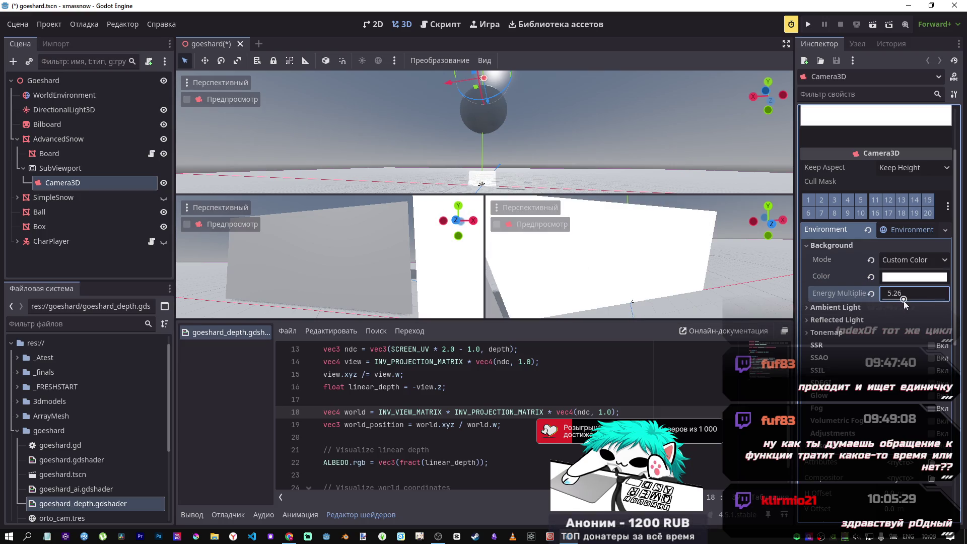
left_click(871, 294)
left_click(871, 277)
left_click(871, 261)
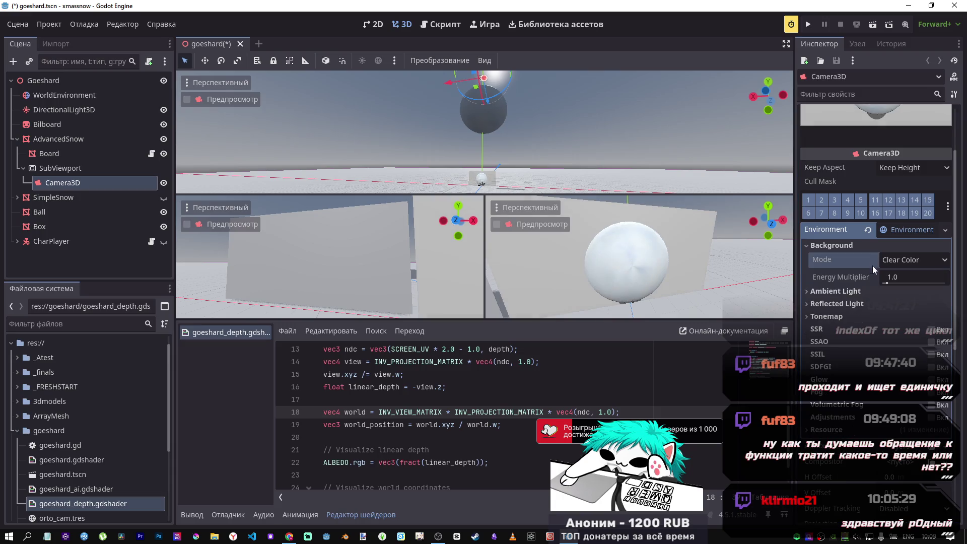
- Set the environment's Ambient Light source to Disabled
left_click(866, 292)
left_click(905, 306)
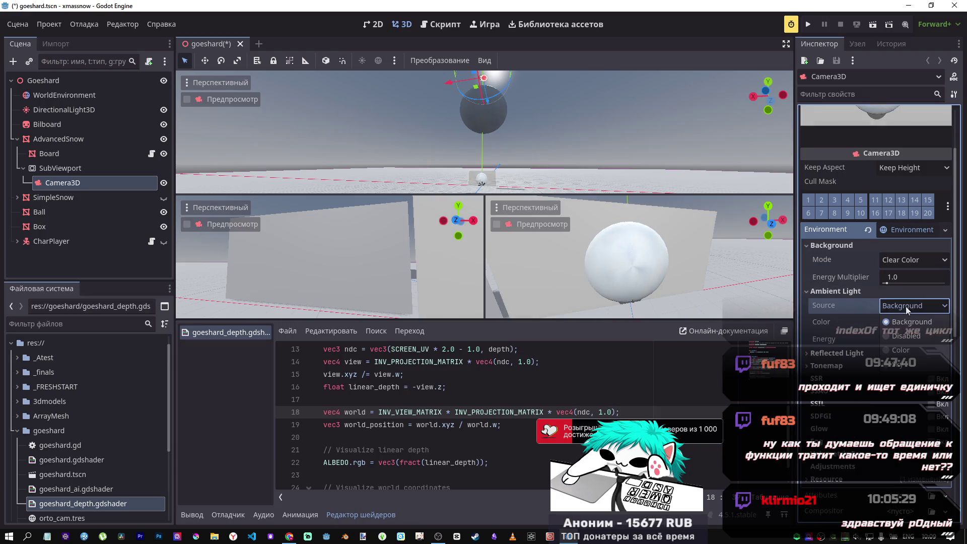
left_click(909, 336)
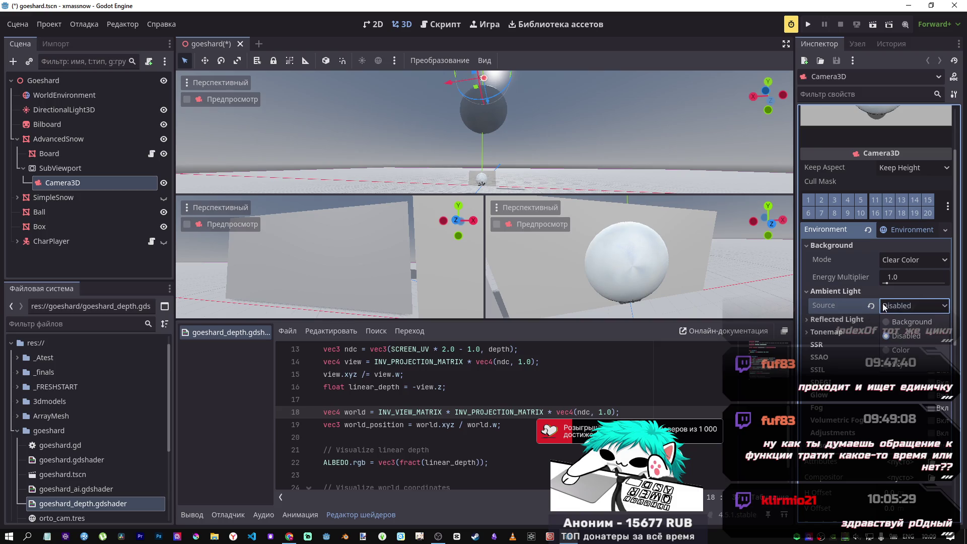
- Try a red Custom Color background, then revert the mode to Clear Color
left_click(889, 259)
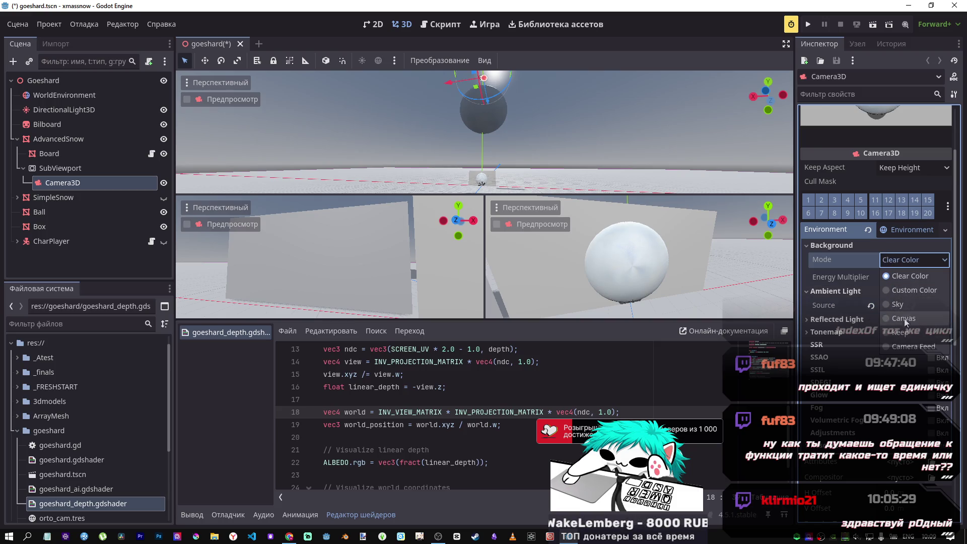
left_click(905, 294)
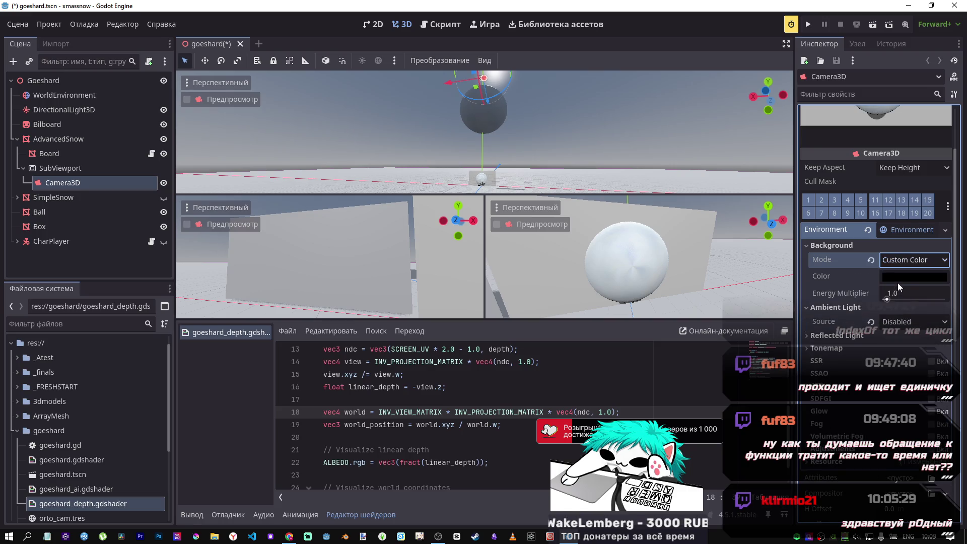
left_click(896, 281)
left_click_drag(887, 179, 913, 183)
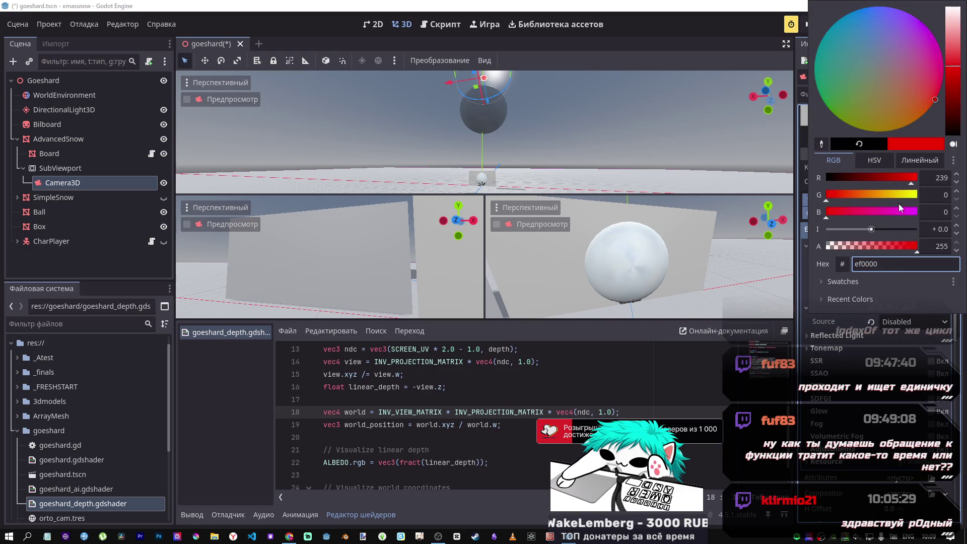
left_click(902, 350)
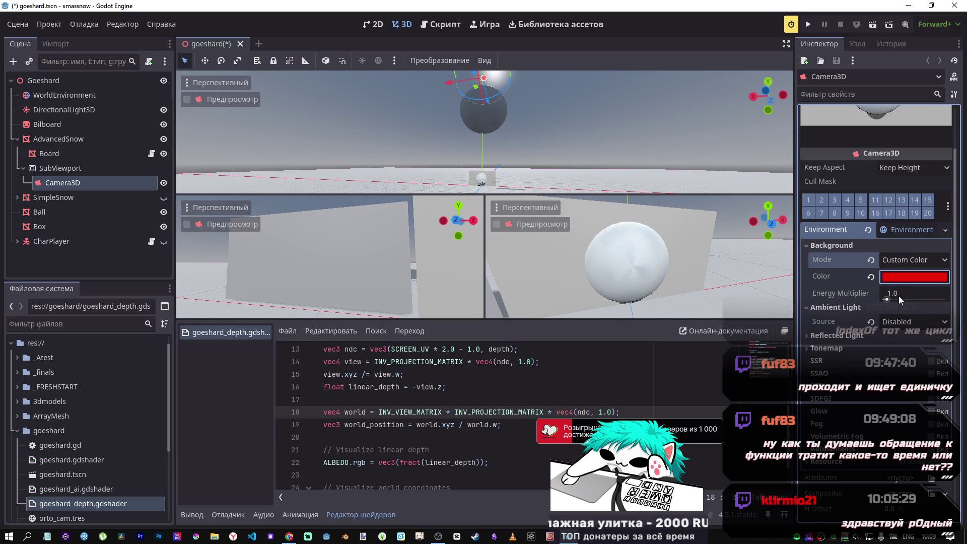
left_click(887, 262)
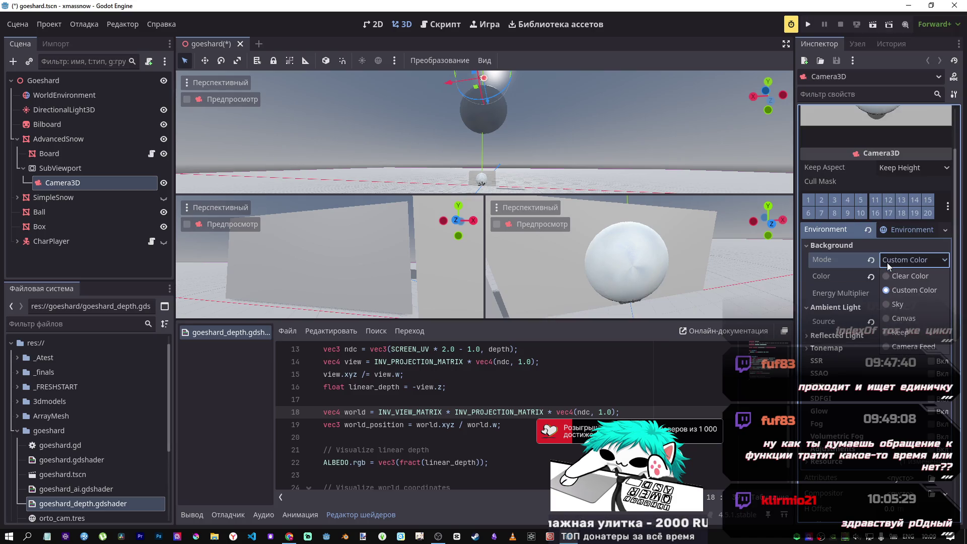
left_click(887, 263)
left_click(872, 261)
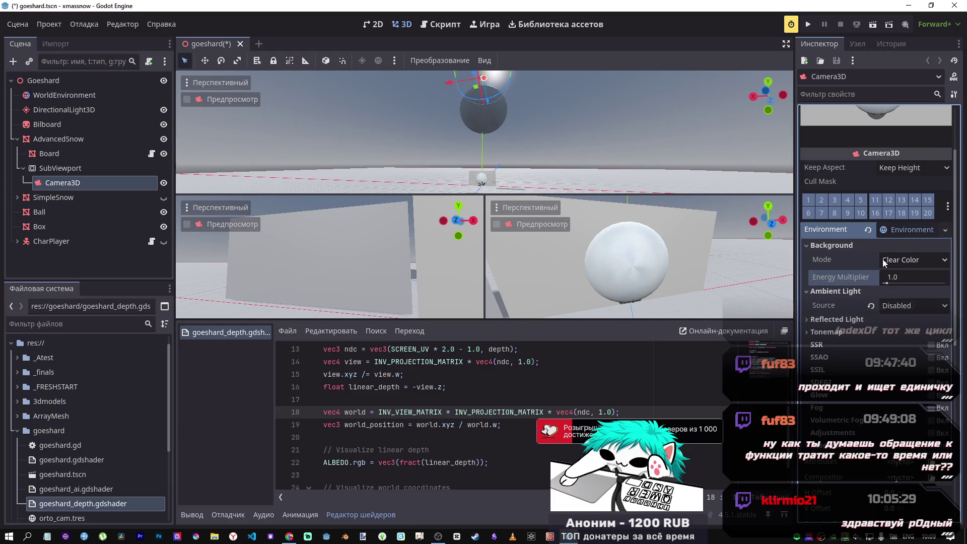
left_click(885, 262)
left_click(905, 261)
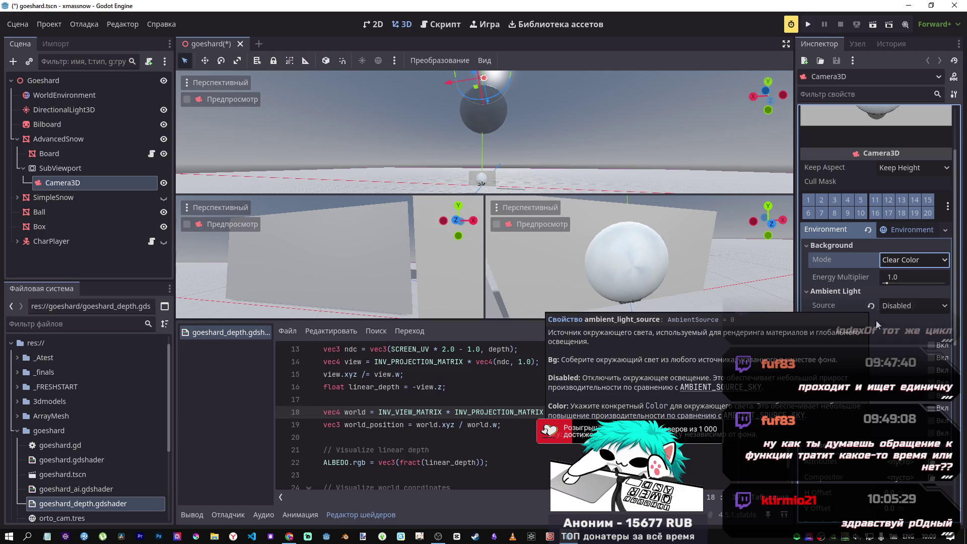
- Change the environment's Reflected Light source
left_click(855, 319)
left_click(895, 335)
left_click(902, 363)
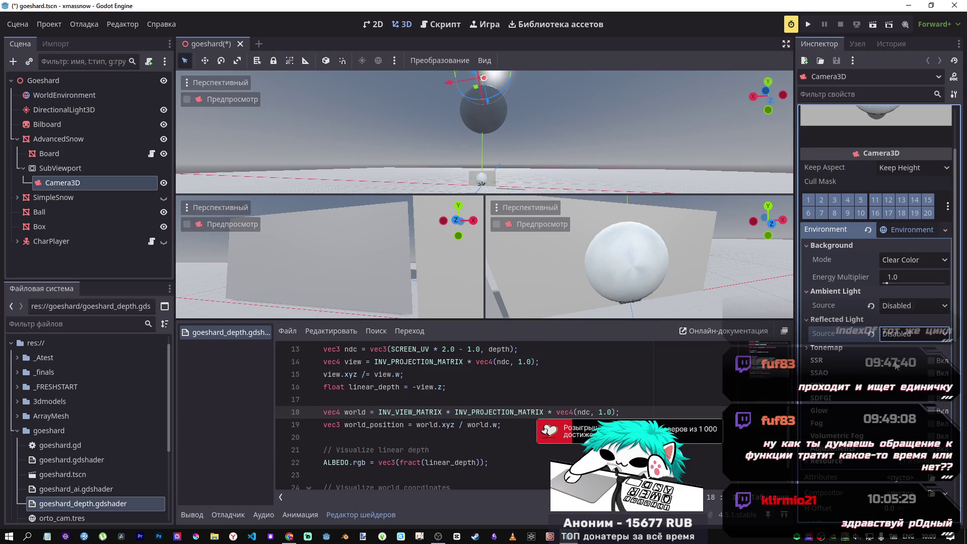
left_click(892, 259)
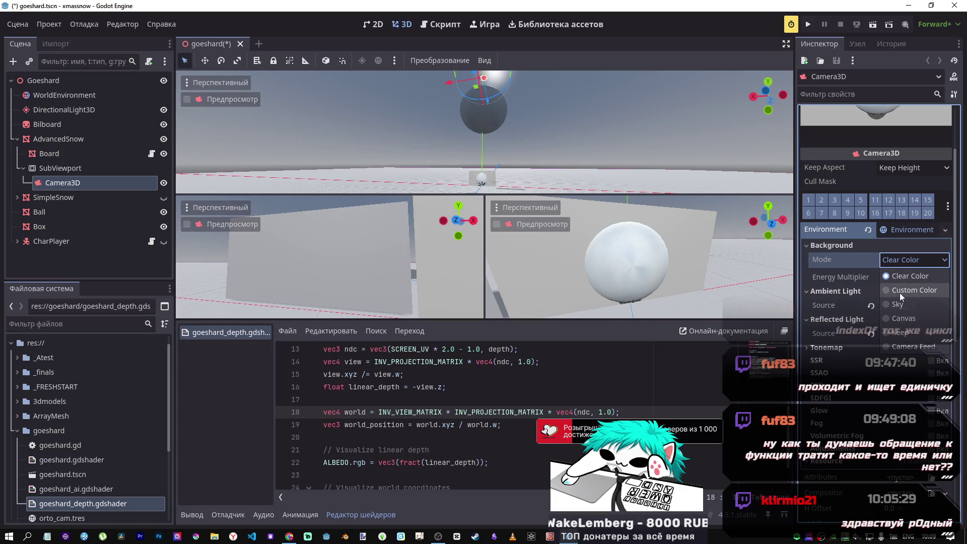
- Try a pink Custom Color background with red lowered to 200, then reset energy, colour and mode
left_click(912, 290)
left_click(891, 280)
left_click_drag(856, 213, 879, 213)
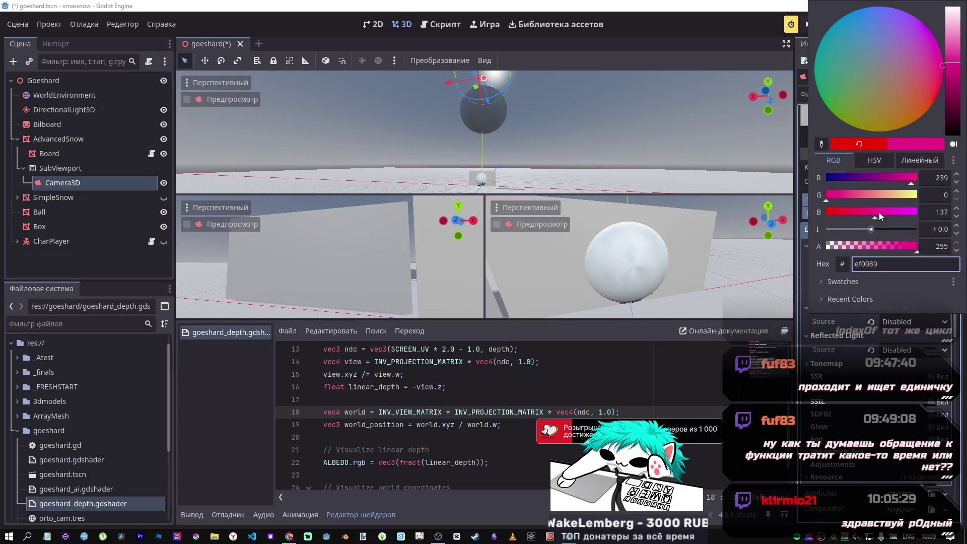
left_click(898, 178)
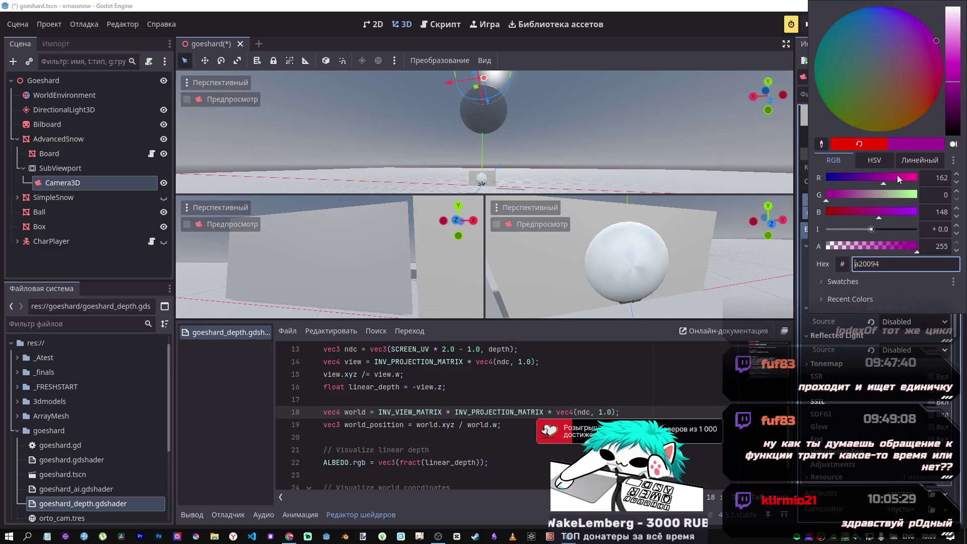
left_click(903, 324)
left_click(899, 276)
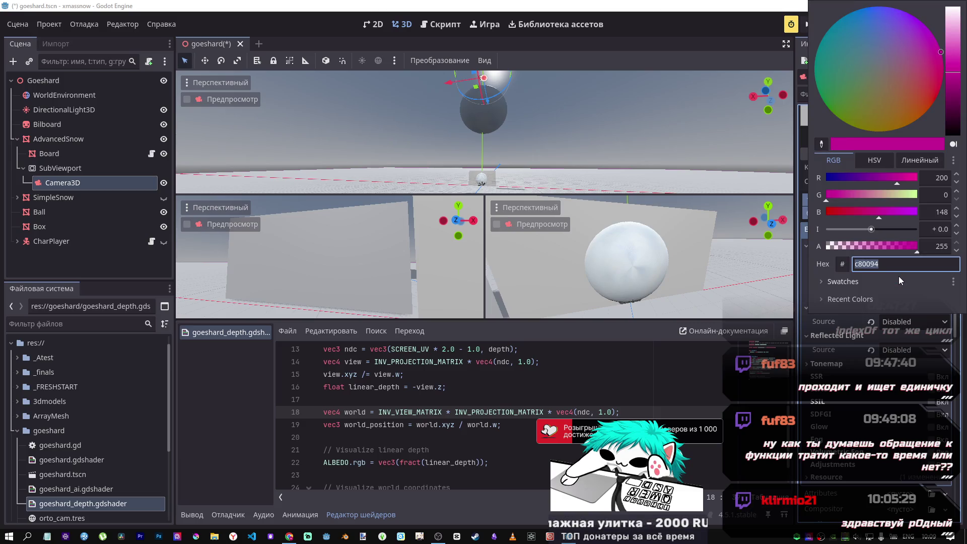
key("Escape")
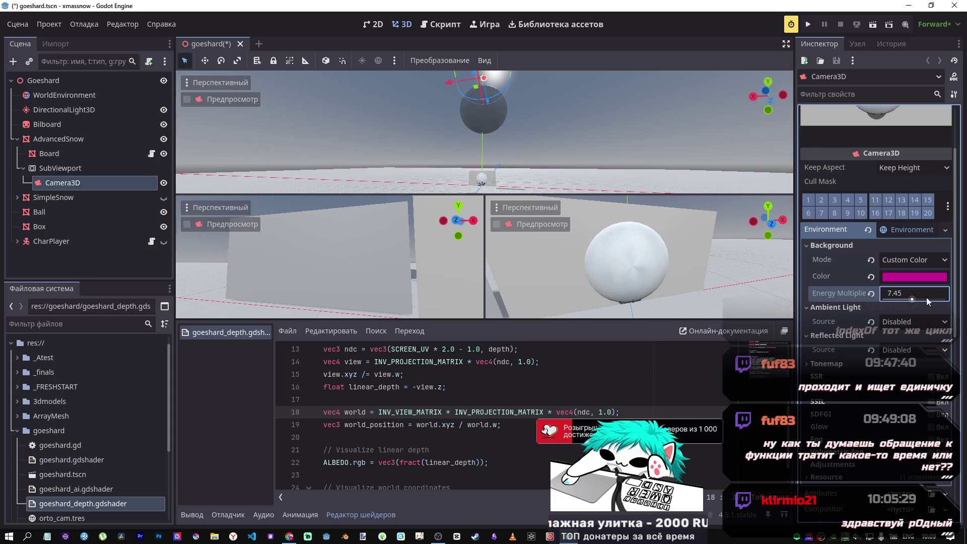
left_click(871, 294)
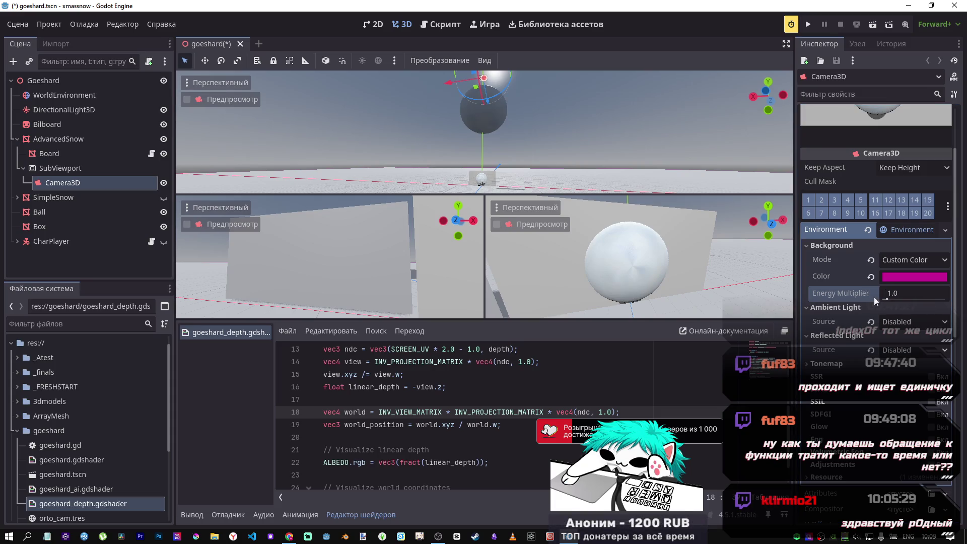
left_click(871, 276)
left_click(871, 260)
- Try Sky and Canvas background modes with energy near 3, then revert to Clear Color
left_click(905, 261)
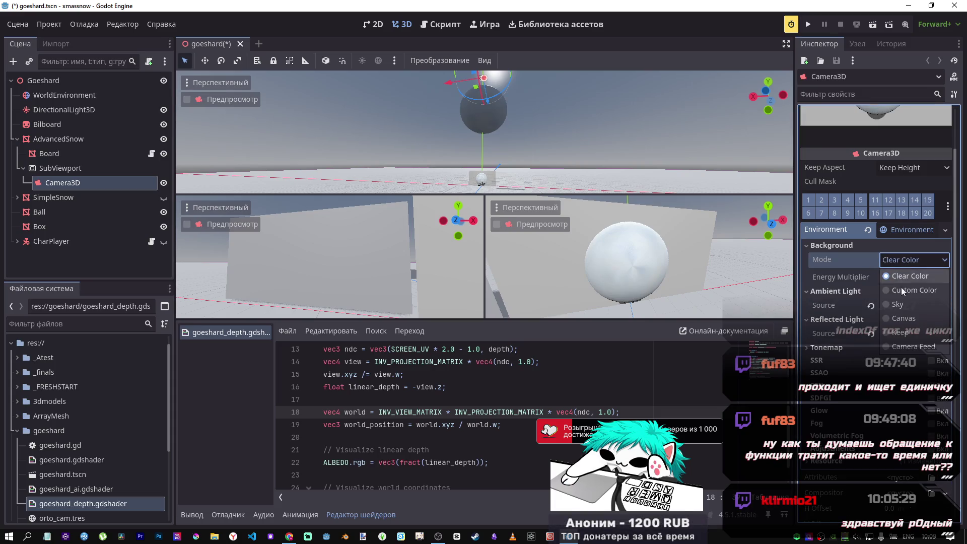
left_click(901, 306)
left_click(898, 264)
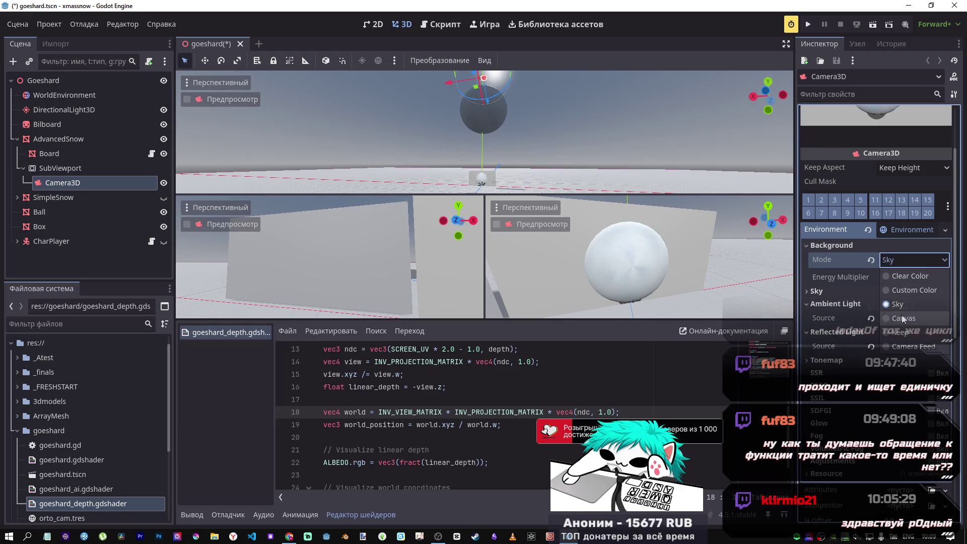
left_click(902, 315)
mouse_move(886, 283)
left_mouse_down()
mouse_move(920, 283)
mouse_move(895, 283)
left_mouse_up()
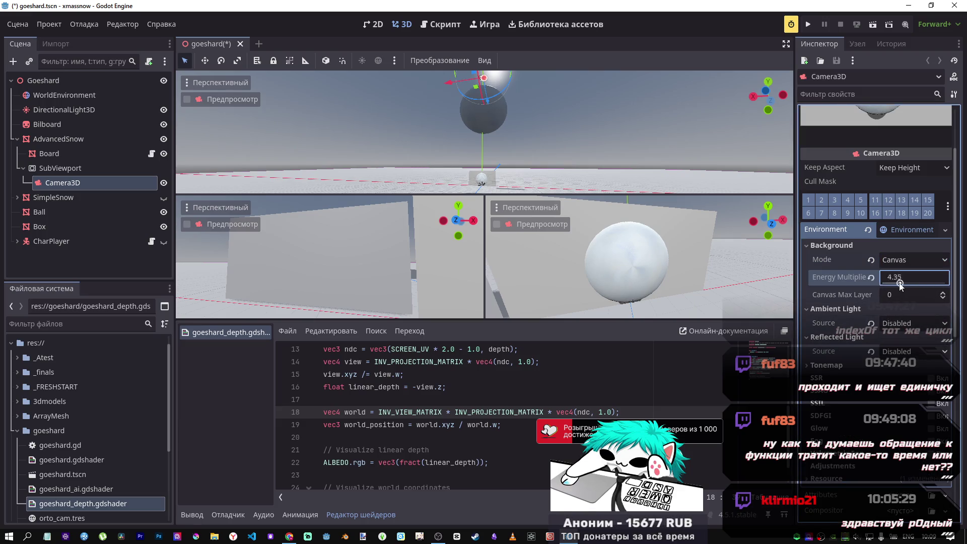
left_click(871, 277)
left_click(871, 260)
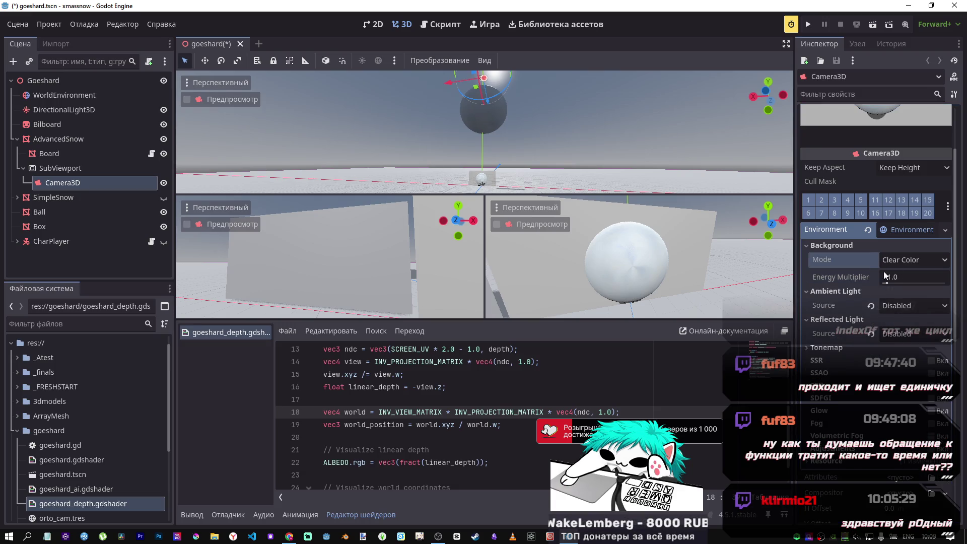
- Clear Camera3D's Environment to empty and orbit the preview around the sphere
left_click(868, 229)
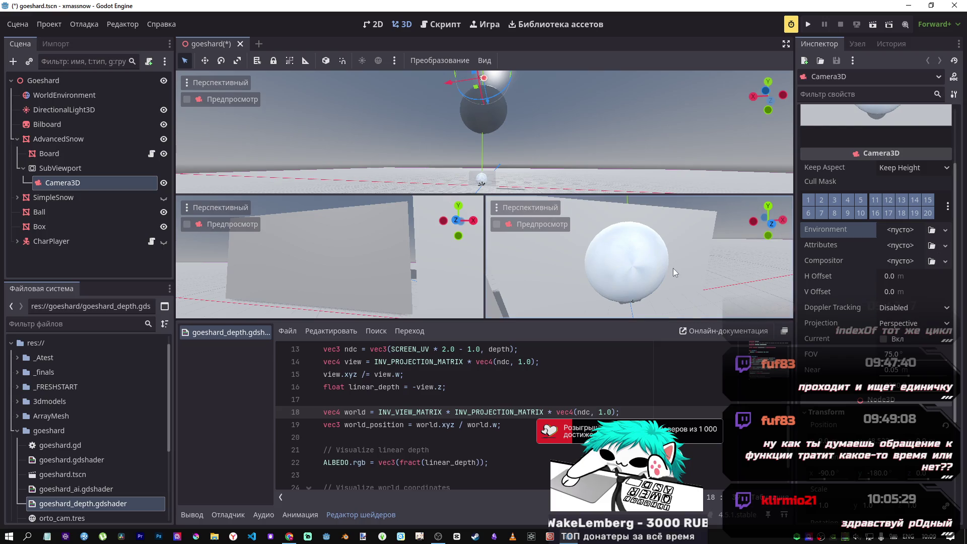
left_click_drag(673, 268, 726, 270)
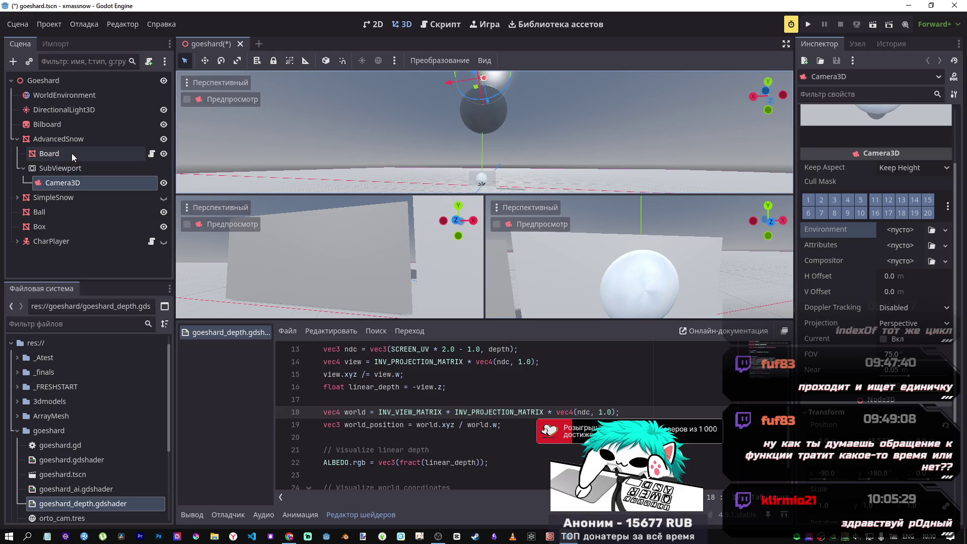
mouse_move(573, 294)
left_mouse_down()
mouse_move(609, 292)
mouse_move(569, 274)
left_mouse_up()
- Search the Godot docs in Chrome for 'depth' and open the Screen-reading shaders page
left_click(289, 537)
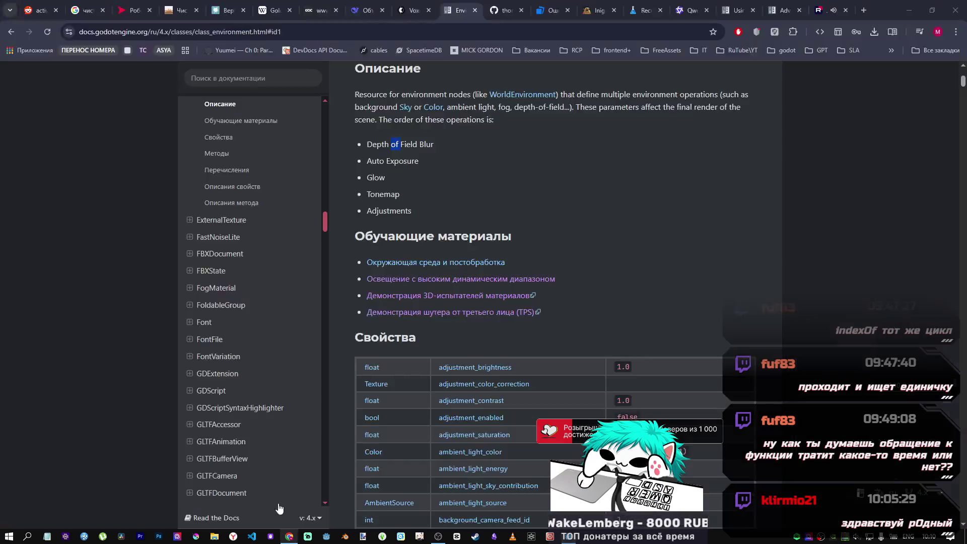
left_click(227, 76)
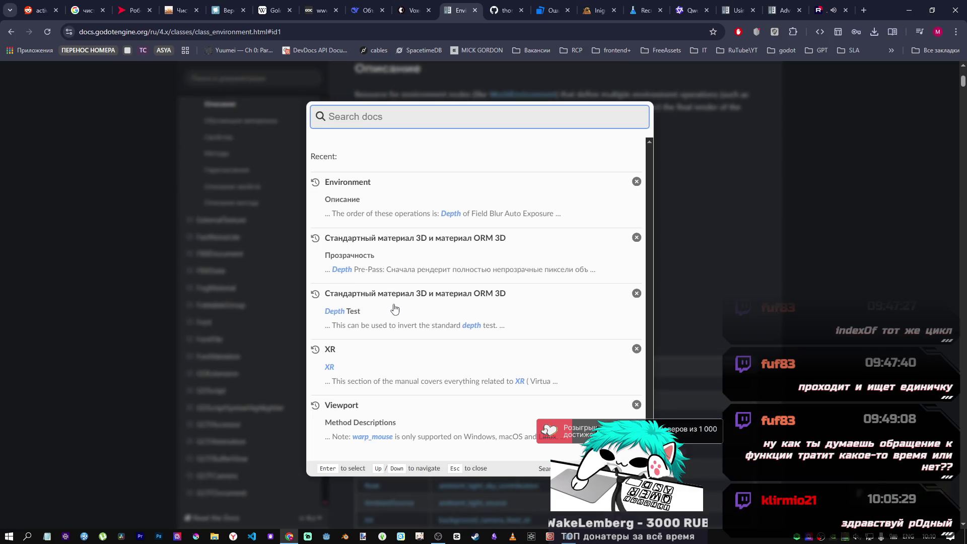
scroll(395, 307, "down", 4)
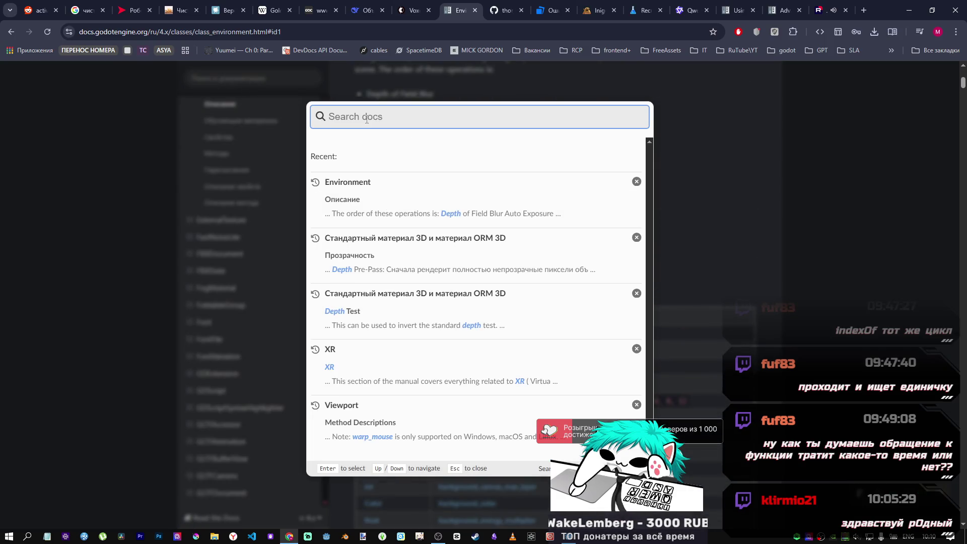
type("depth")
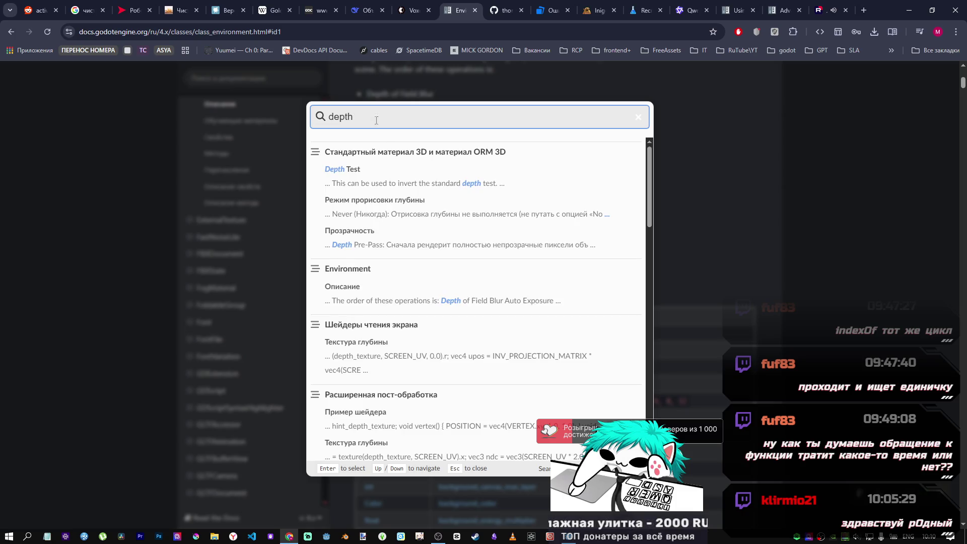
scroll(384, 315, "down", 2)
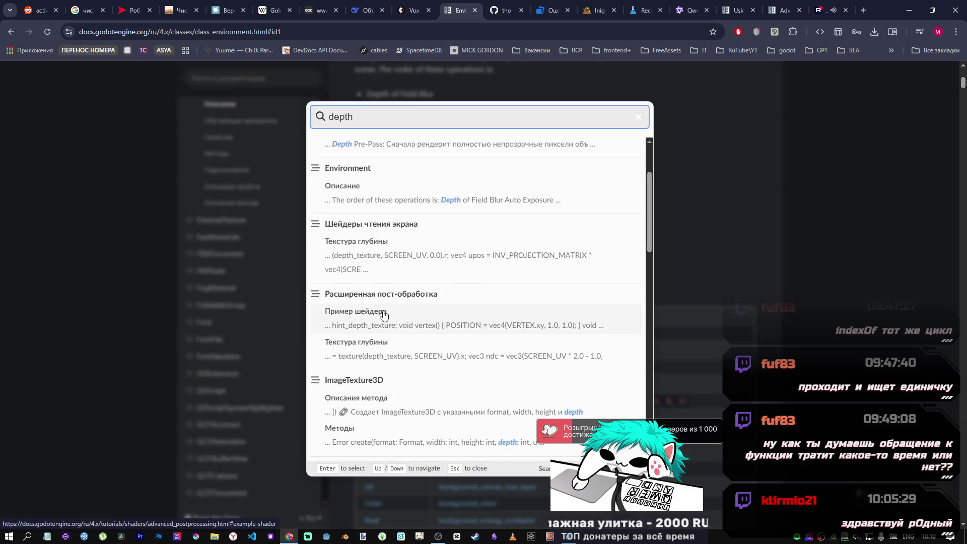
left_click(398, 226)
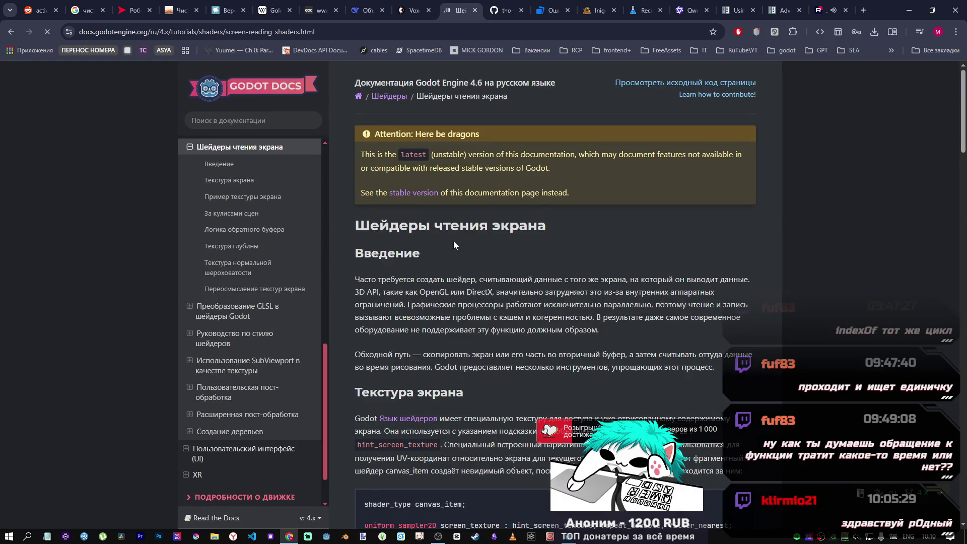
- Scroll to the Depth texture example, select its code, and return to Godot
scroll(473, 272, "down", 10)
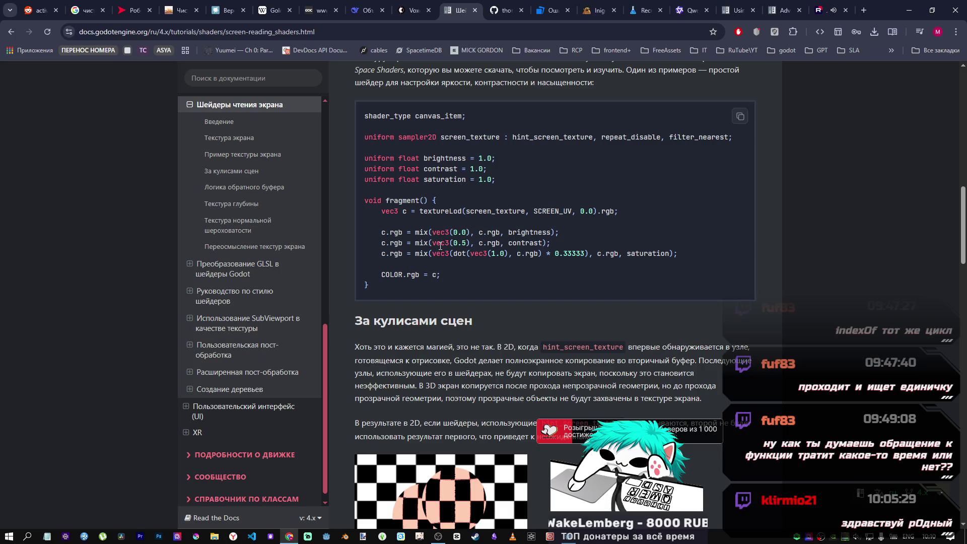
scroll(433, 234, "down", 15)
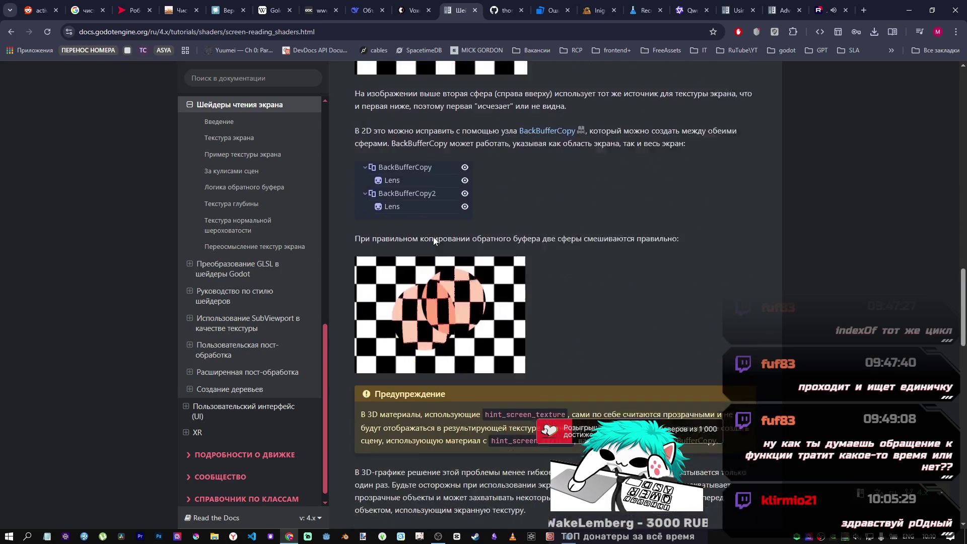
scroll(435, 238, "down", 5)
scroll(434, 241, "up", 12)
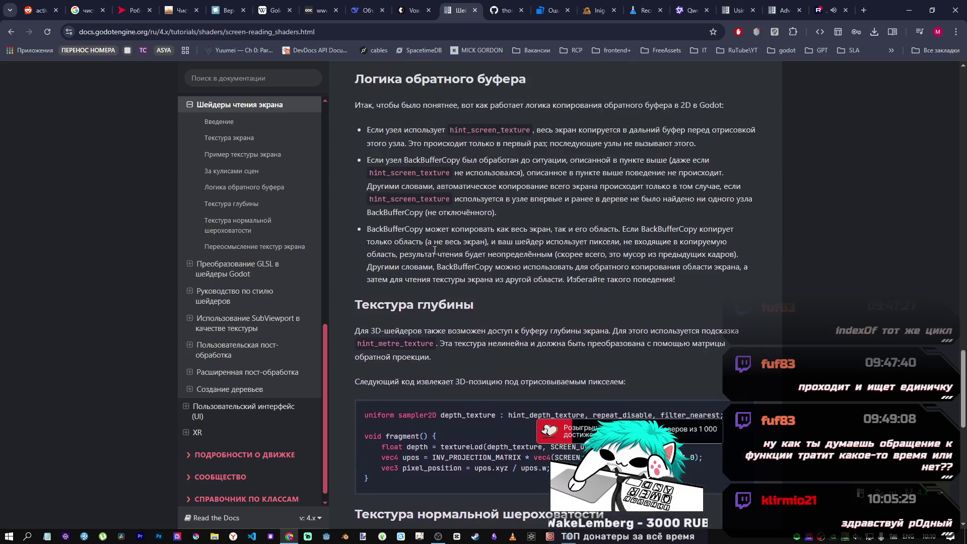
scroll(434, 249, "down", 3)
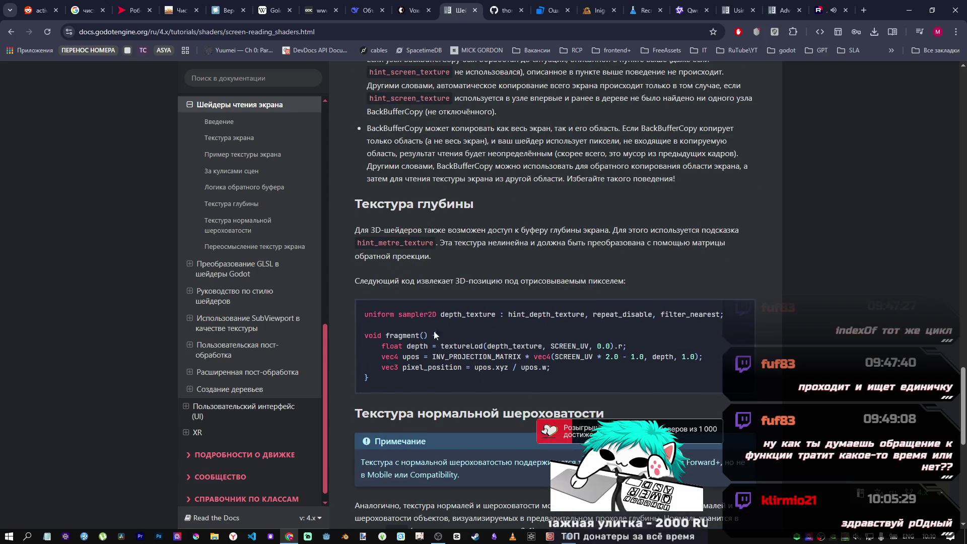
left_click_drag(376, 383, 354, 303)
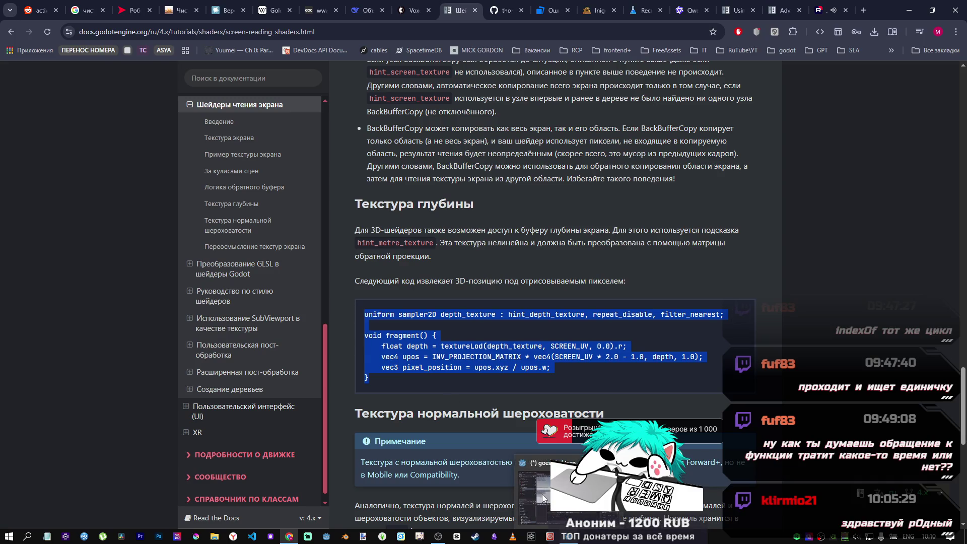
key("alt+Tab")
scroll(464, 449, "up", 4)
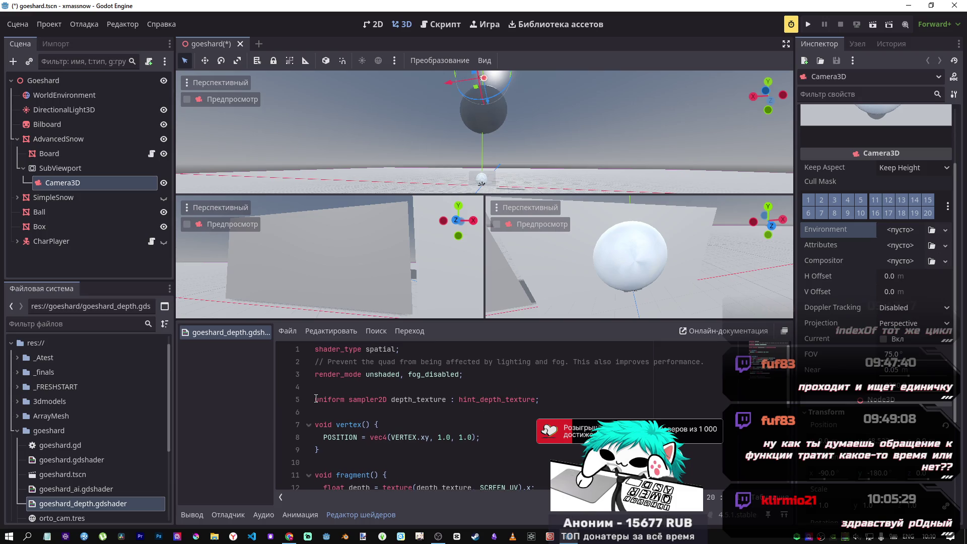
- Replace the shader code from line 5 onward with the copied depth example and nudge the Ball upward
mouse_move(316, 399)
left_mouse_down()
mouse_move(504, 405)
mouse_move(744, 542)
left_mouse_up()
key("ctrl+v")
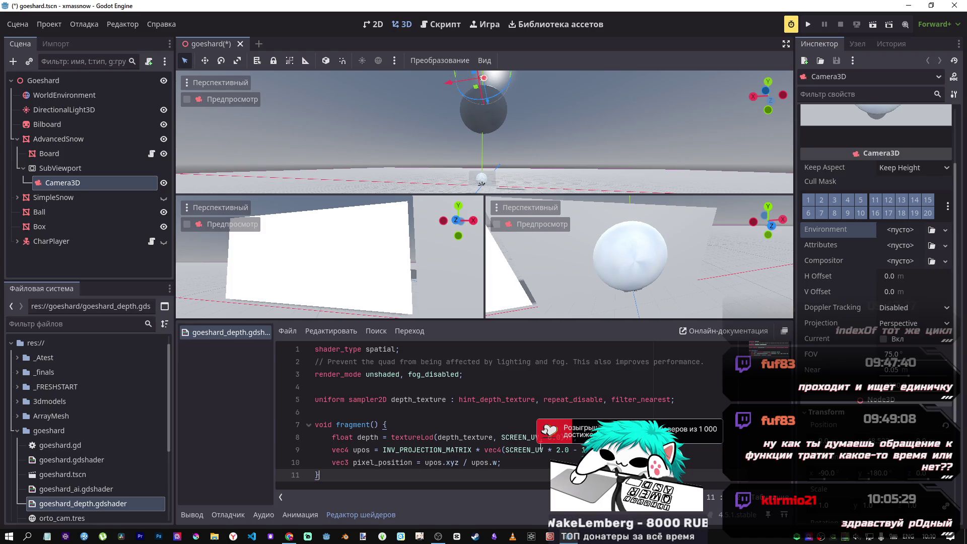
left_click(531, 462)
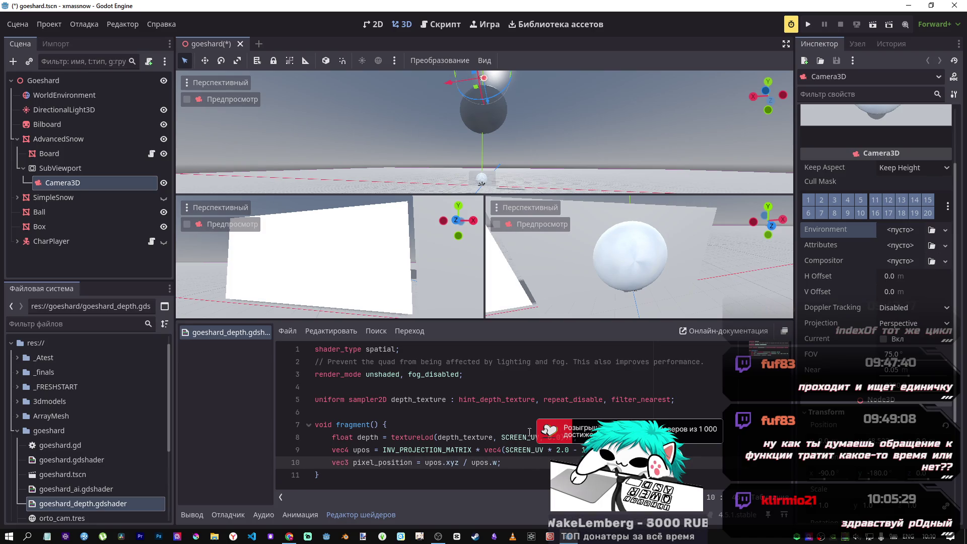
left_click(489, 116)
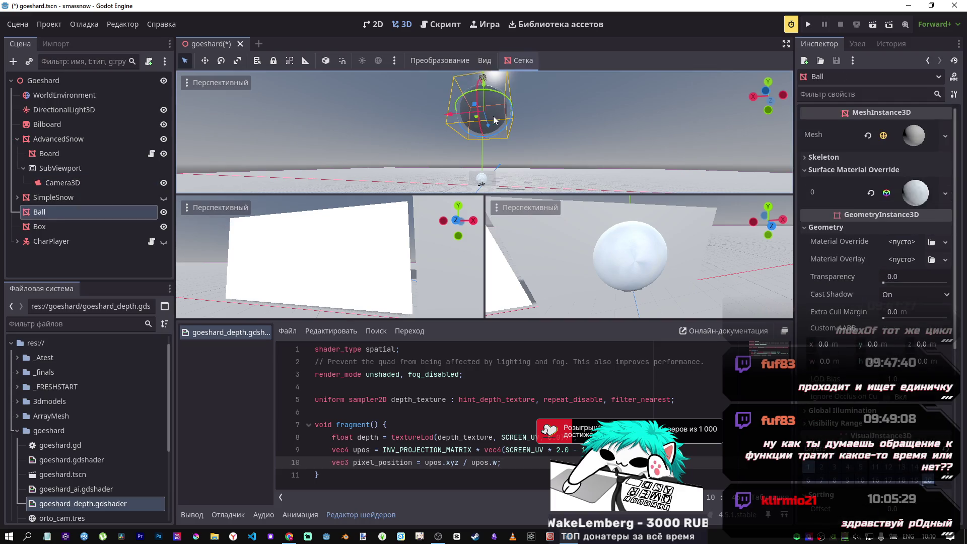
mouse_move(484, 87)
left_mouse_down()
mouse_move(482, 68)
mouse_move(479, 92)
left_mouse_up()
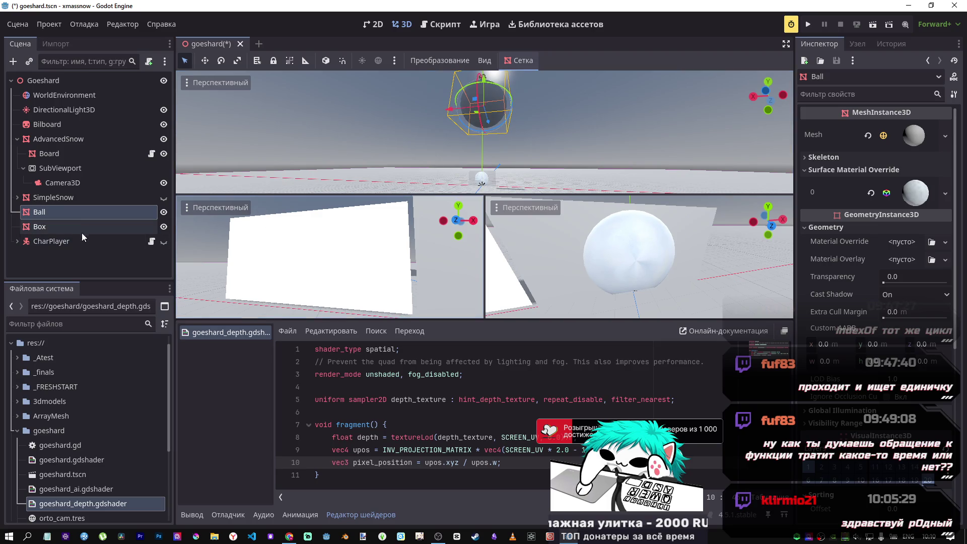
left_click(394, 429)
left_click(451, 464)
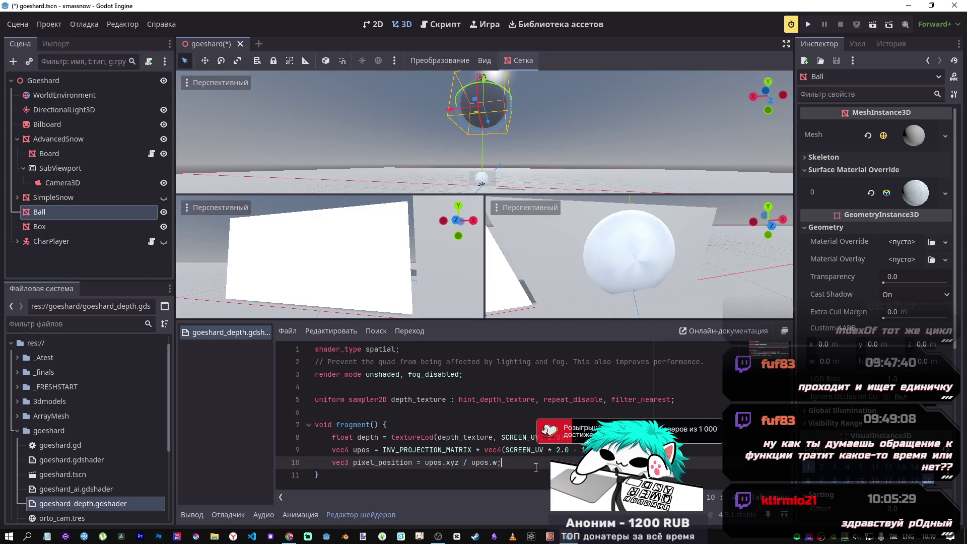
- Add 'ALBEDO = pixel_position;' as line 11 using autocomplete and save the scene
key("Return")
type("A")
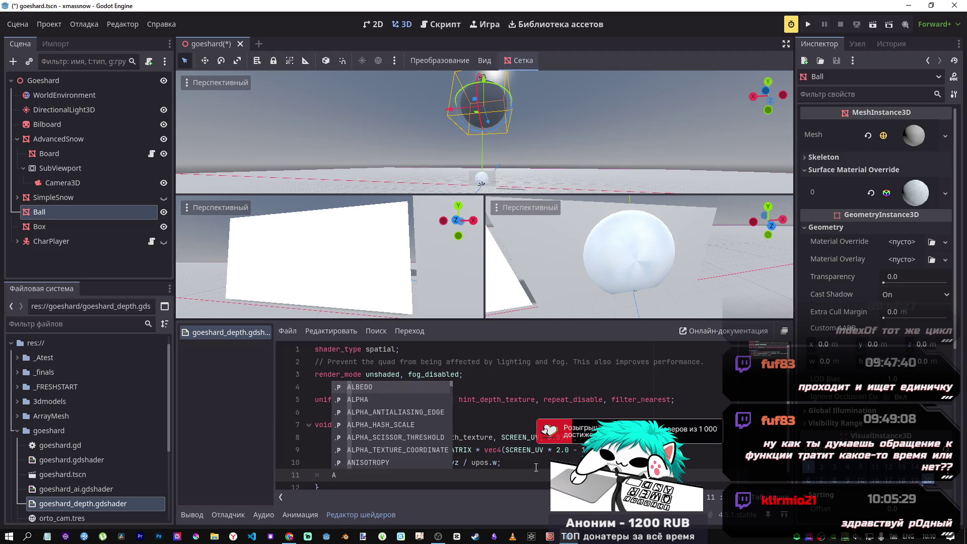
key("Return")
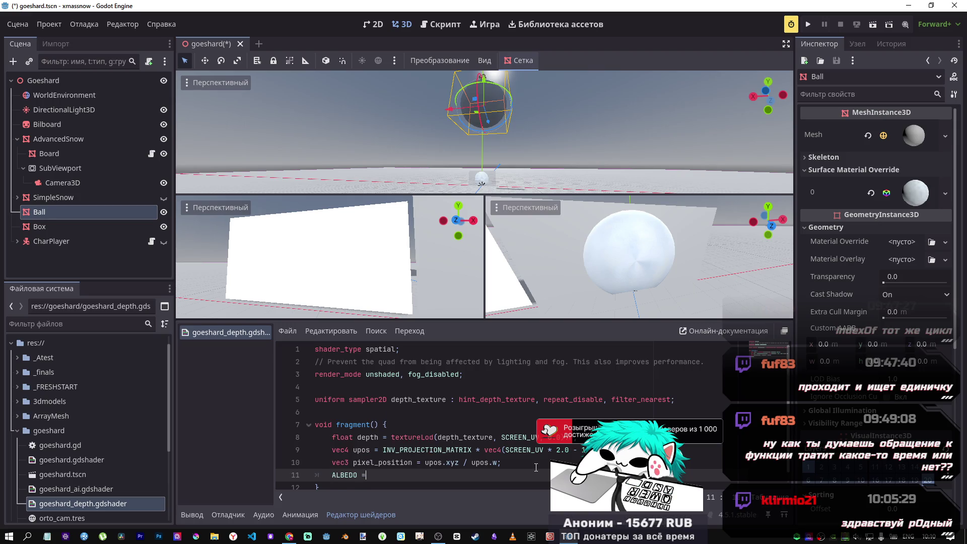
type("p")
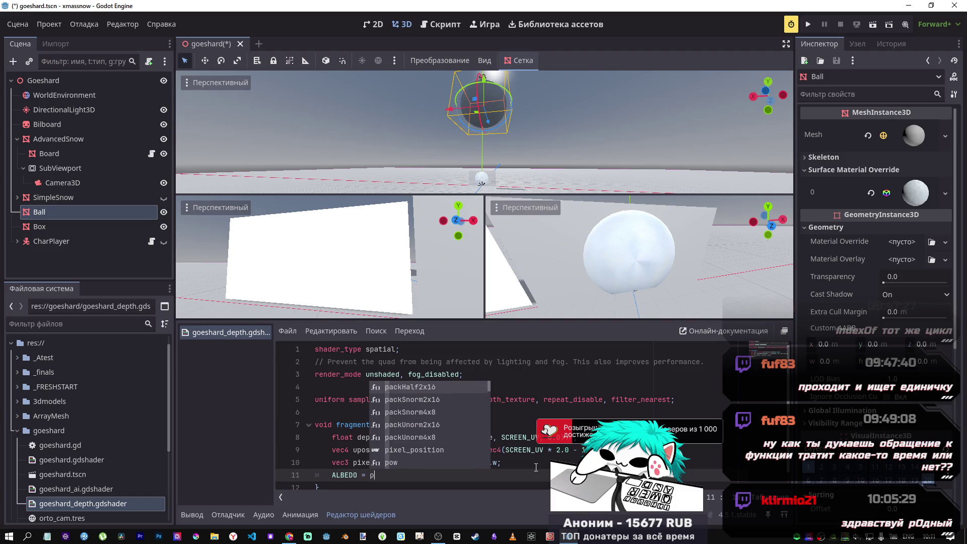
key("Down")
key("Down")
key("Down")
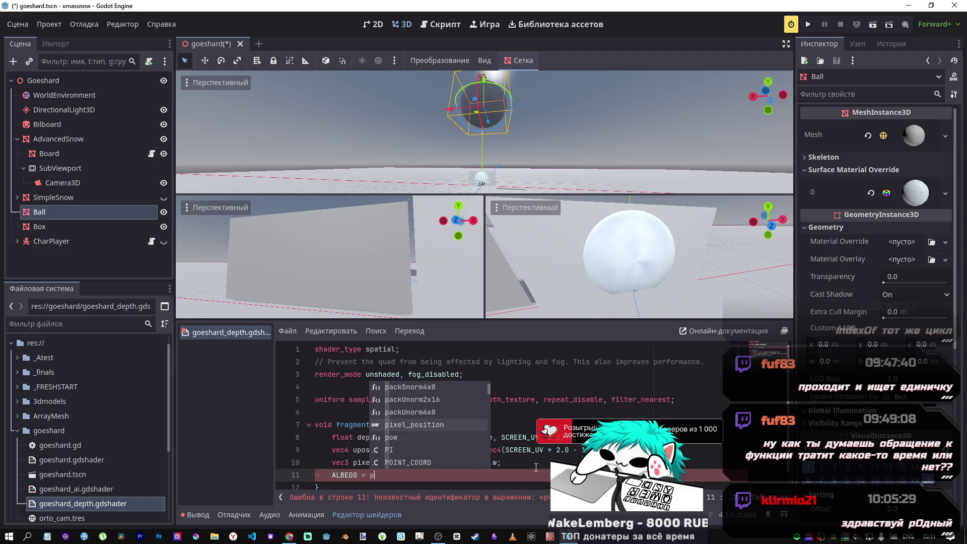
key("Down")
key("Return")
key("BackSpace")
key("BackSpace")
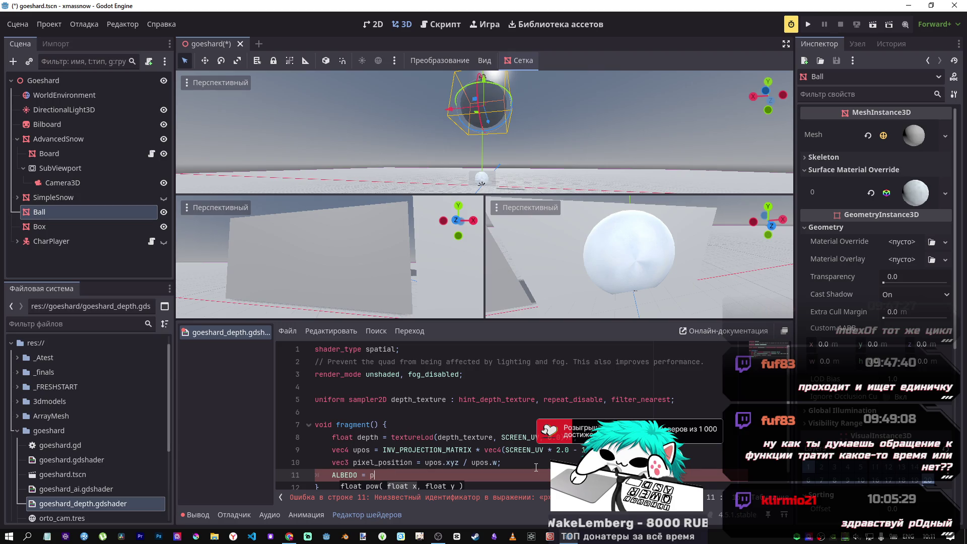
type("ix")
key("Return")
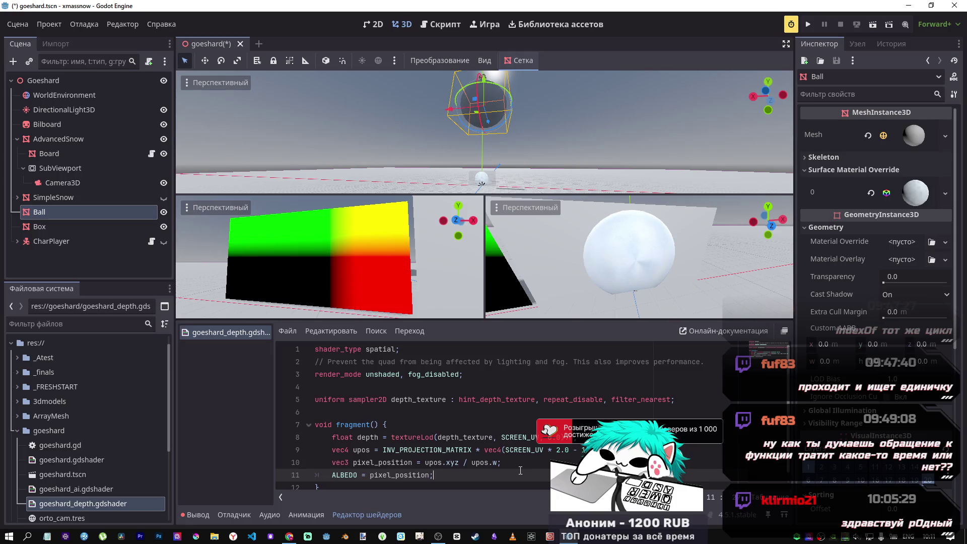
key("ctrl+s")
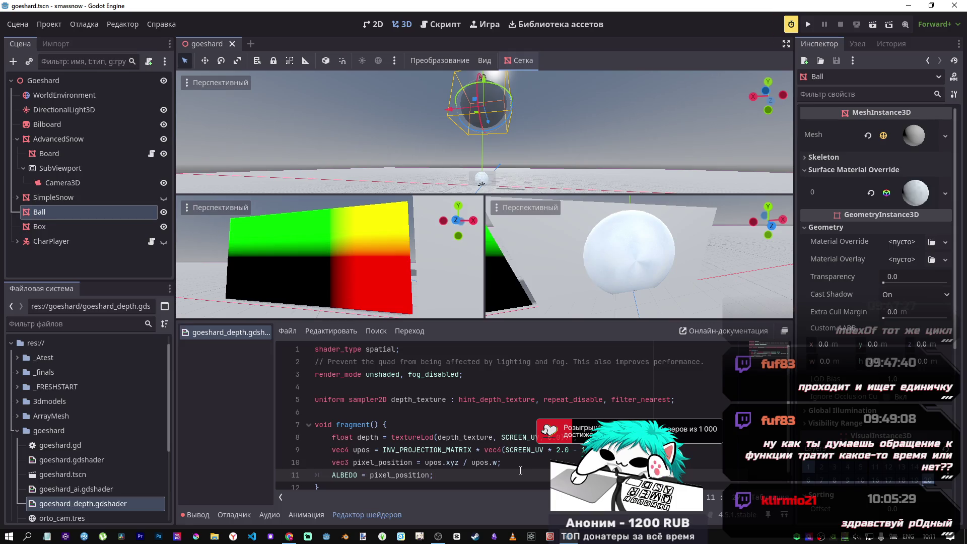
mouse_move(332, 283)
left_mouse_down()
mouse_move(378, 285)
mouse_move(362, 284)
left_mouse_up()
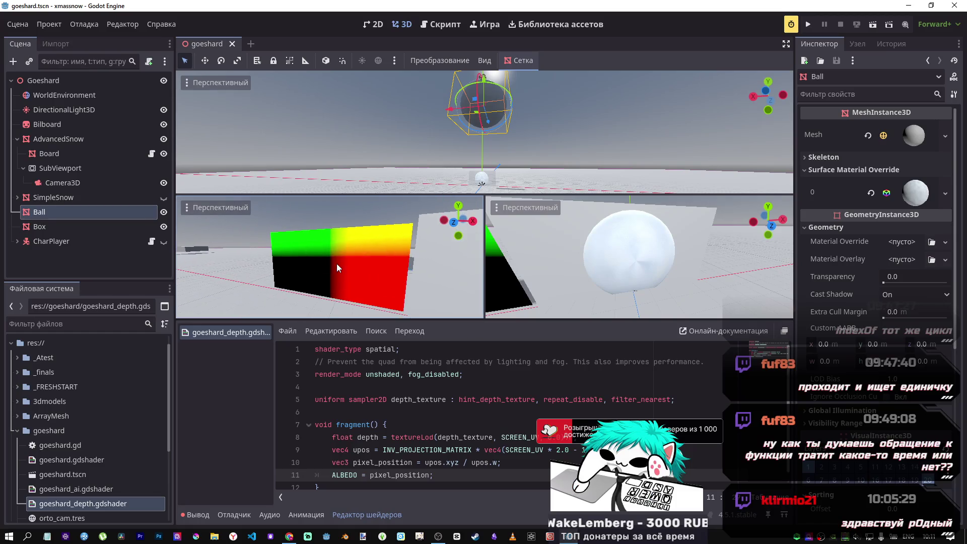
- Replace pixel_position on line 11 with upos.rgb copied from line 9, then view the Board's new gradient
double_click(362, 450)
key("ctrl+c")
double_click(402, 475)
key("ctrl+v")
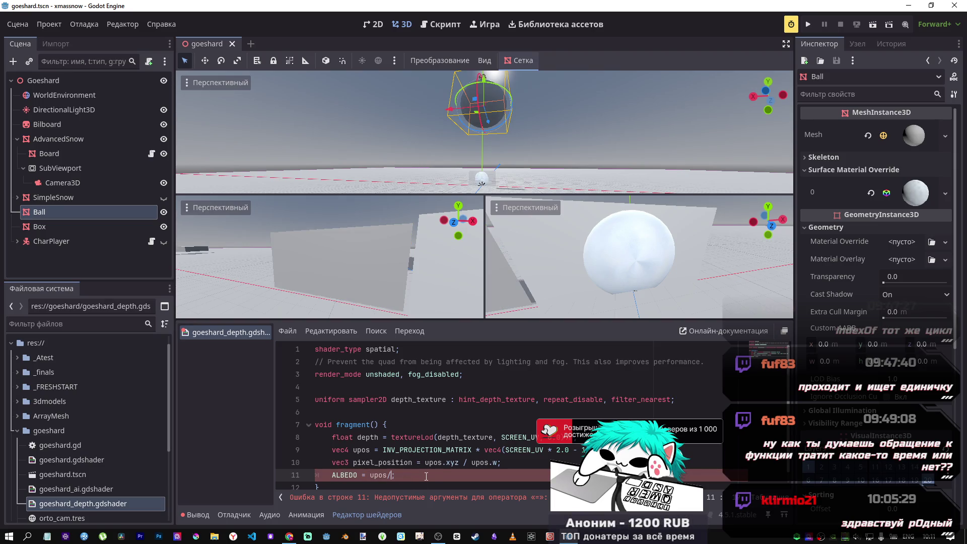
type(".rgb")
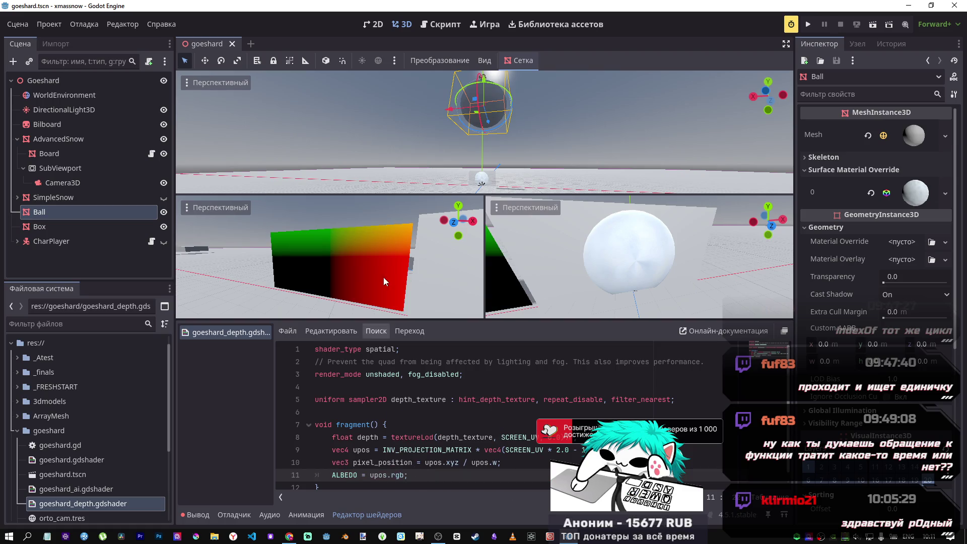
left_click_drag(330, 257, 308, 249)
left_click_drag(402, 298, 363, 272)
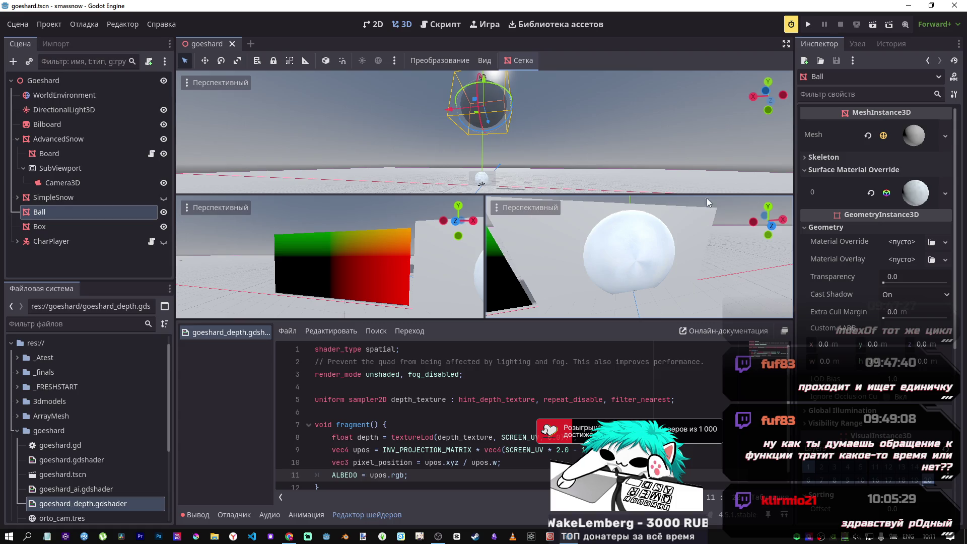
- Inspect the Ball's surface material and preview the Board's Material Overlay on a flat quad
left_click(913, 191)
left_click(913, 192)
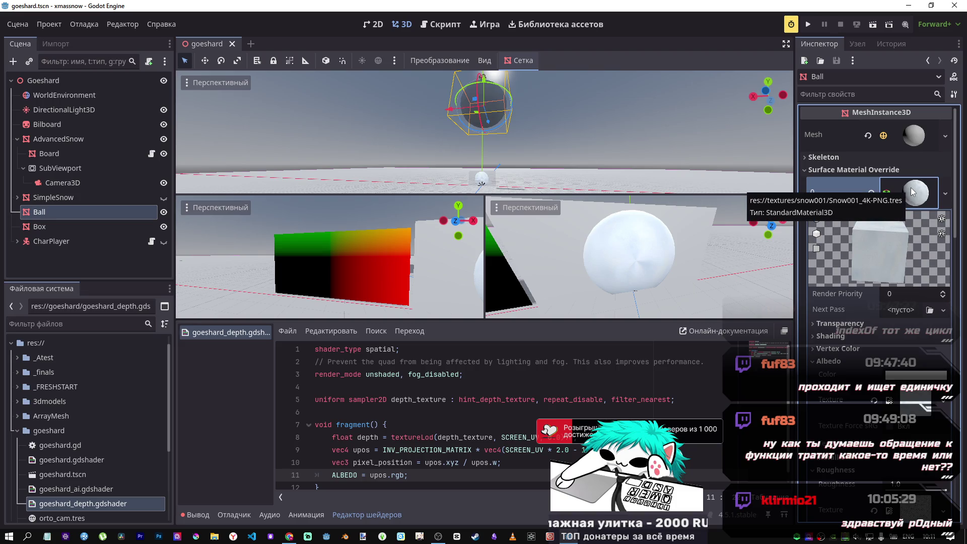
left_click(106, 140)
left_click(107, 147)
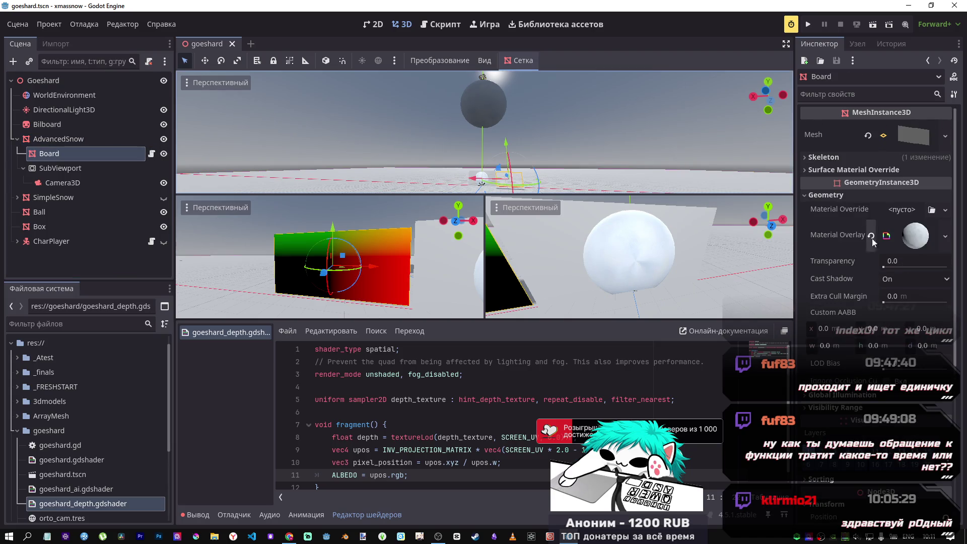
left_click(909, 242)
left_click(910, 238)
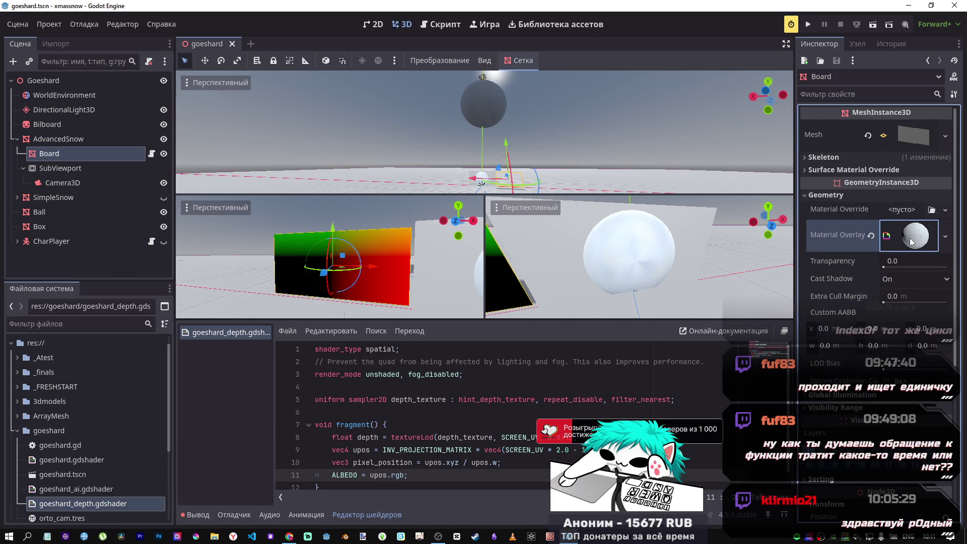
left_click(910, 237)
mouse_move(903, 292)
left_mouse_down()
mouse_move(863, 303)
mouse_move(902, 253)
mouse_move(856, 284)
mouse_move(879, 270)
mouse_move(890, 298)
mouse_move(934, 297)
mouse_move(906, 300)
left_mouse_up()
left_click(815, 291)
- Drag the Ball up and then back down along its Y axis
left_click(489, 104)
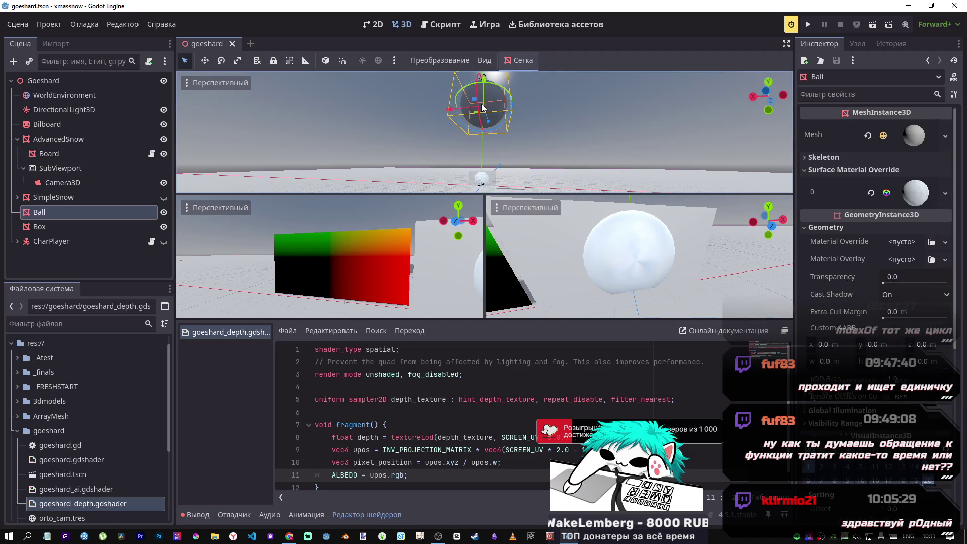
mouse_move(486, 83)
left_mouse_down()
mouse_move(484, 73)
mouse_move(487, 80)
left_mouse_up()
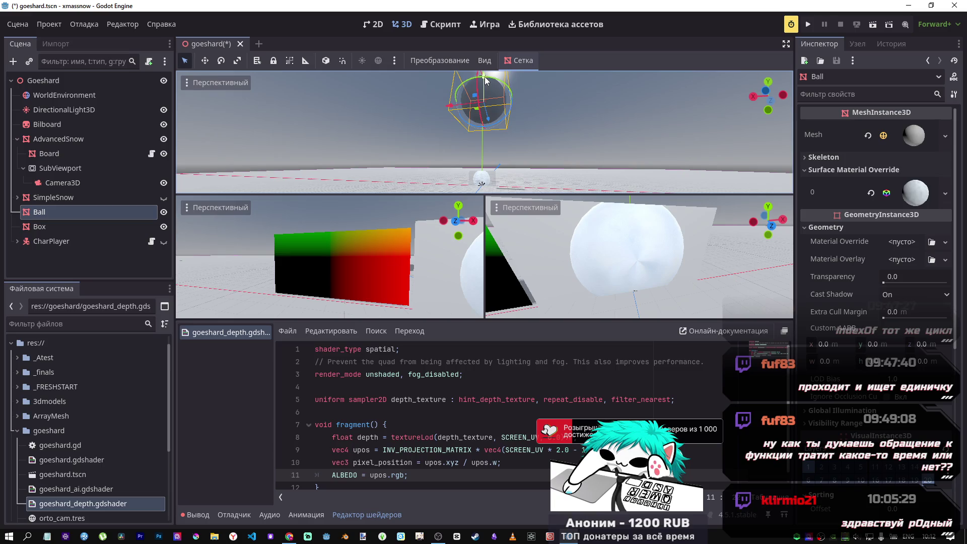
left_click_drag(485, 76, 484, 86)
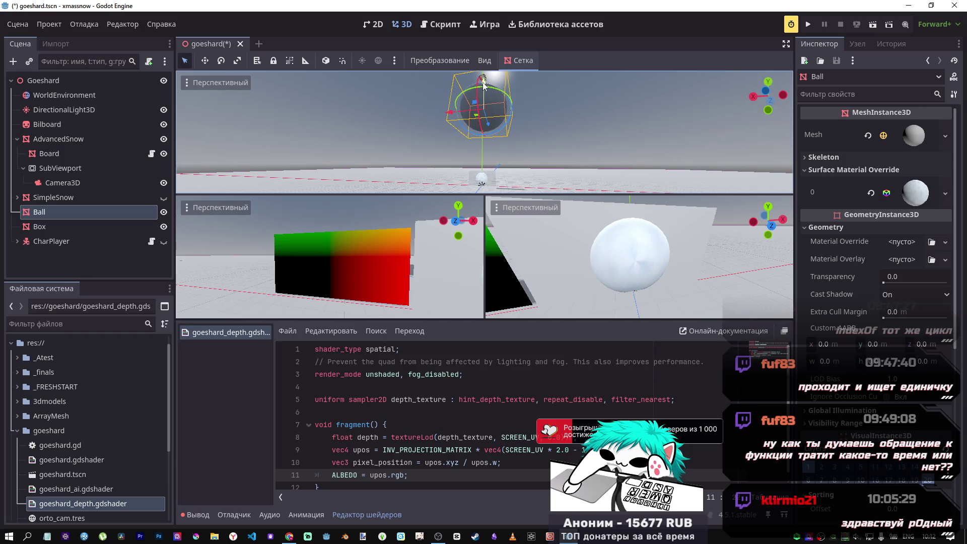
- Save, run the current scene to view the Board's gradient in-game, then stop the run
key("ctrl+s")
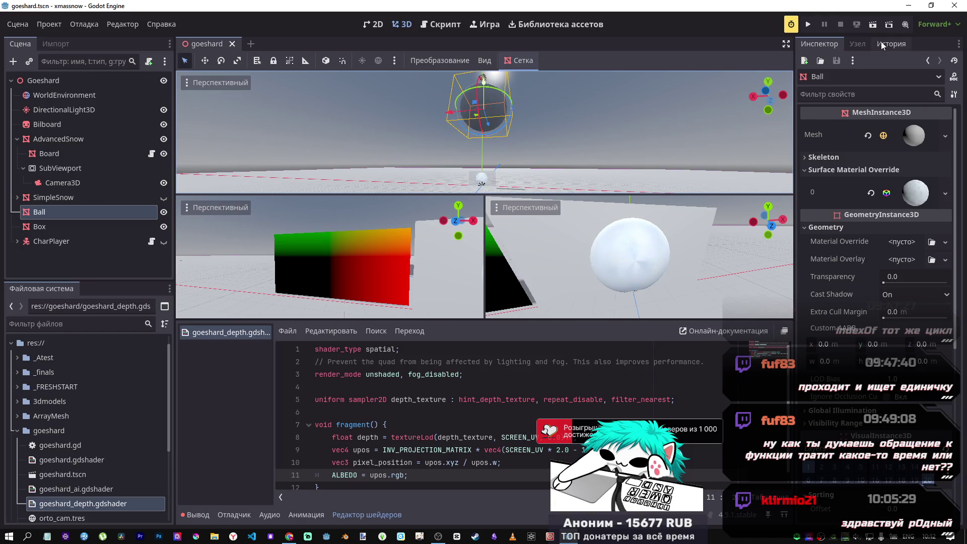
left_click(873, 26)
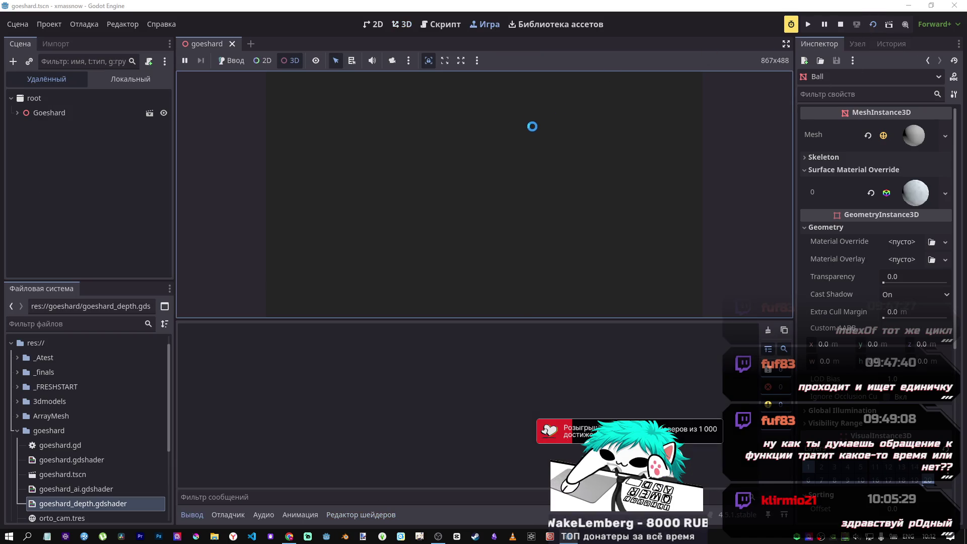
left_click(392, 60)
left_click(426, 156)
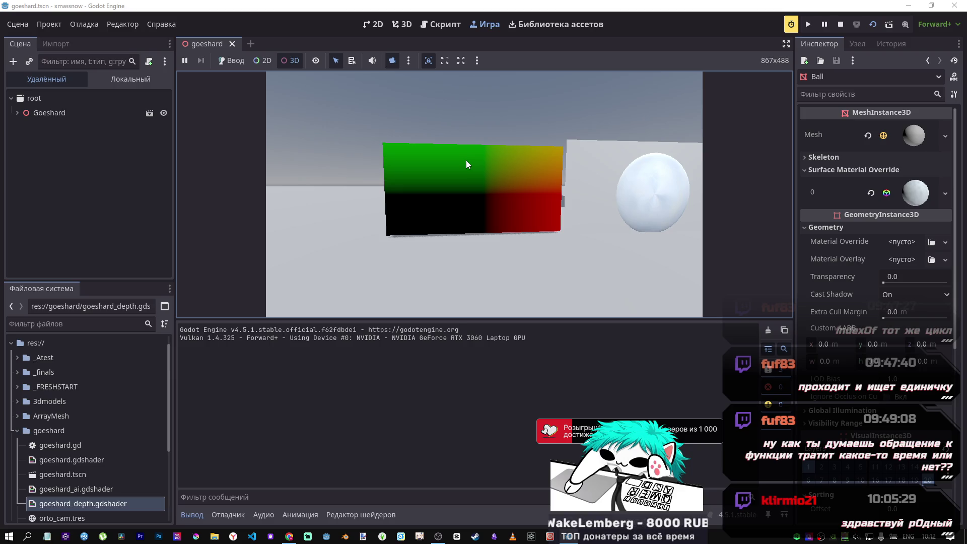
left_click(840, 24)
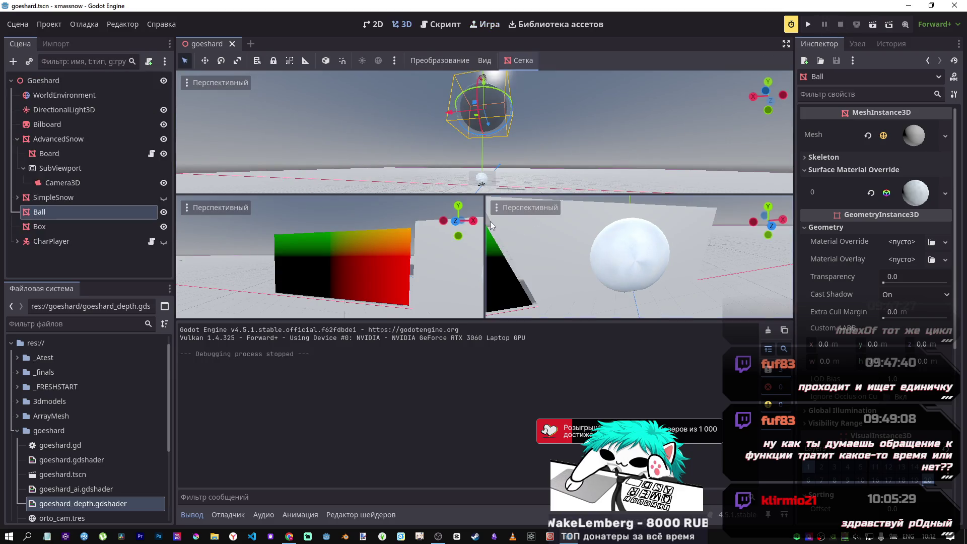
- Read the docs' Depth Texture section, select hint_metre_texture, and return to Godot
key("alt+Tab")
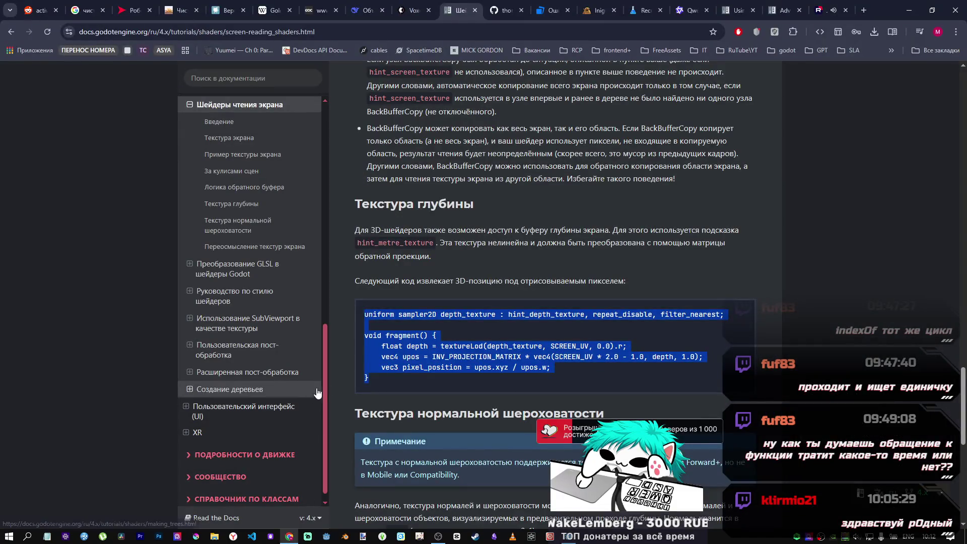
left_click(416, 236)
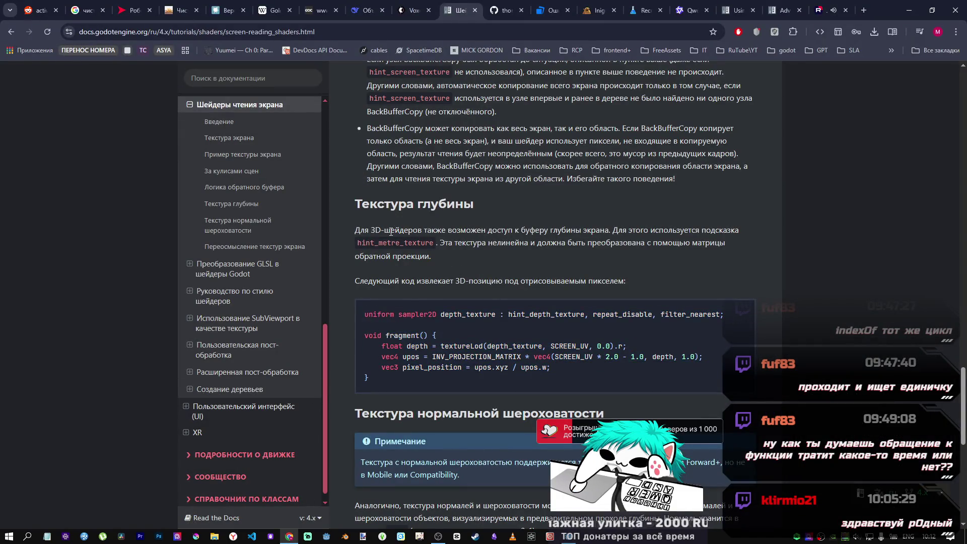
mouse_move(354, 230)
left_mouse_down()
mouse_move(628, 244)
mouse_move(518, 226)
mouse_move(476, 230)
mouse_move(606, 230)
mouse_move(403, 243)
left_mouse_up()
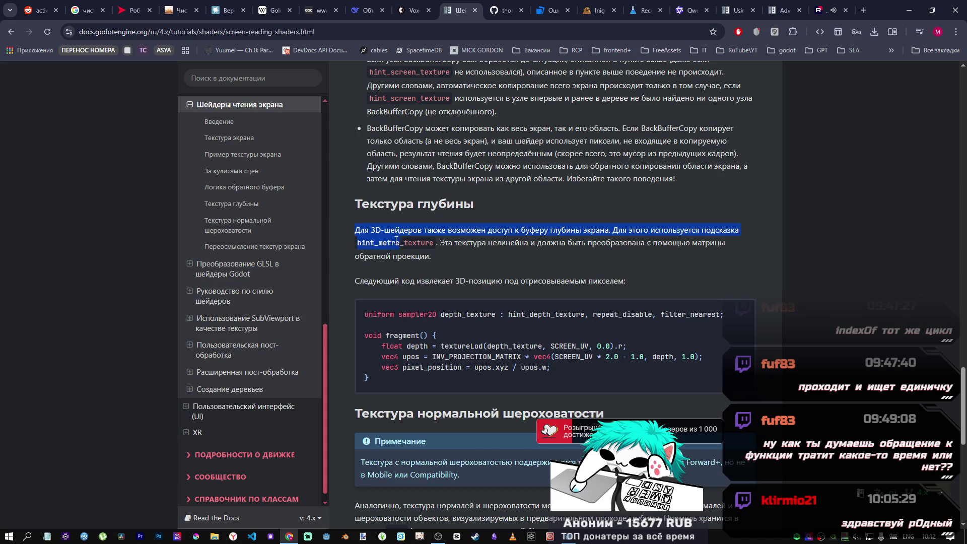
left_click(358, 235)
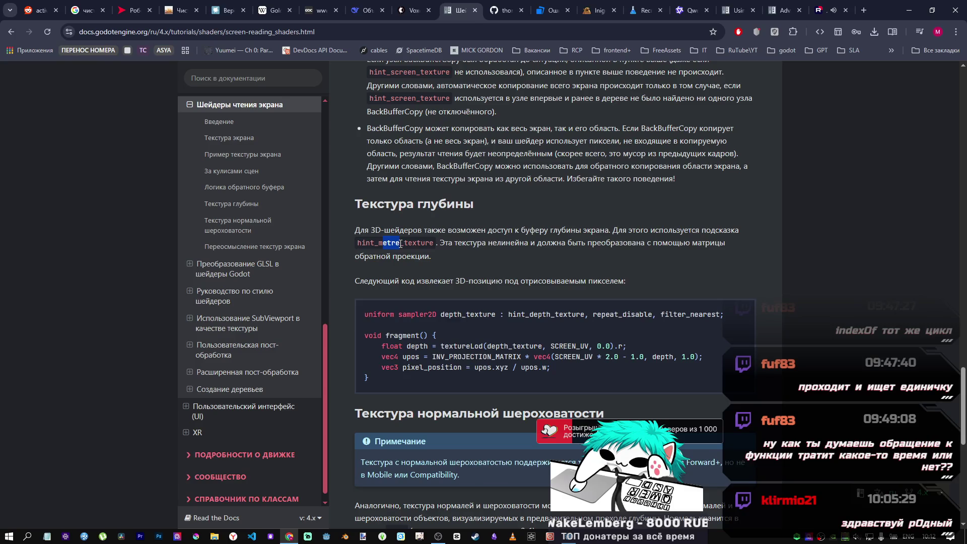
left_click(466, 243)
left_click_drag(436, 243, 359, 246)
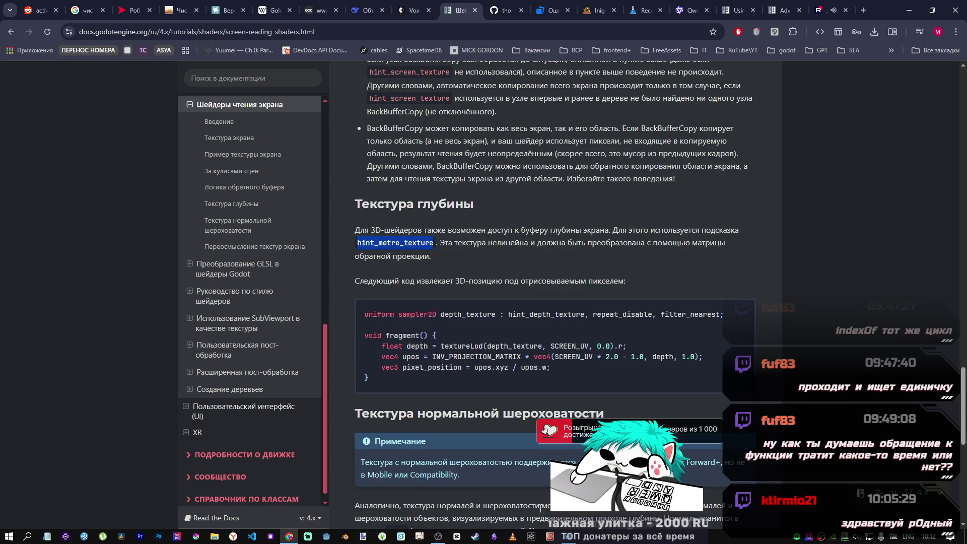
left_click(569, 536)
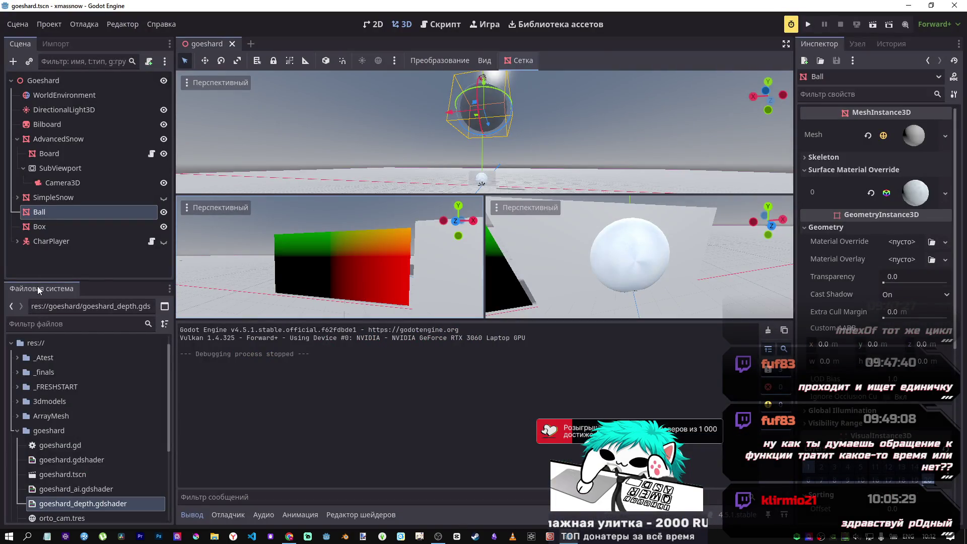
- In goeshard_depth.gdshader, swap line 5's hint_depth_texture for hint_metre_texture, then undo it
double_click(77, 504)
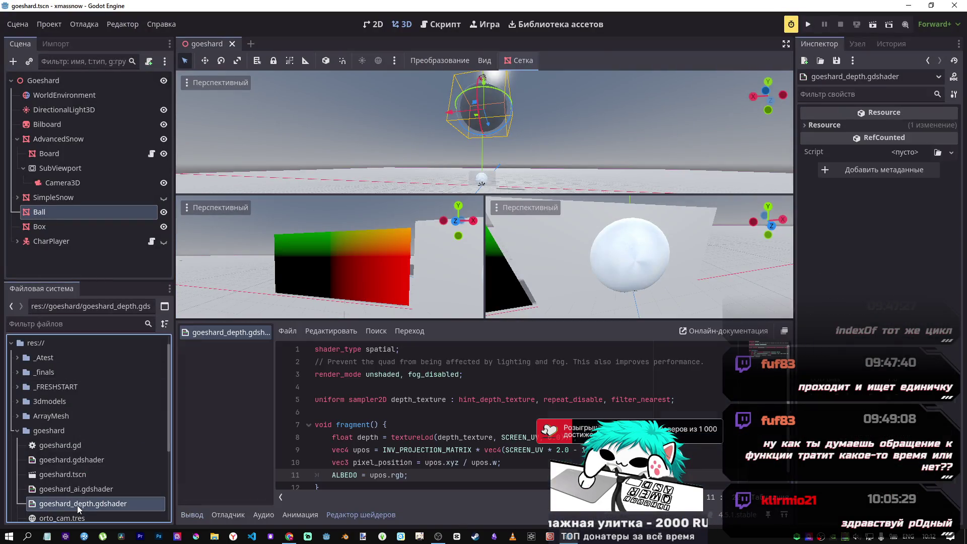
double_click(497, 400)
key("ctrl+v")
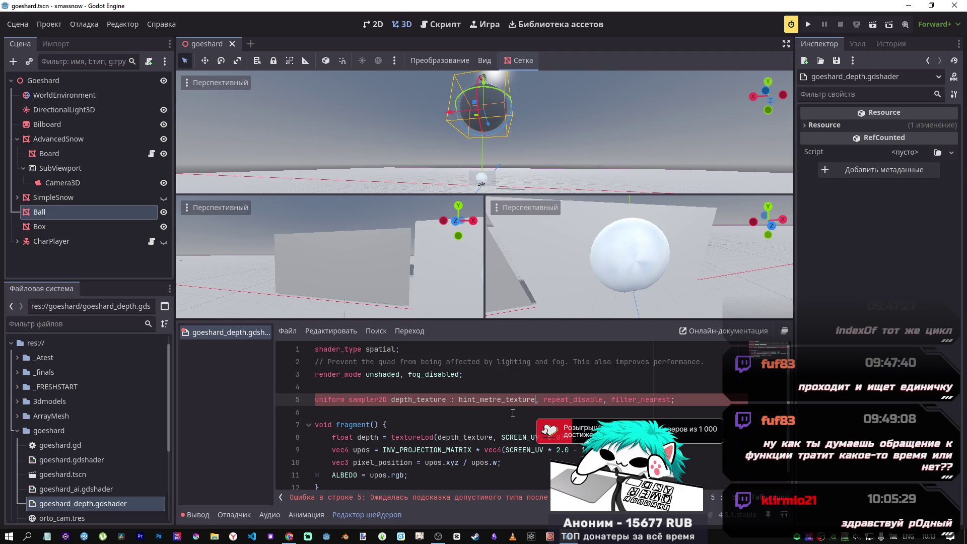
key("ctrl+z")
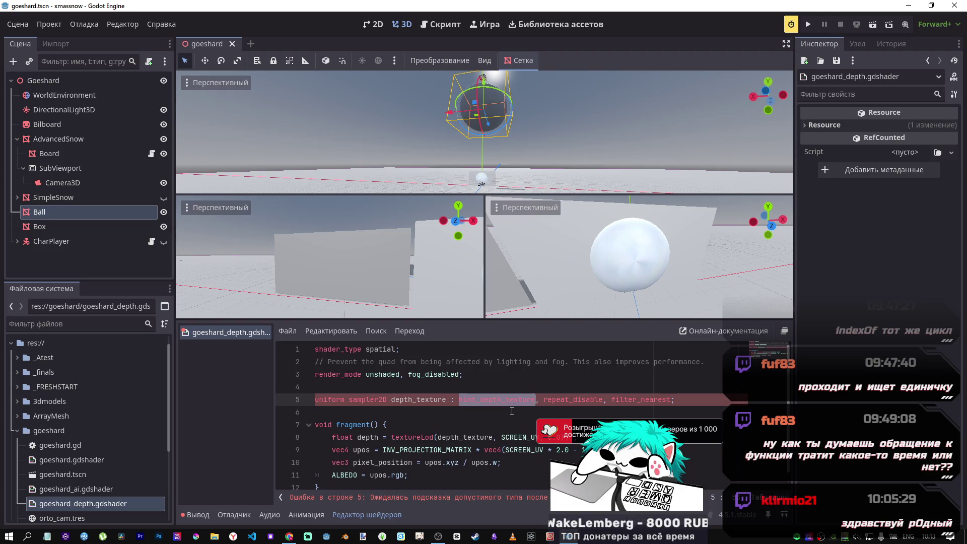
left_click(492, 382)
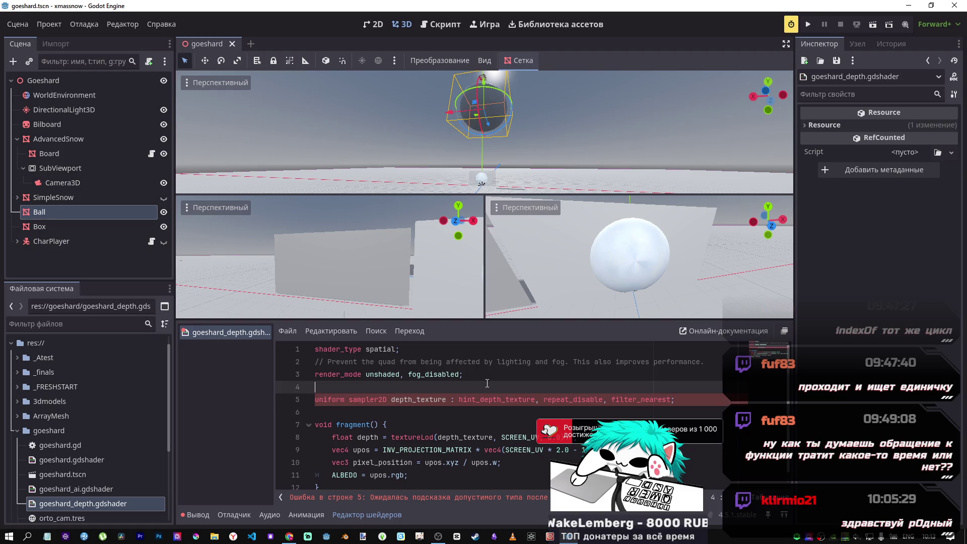
left_click(694, 401)
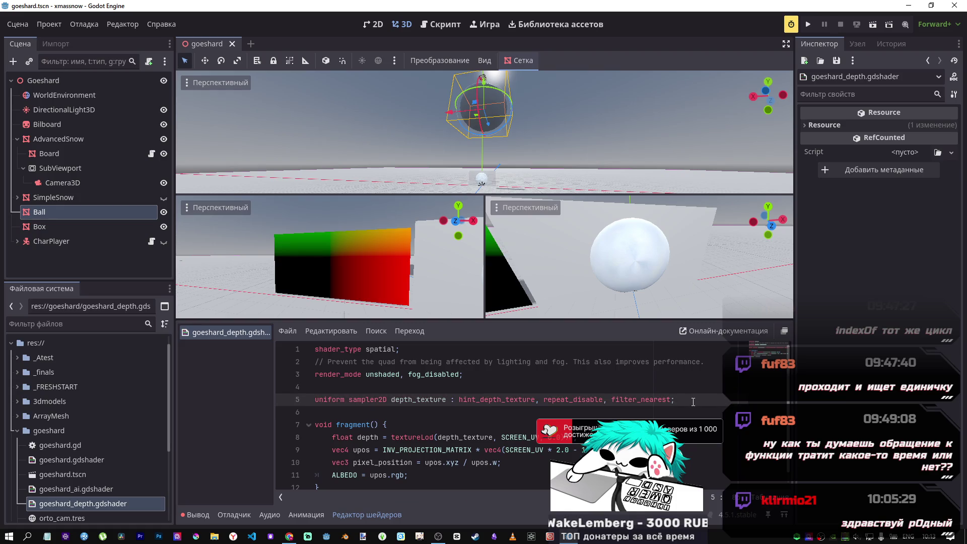
- Start a new line 6 declaring a 'uniform sampler3D' via autocomplete
key("Return")
type("ifor")
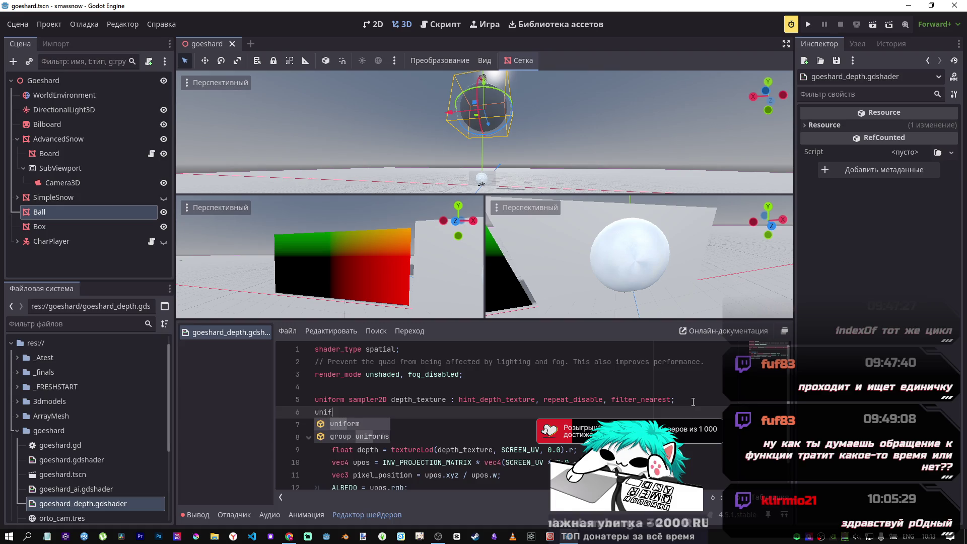
type("m ")
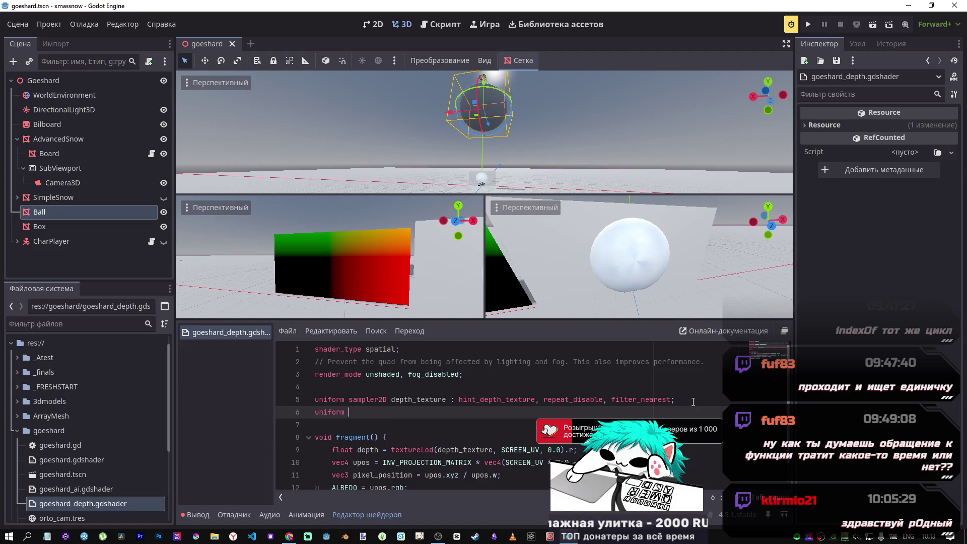
type("sam")
key("Down")
key("Return")
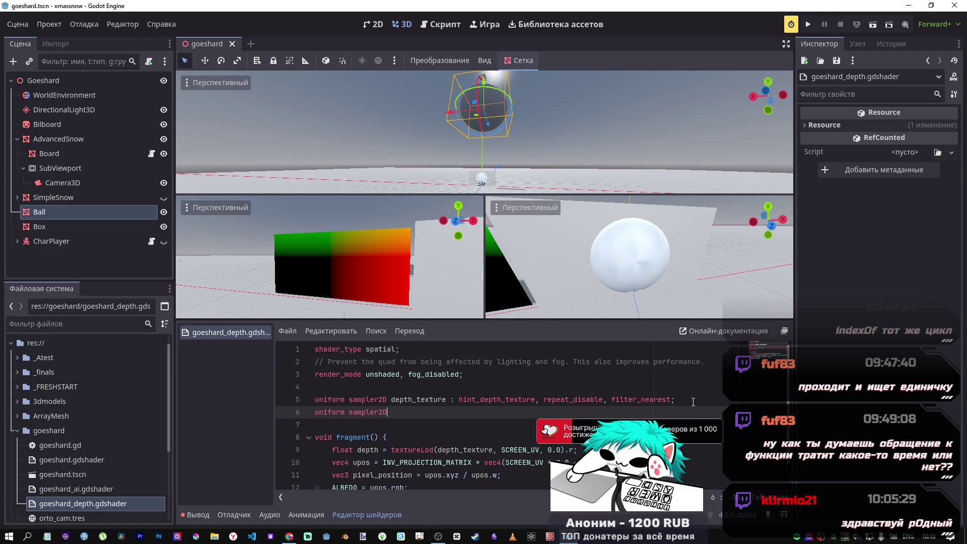
type("A")
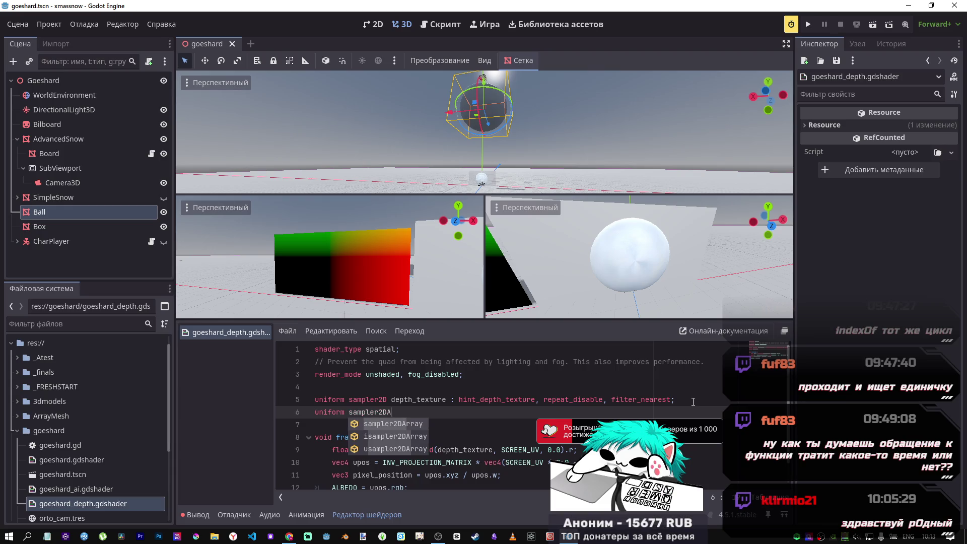
key("BackSpace")
key("BackSpace")
key("BackSpace")
type("3")
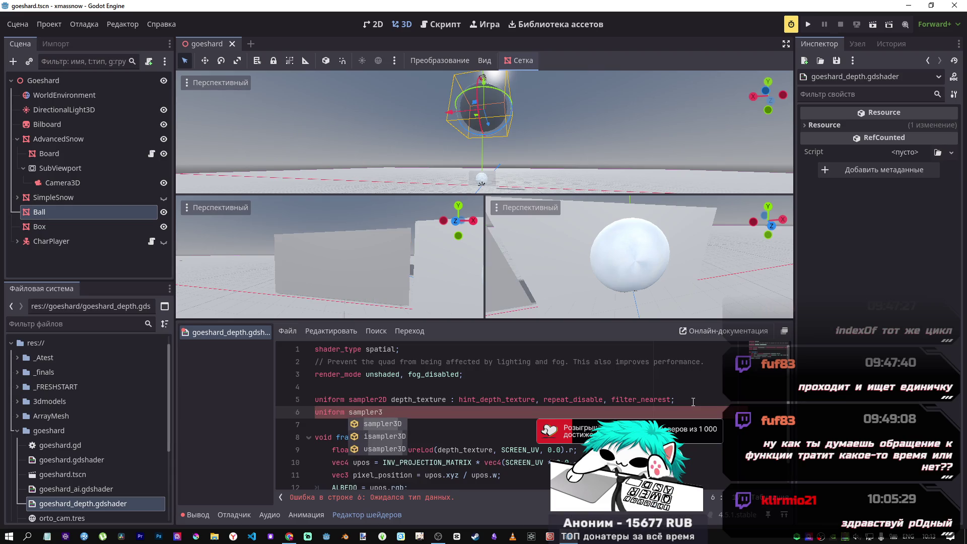
key("Return")
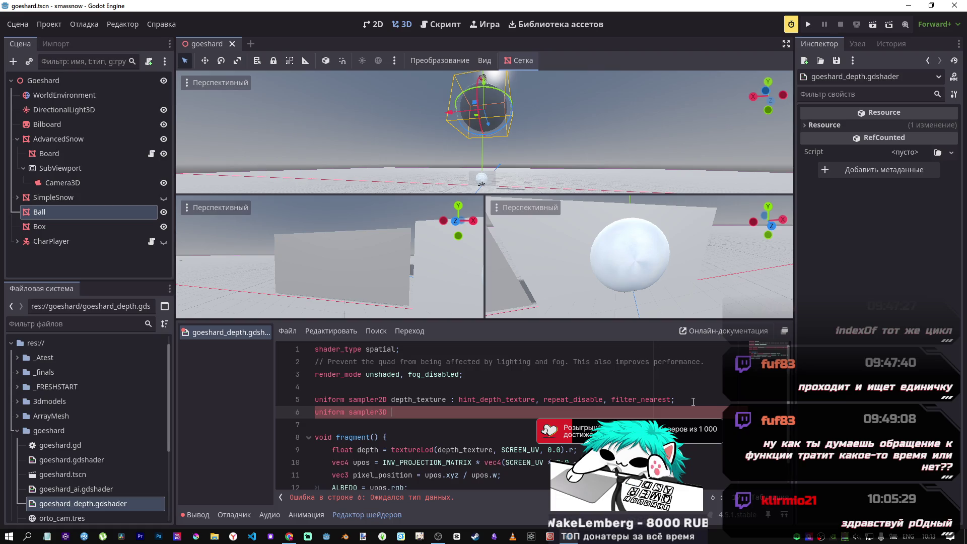
- Name the uniform tex and give it hint_anisotropy from the hint suggestions
type("tex")
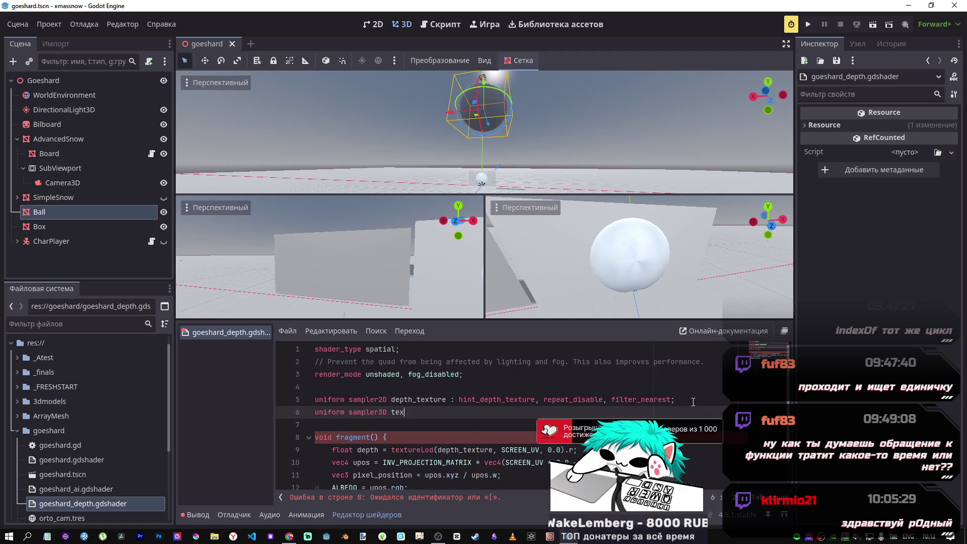
type(": hint_metre_texture;")
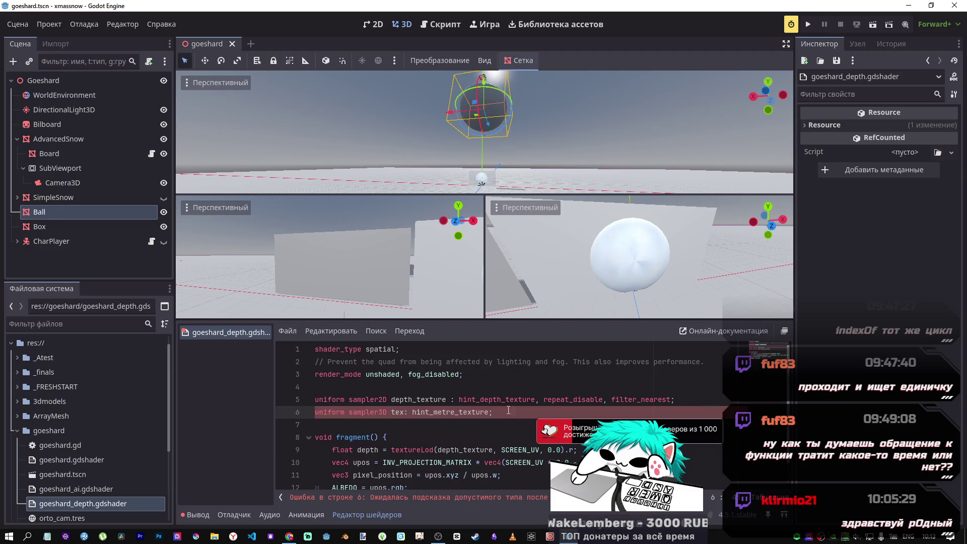
left_click(443, 412)
key("ctrl+space")
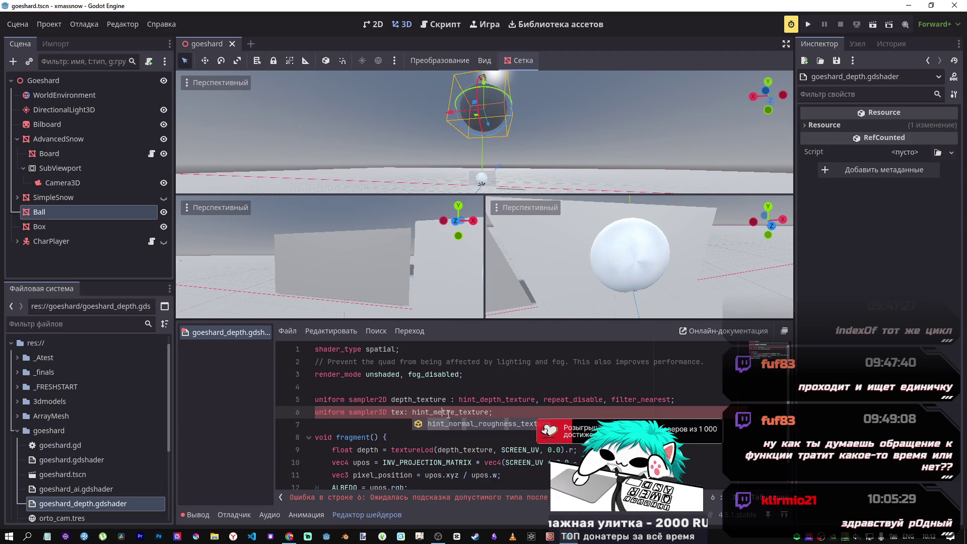
left_click(433, 412)
key("ctrl+space")
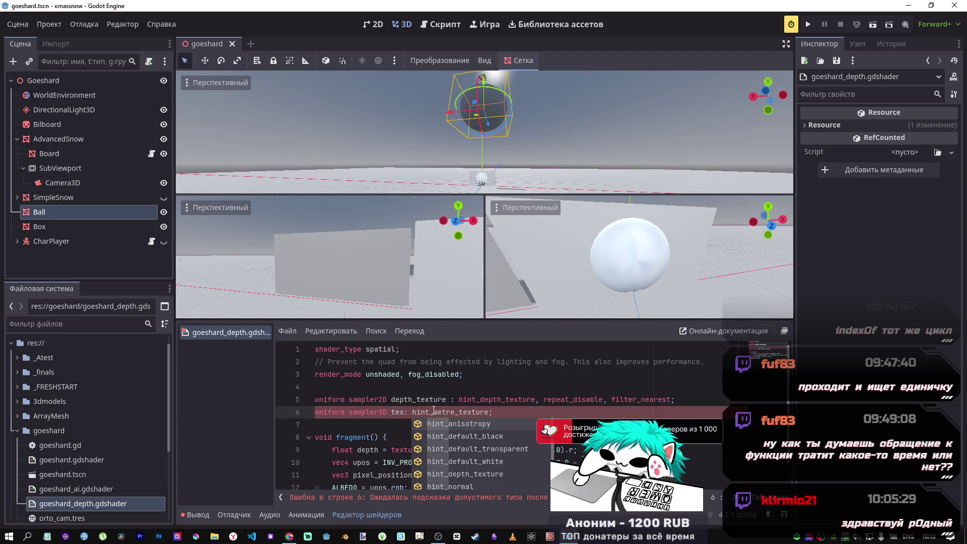
key("Down")
key("Down")
key("Down")
key("Down")
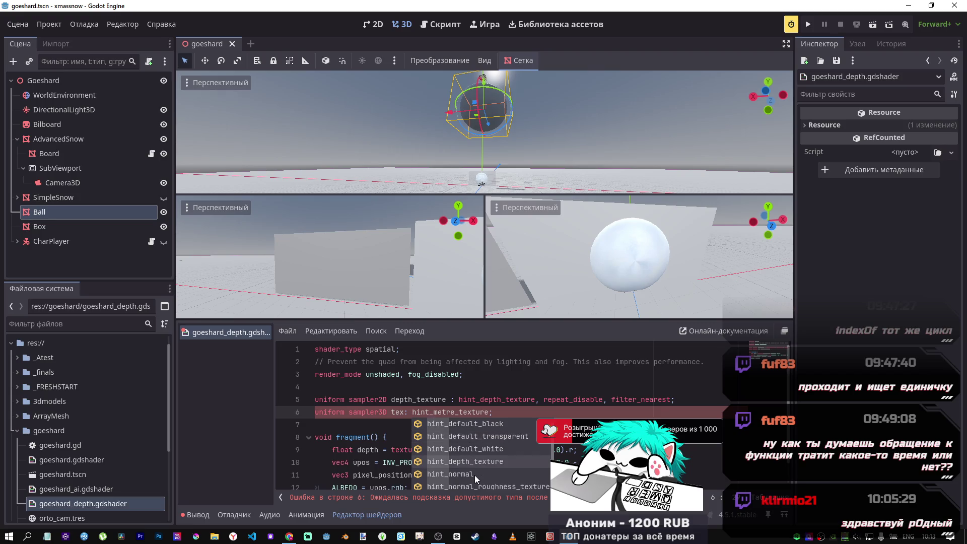
key("Up")
key("Up")
key("Up")
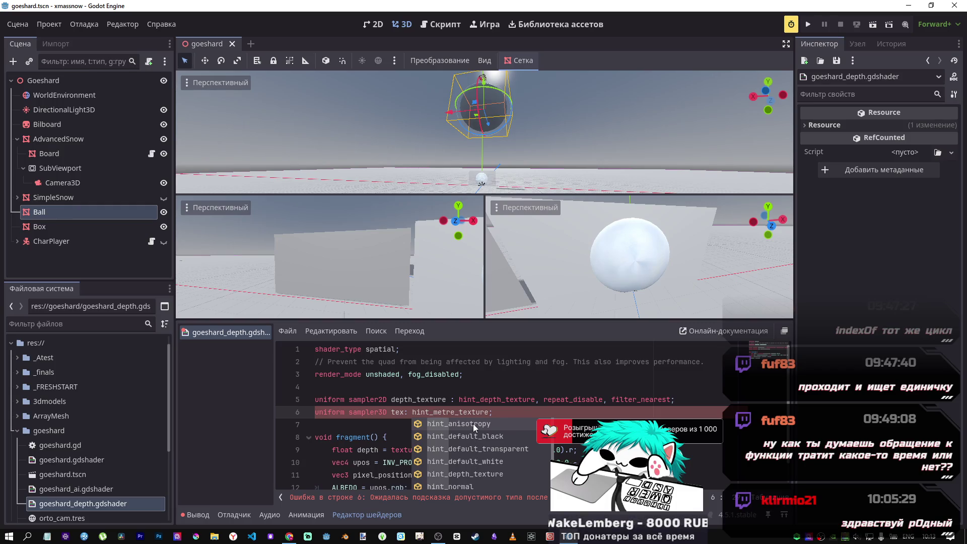
key("Return")
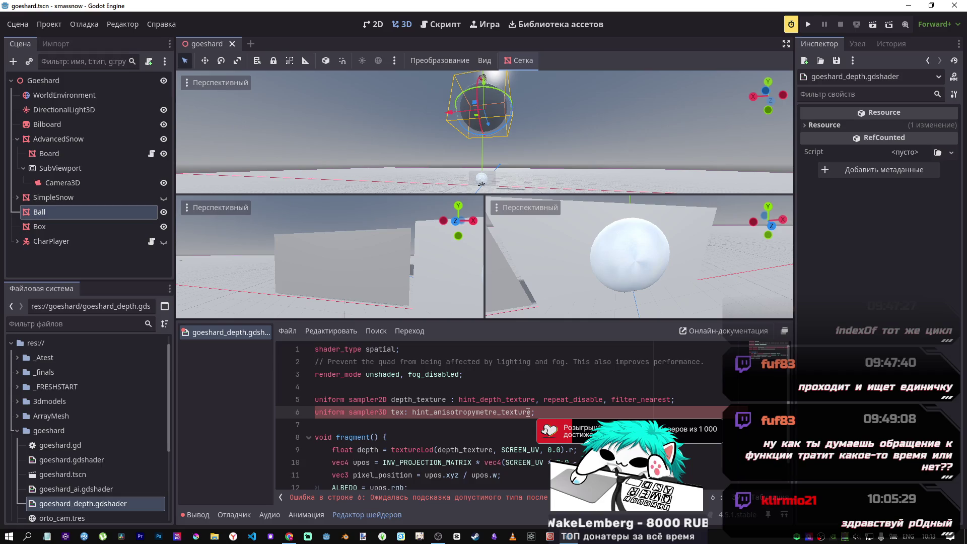
key("BackSpace")
key("BackSpace")
key("BackSpace")
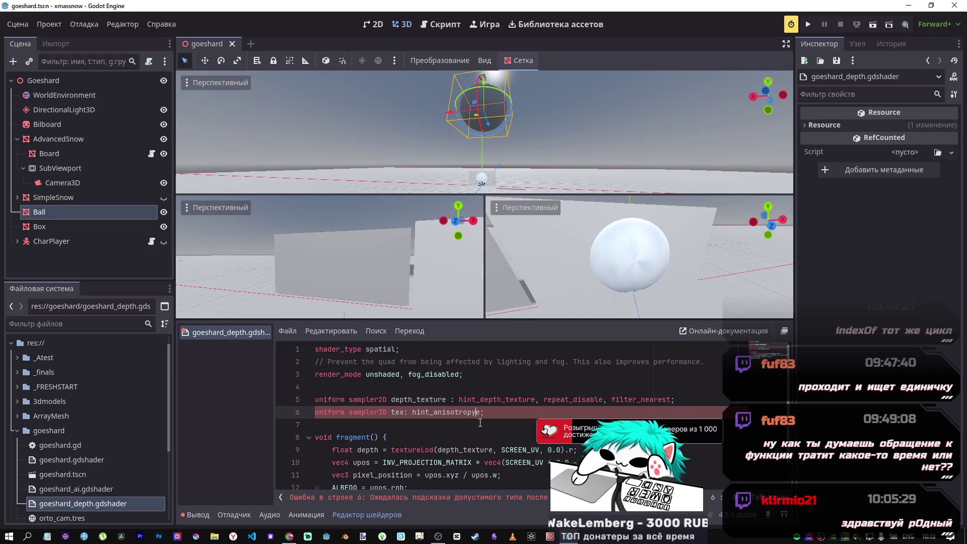
- Copy hint_anisotropy onto line 5's depth_texture uniform in place of hint_depth_texture
double_click(469, 412)
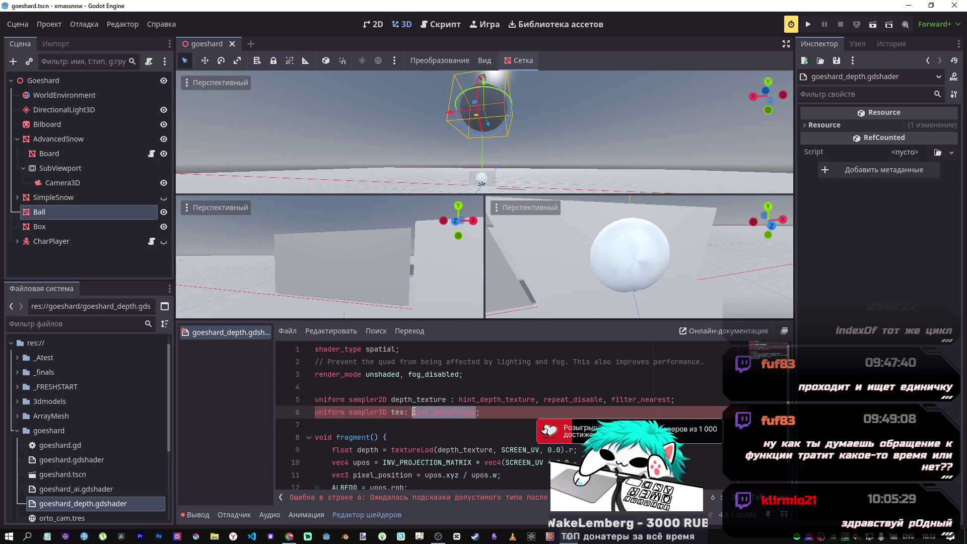
key("ctrl+c")
double_click(497, 401)
key("ctrl+v")
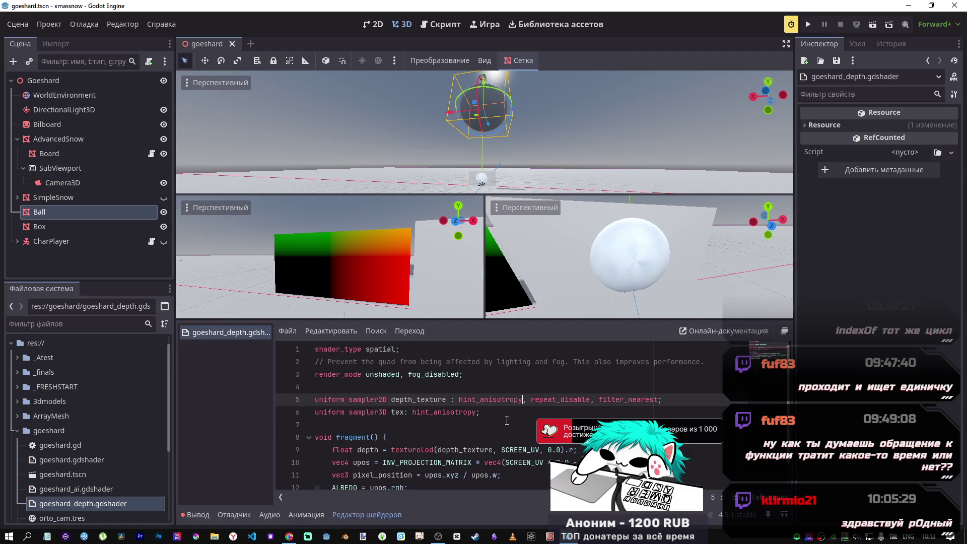
- Undo the hint change, test-save without any hint, then restore hint_depth_texture and save
key("ctrl+z")
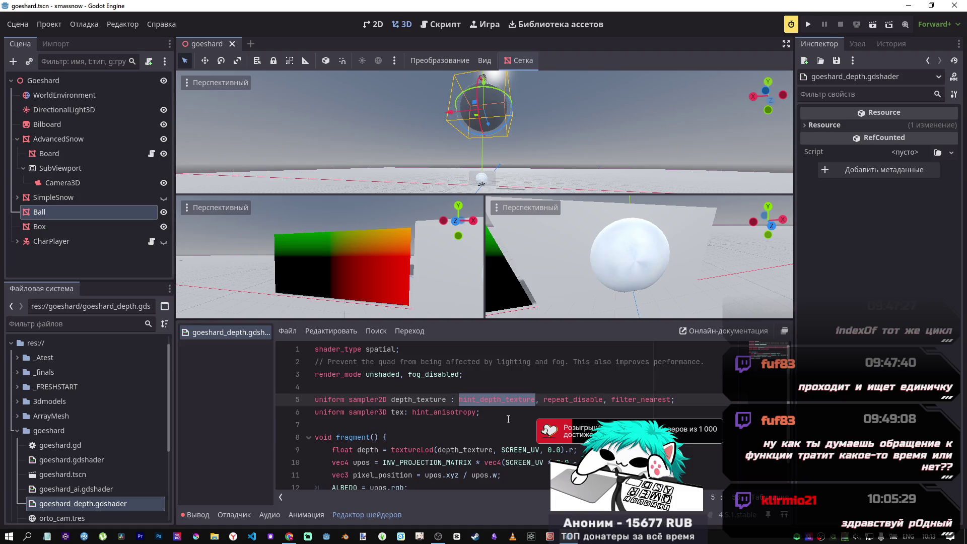
key("BackSpace")
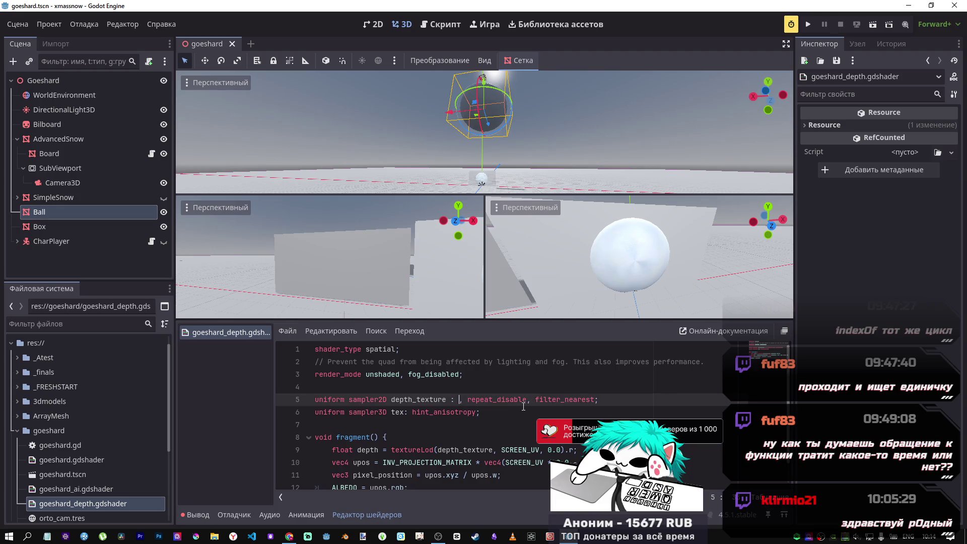
key("ctrl+s")
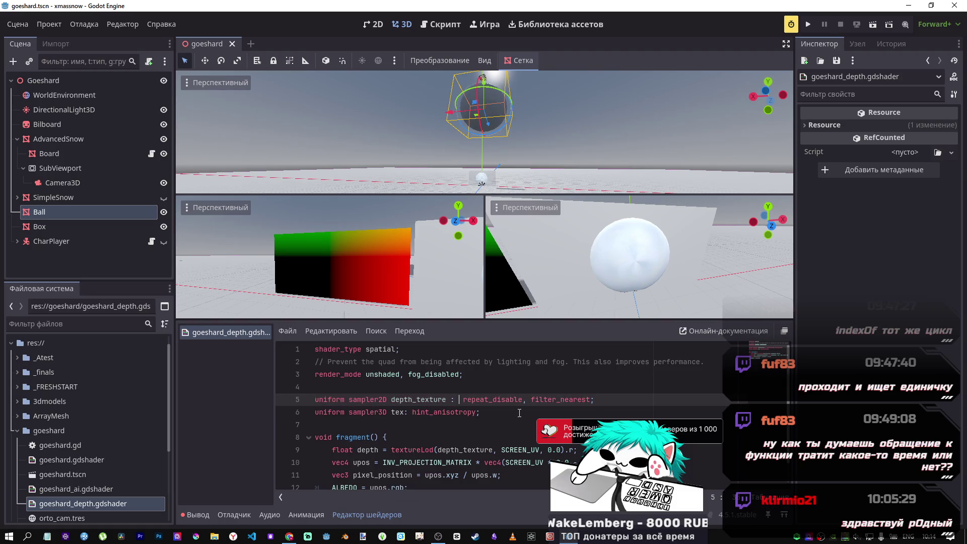
key("ctrl+z")
key("ctrl+s")
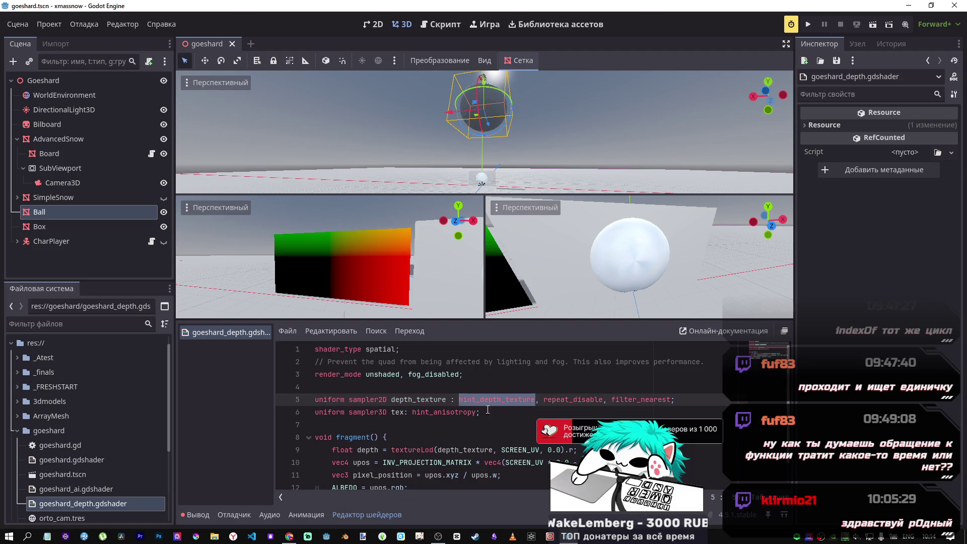
- Try sampler3D on line 5, revert to sampler2D, save, and select line 6
left_click(384, 400)
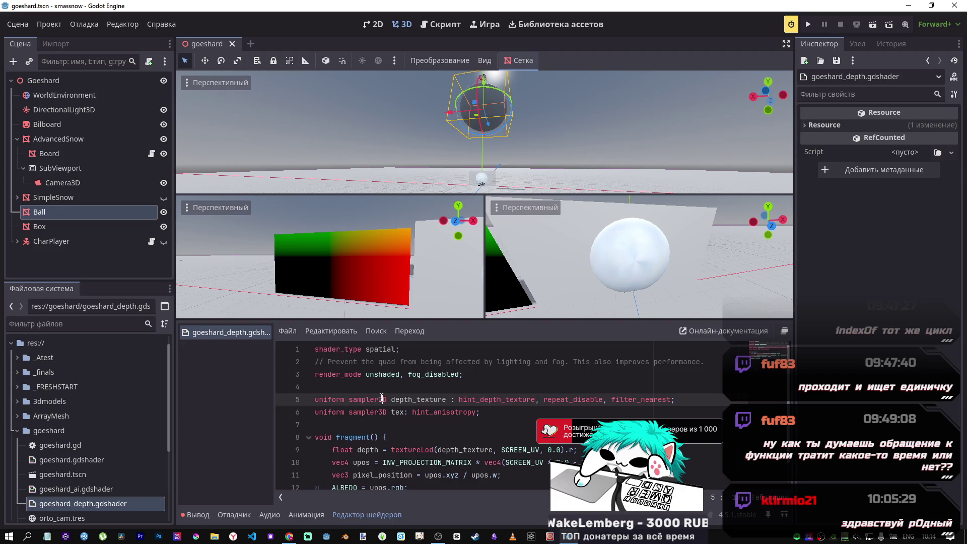
key("BackSpace")
type("3")
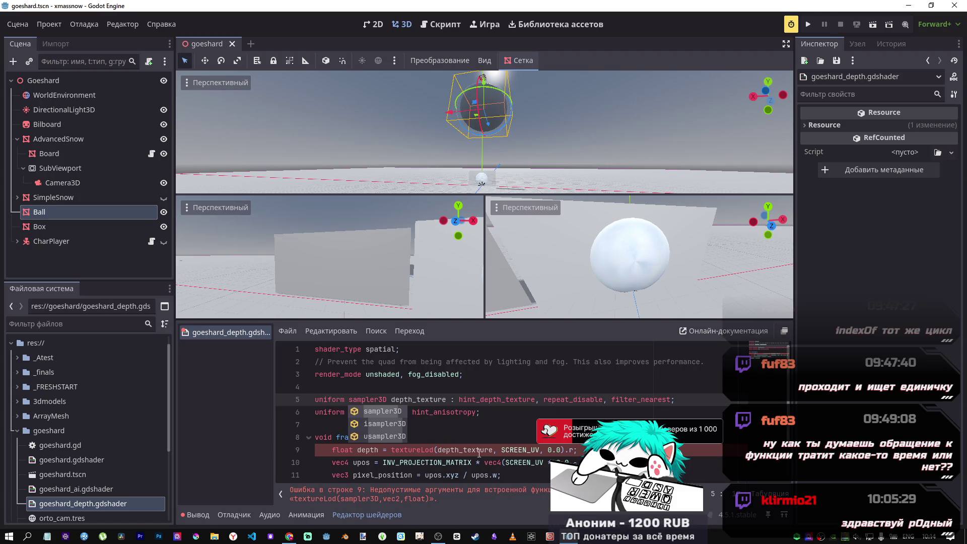
left_click(396, 398)
key("Down")
key("ctrl+s")
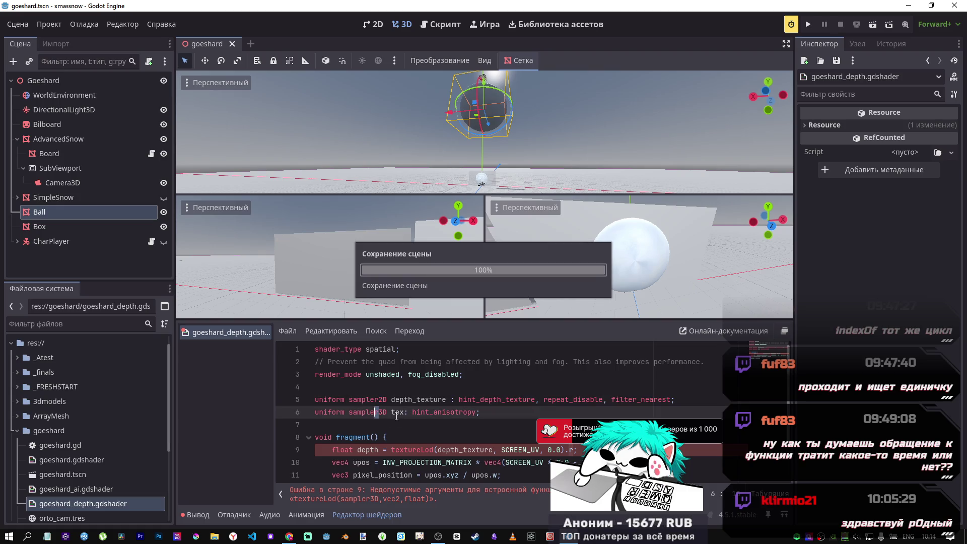
left_click(278, 408, "shift")
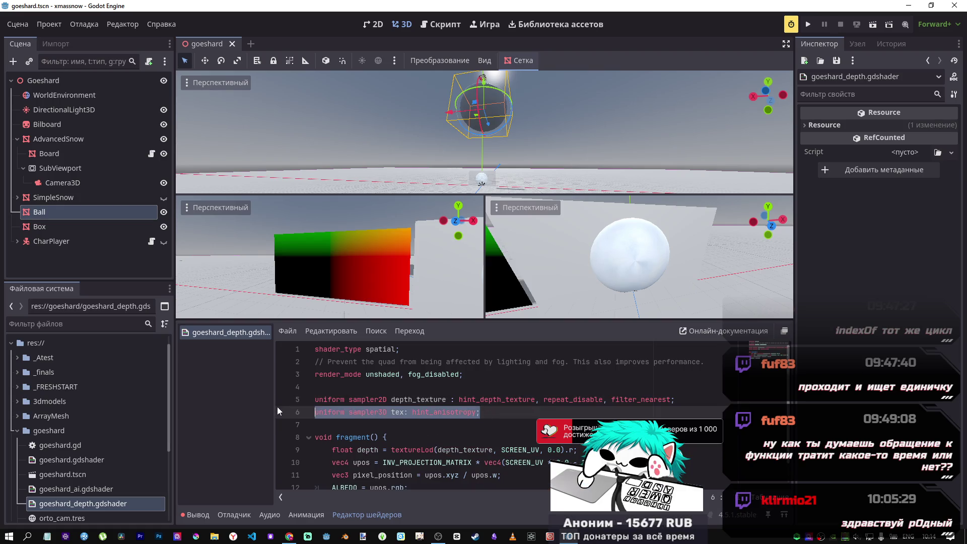
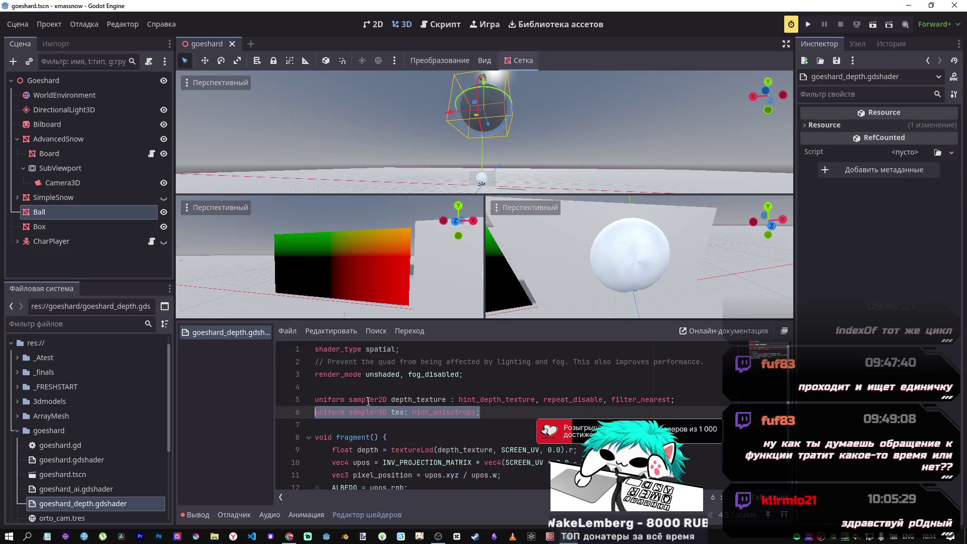
- Orbit the lower-left 3D view closer to the green-yellow-red-black gradient on the board
scroll(384, 412, "down", 1)
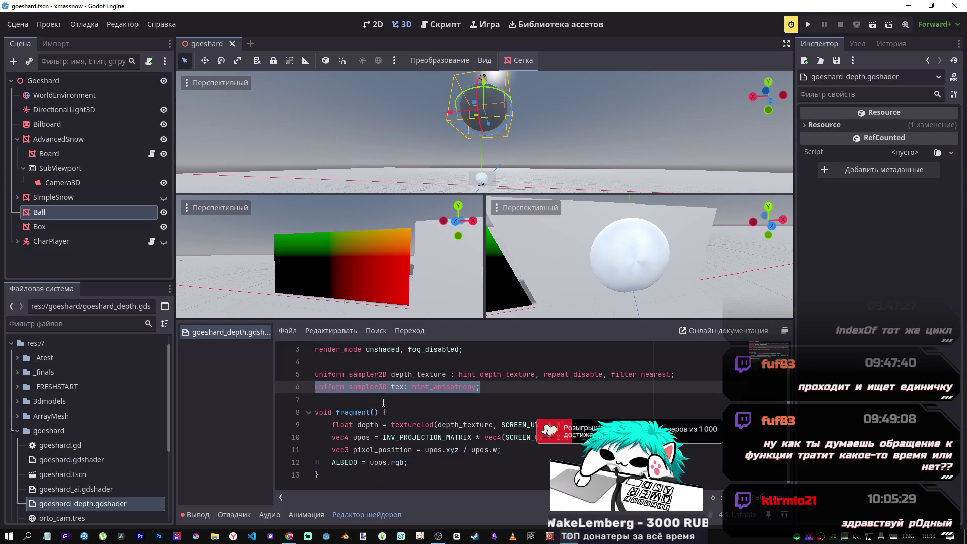
mouse_move(352, 303)
left_mouse_down()
mouse_move(403, 282)
mouse_move(413, 261)
mouse_move(292, 259)
left_mouse_up()
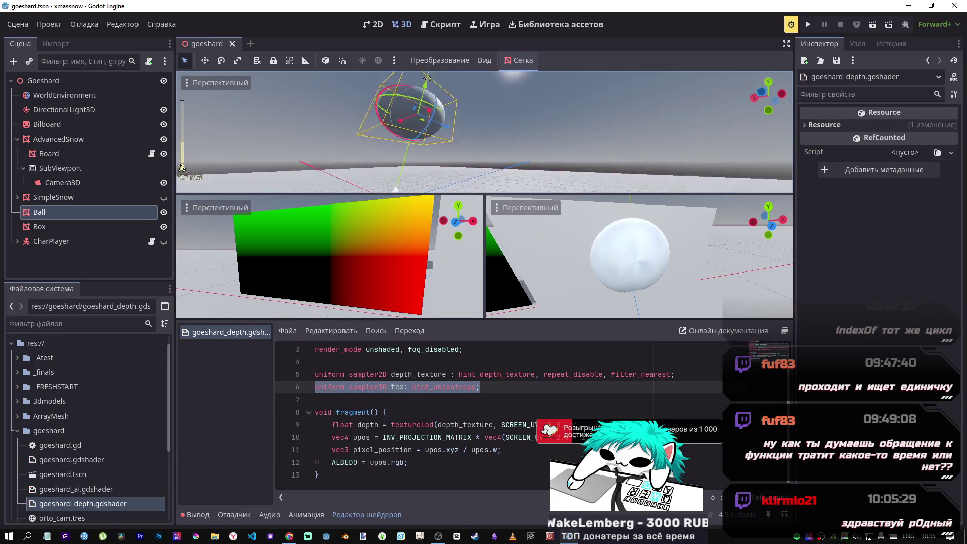
- Freelook the top-view camera back, lower and under the ball with WASD/Q
scroll(483, 131, "up", 2)
key("s")
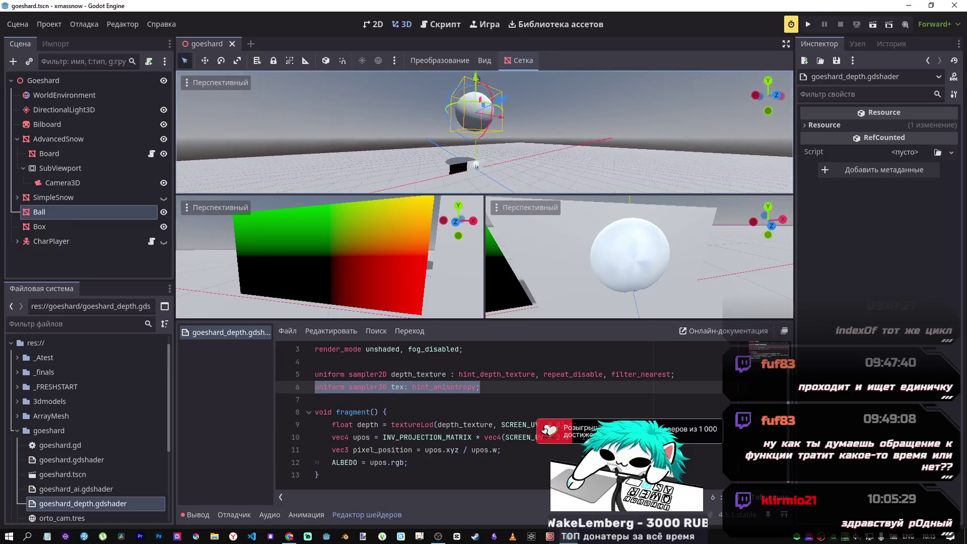
key("q")
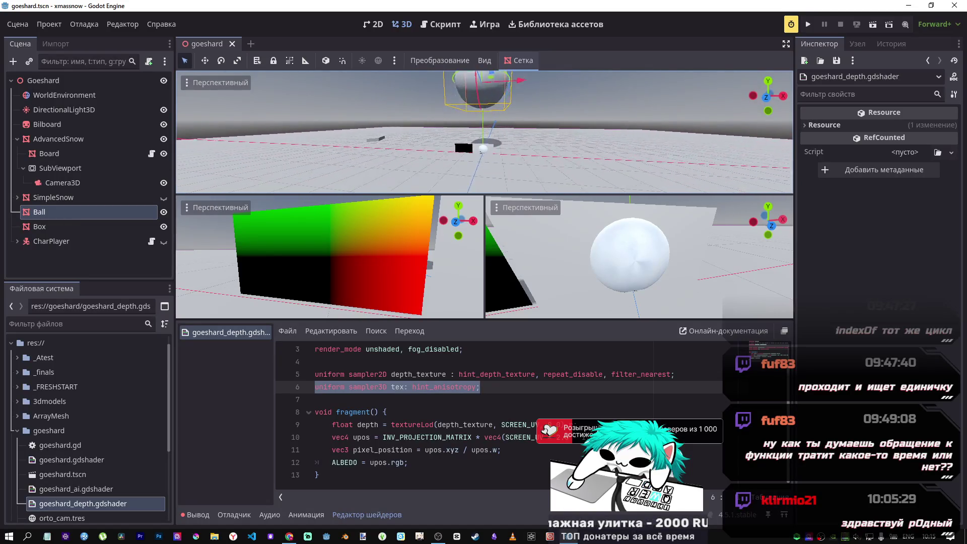
key("w")
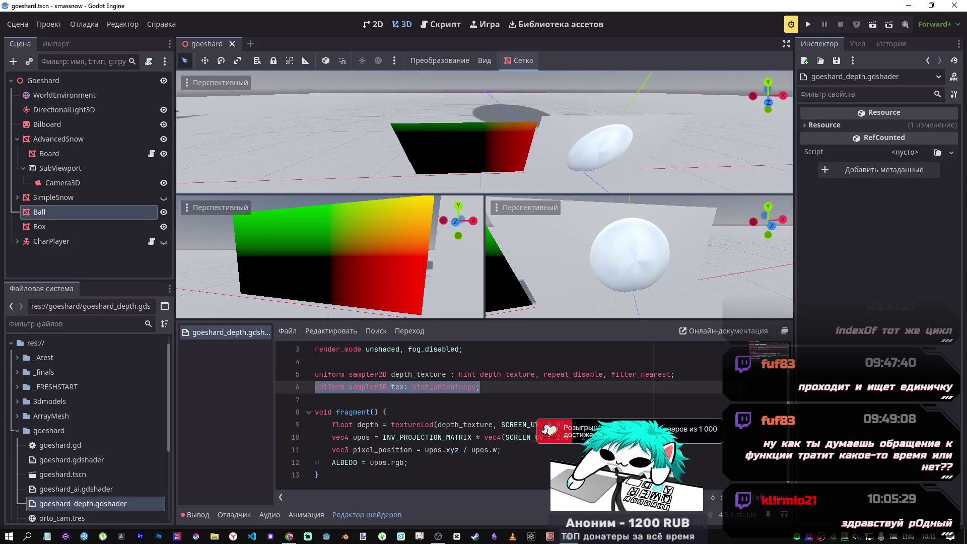
key("s")
key("s")
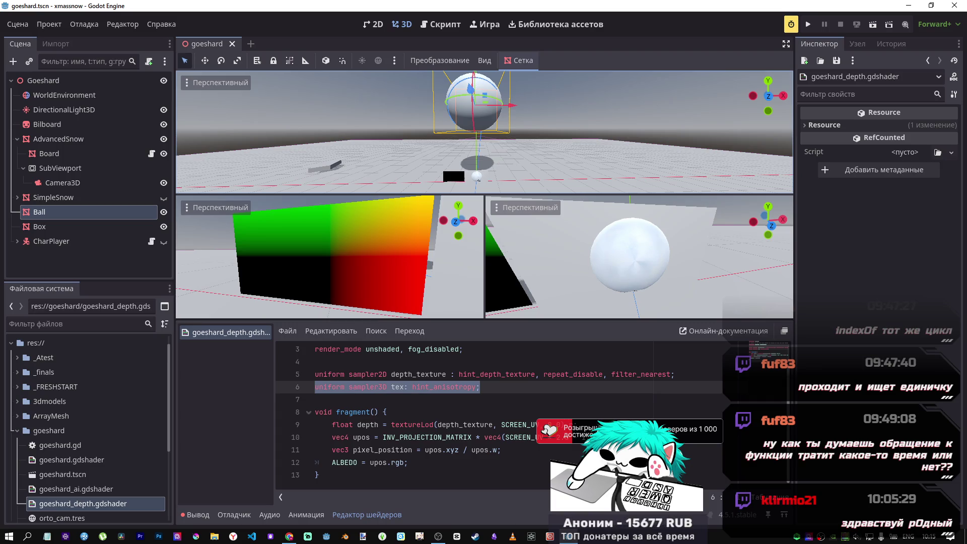
key("w")
key("w")
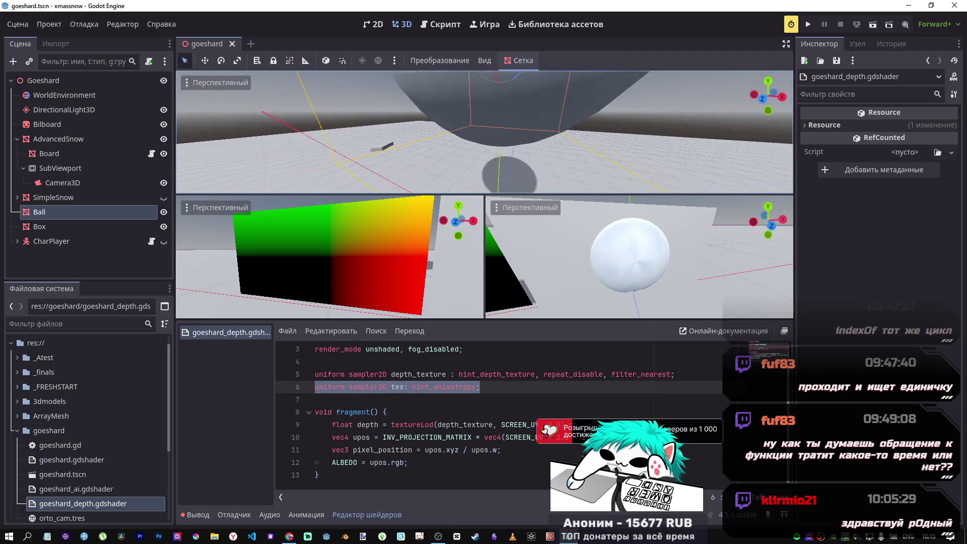
key("w")
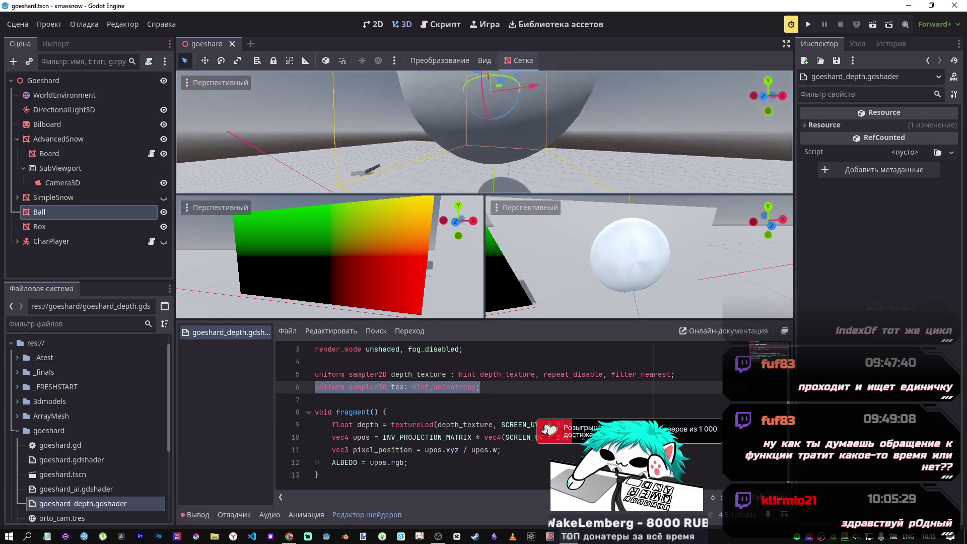
- Circle low around the ball, then drag the splitter down to enlarge the top view
key("s")
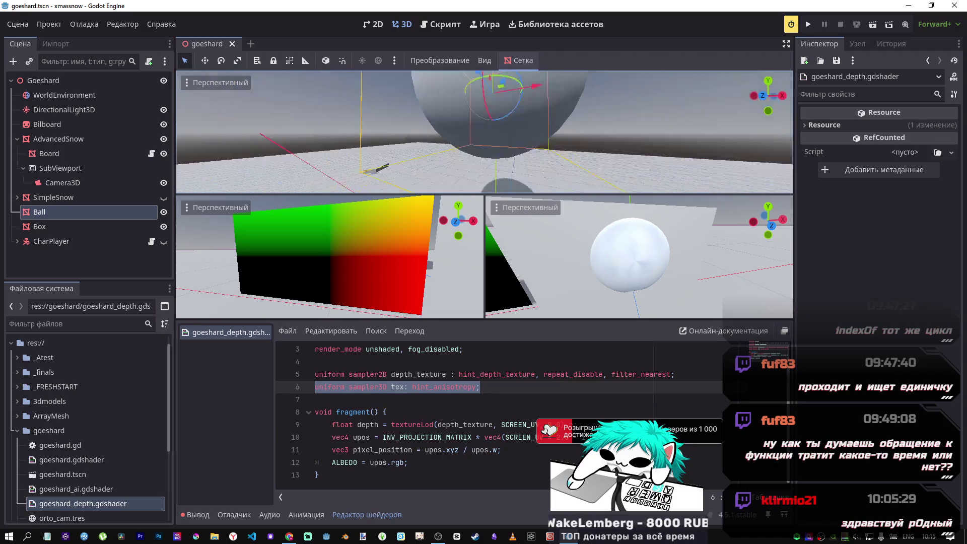
key("w")
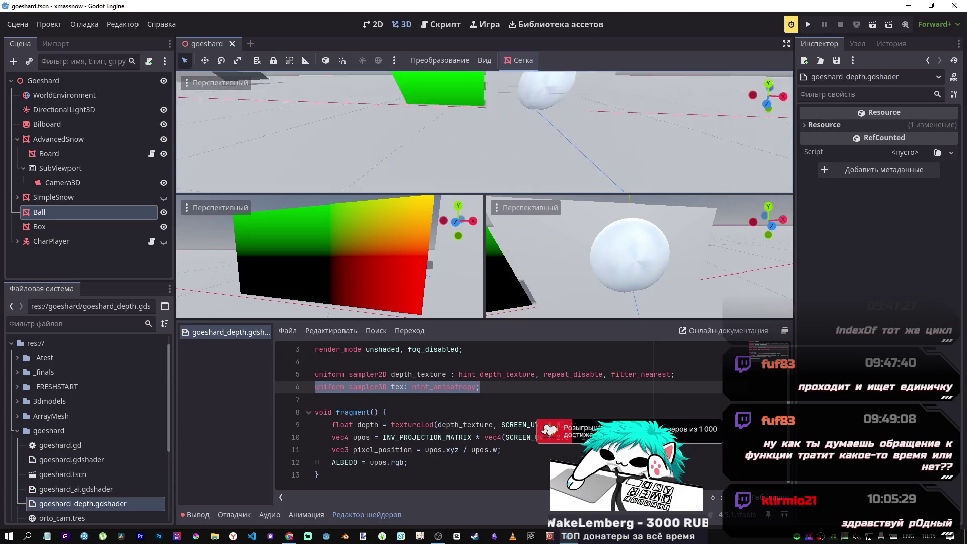
key("w")
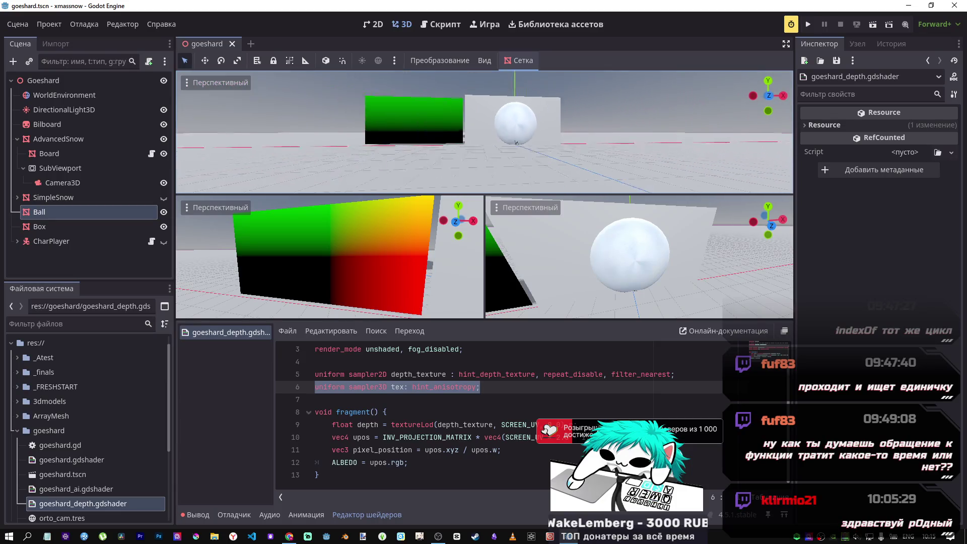
key("s")
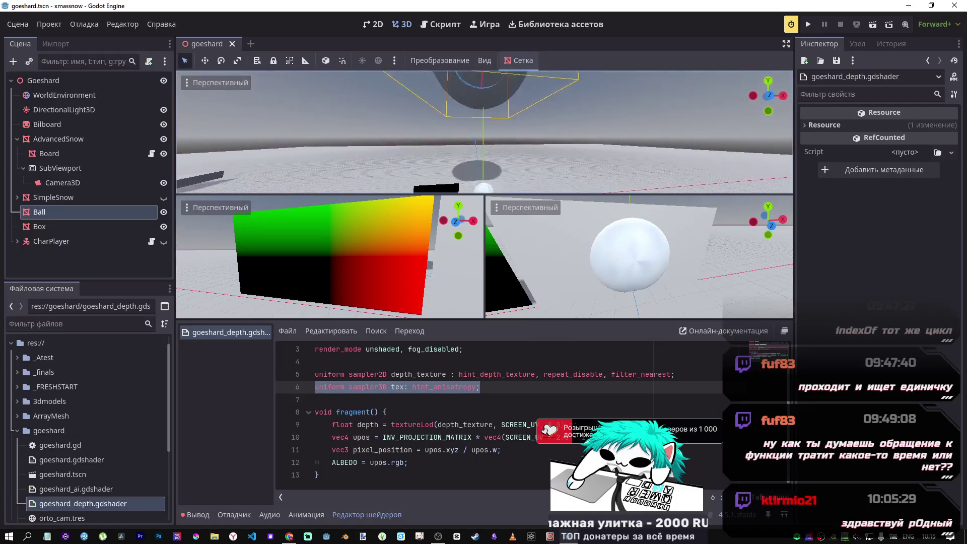
key("w")
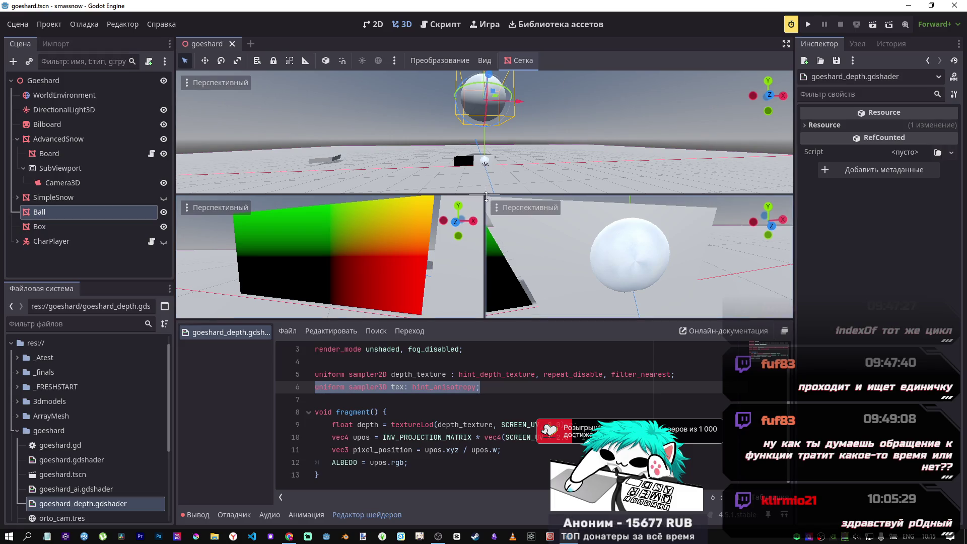
left_click_drag(484, 195, 487, 239)
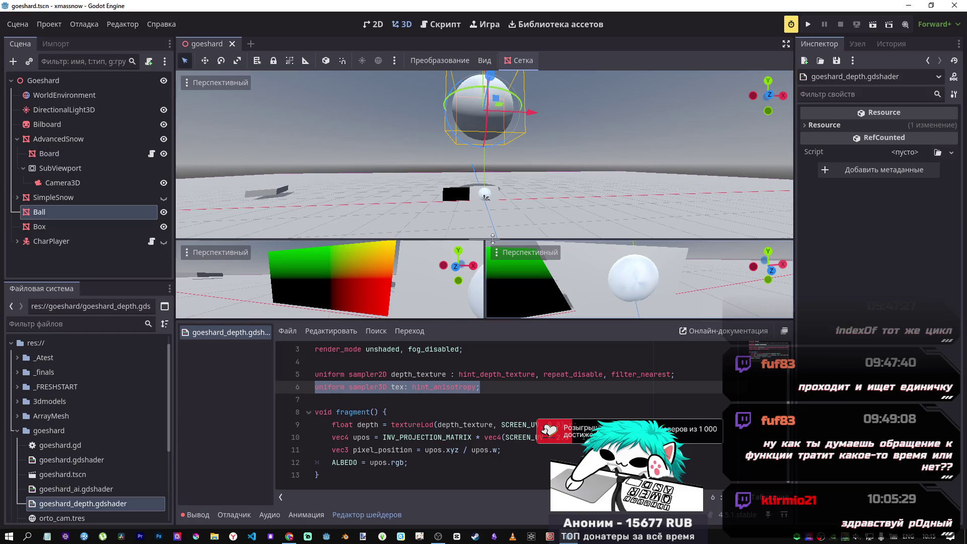
- Switch to the Godot docs in Chrome and scroll the screen-reading shaders page
left_click(291, 537)
scroll(519, 323, "down", 5)
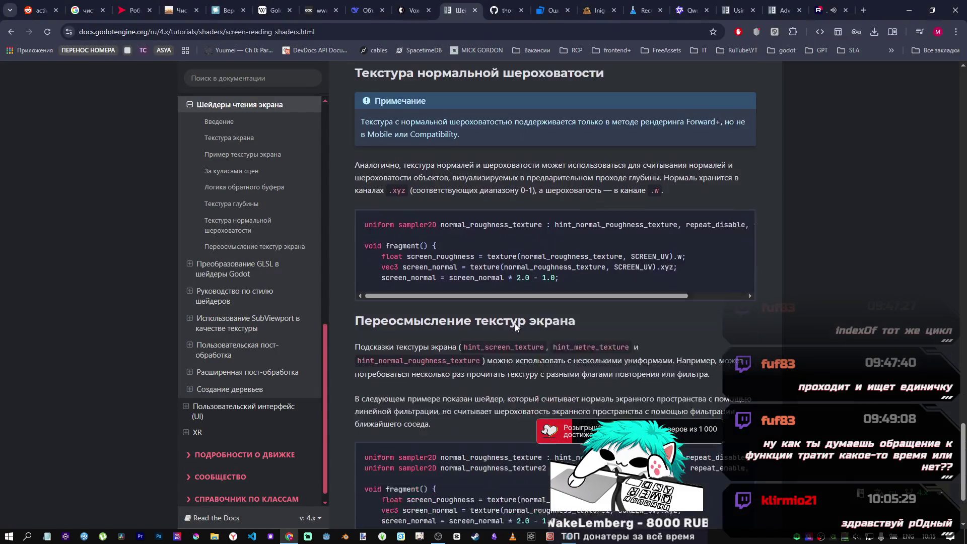
scroll(512, 325, "up", 3)
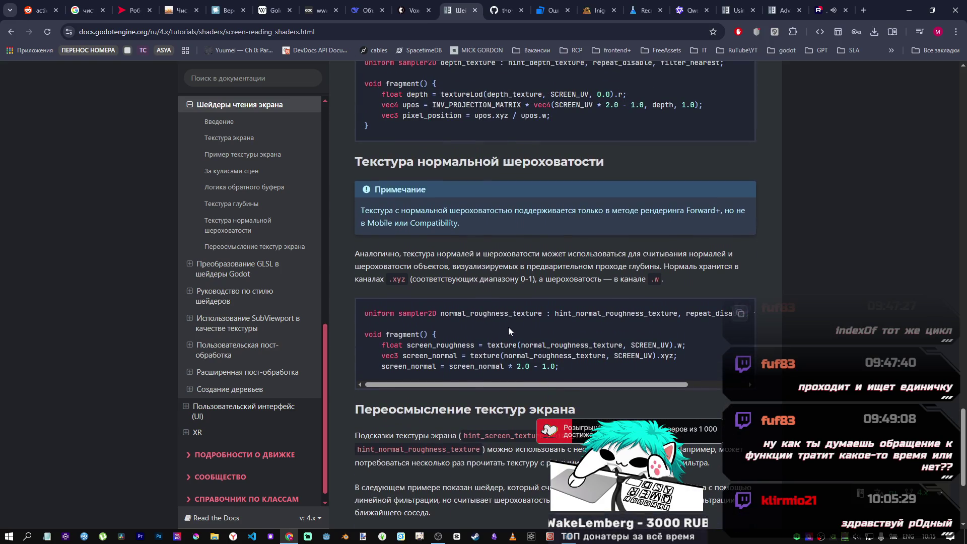
scroll(509, 331, "up", 1)
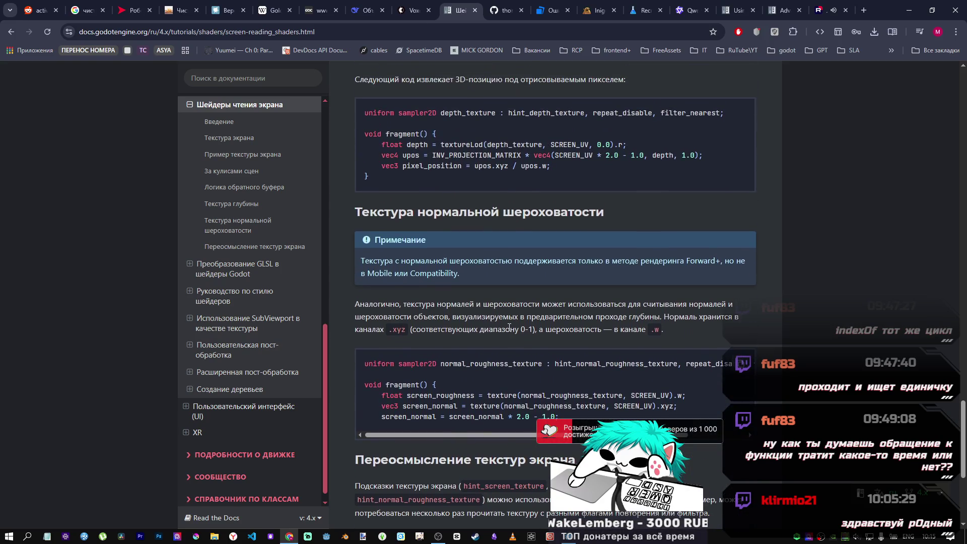
scroll(509, 327, "down", 5)
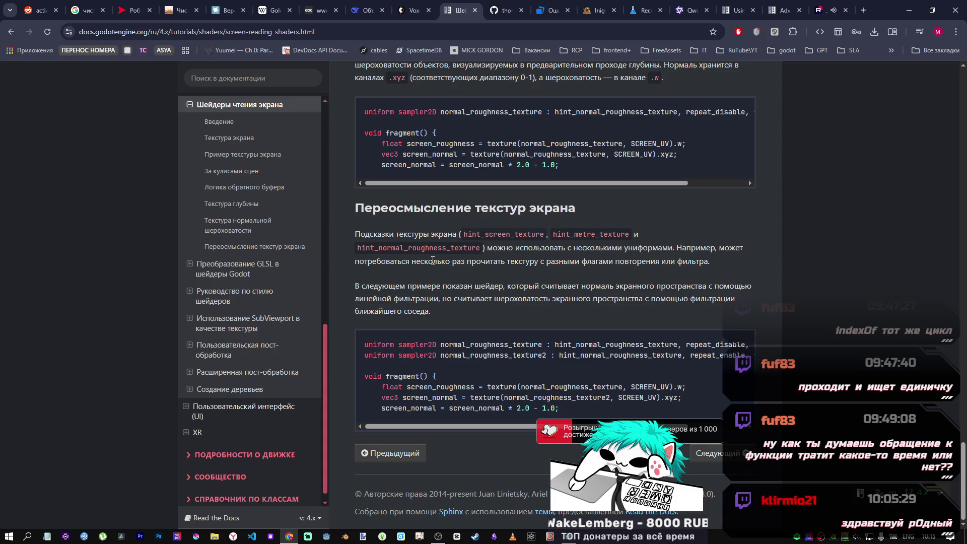
- Select the second uniform line in the last example, then jump to the Введение section
left_click_drag(516, 355, 756, 364)
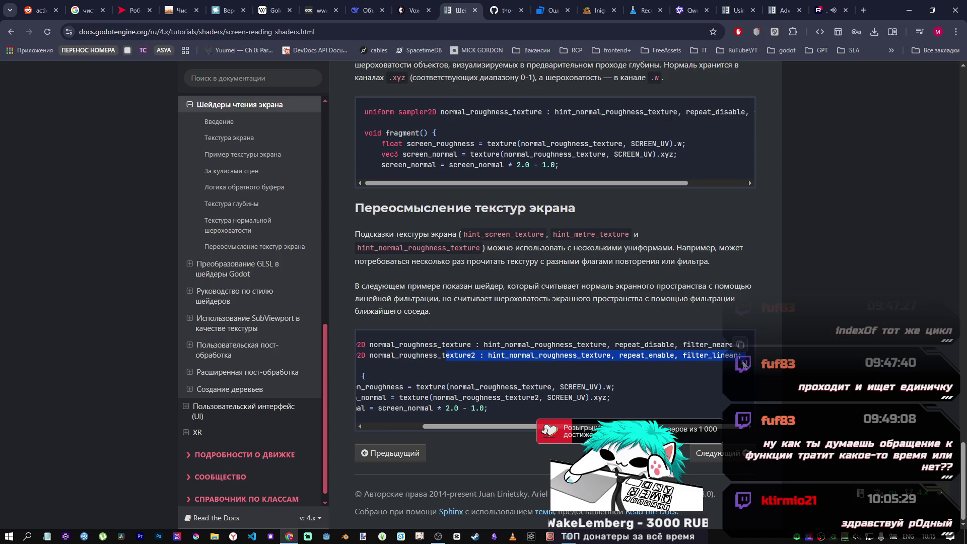
left_click_drag(742, 363, 348, 356)
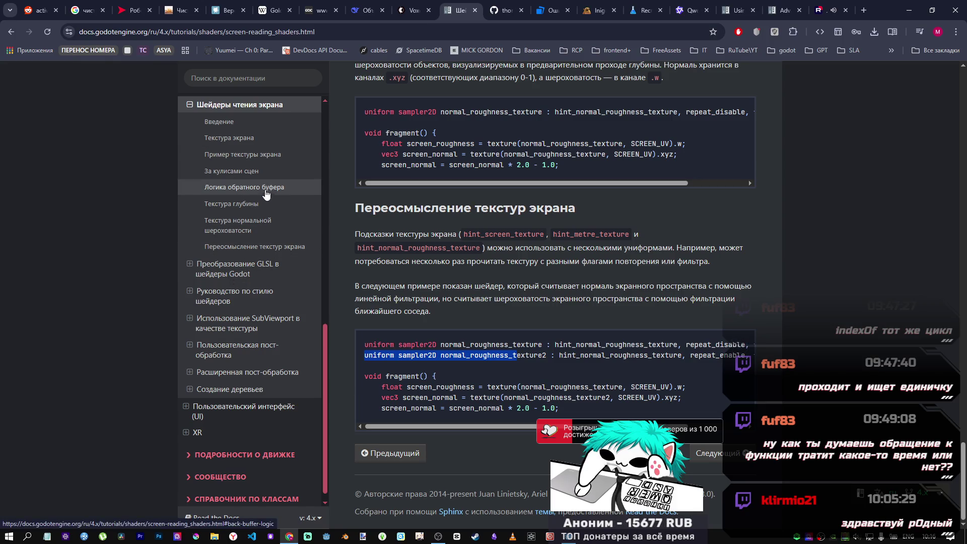
left_click(259, 124)
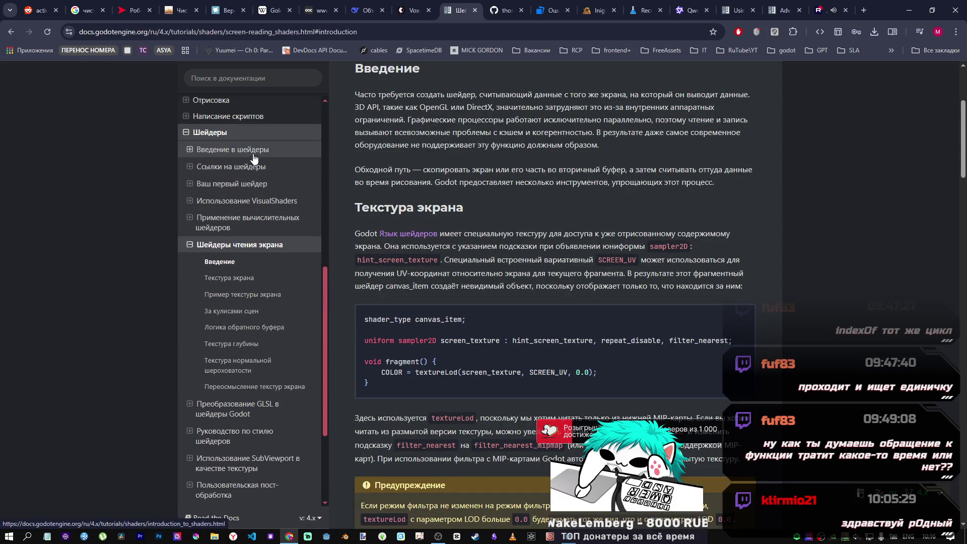
- Open the Введение в шейдеры page and scroll through it
left_click(254, 151)
scroll(539, 348, "down", 11)
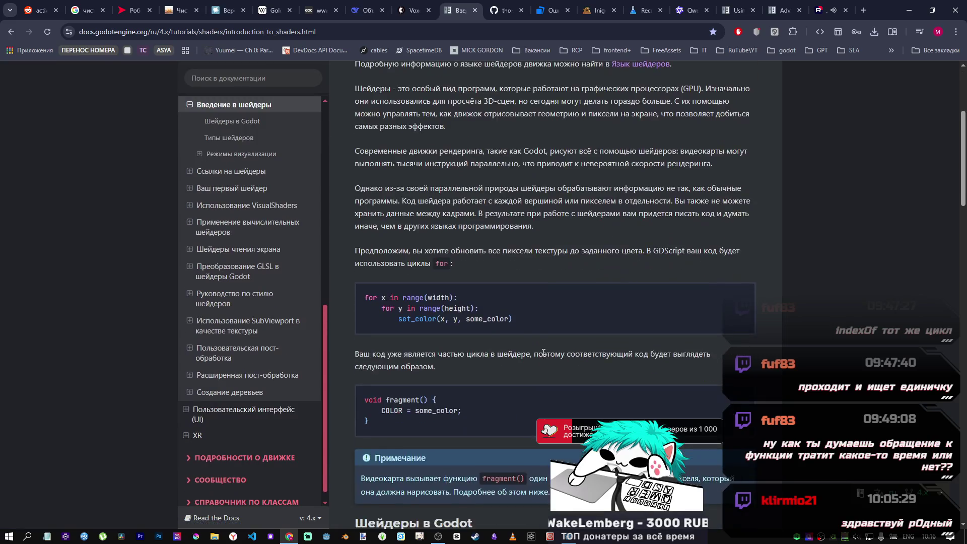
scroll(539, 349, "down", 15)
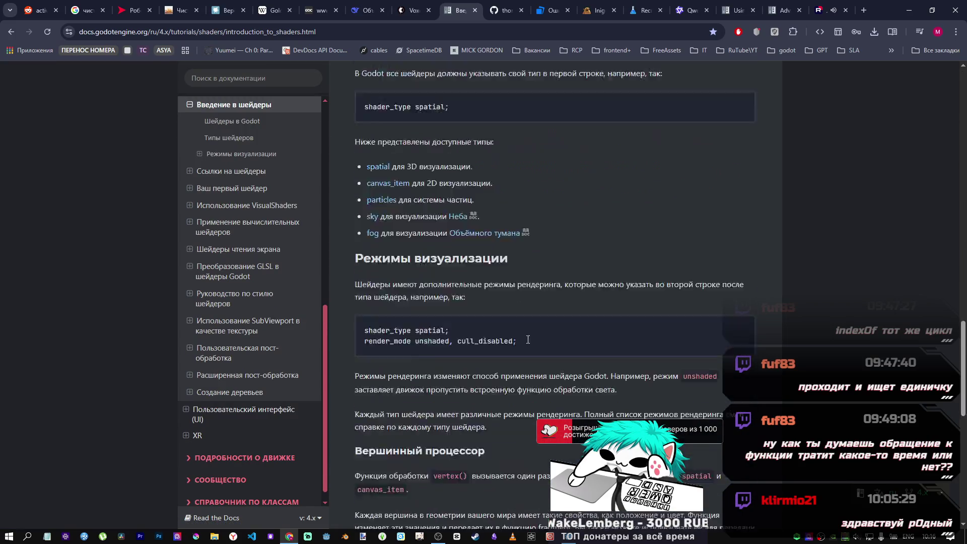
scroll(523, 336, "down", 9)
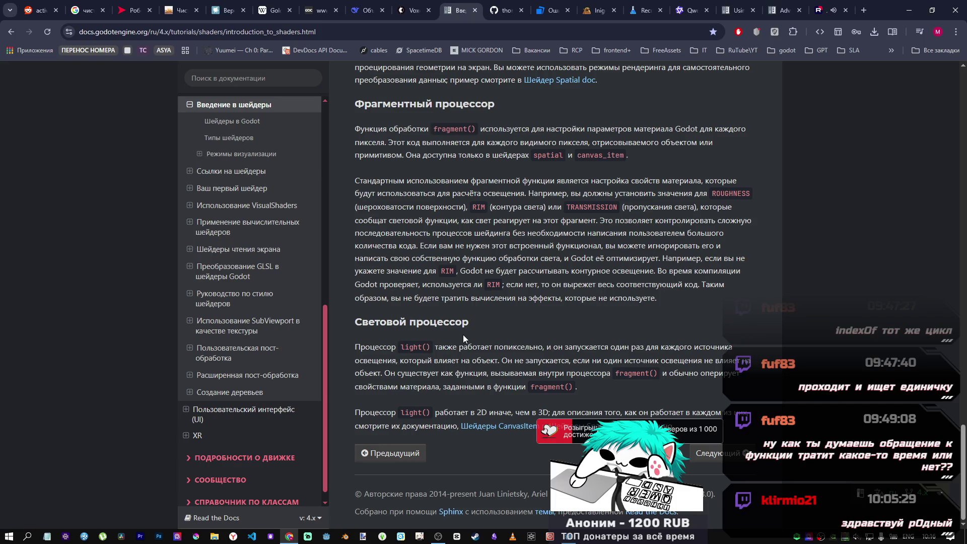
scroll(461, 333, "up", 5)
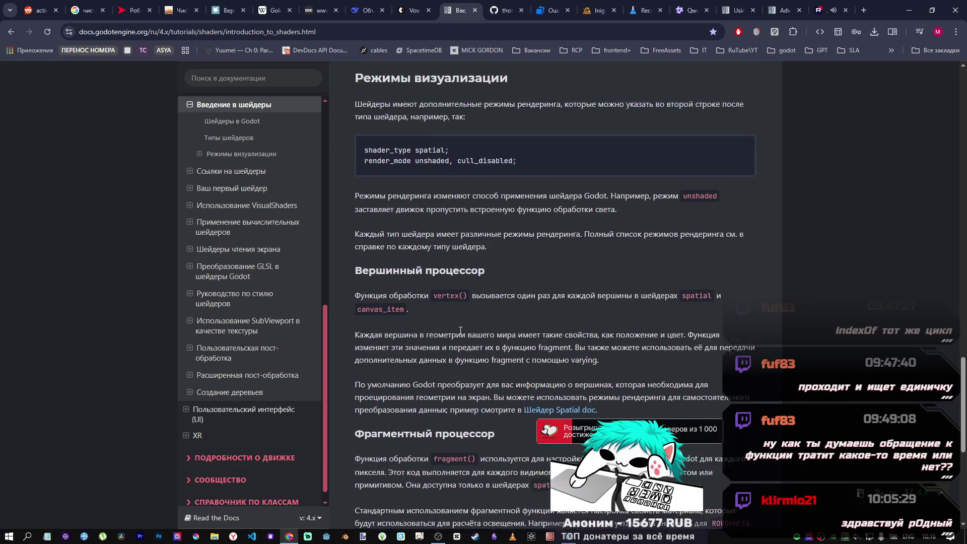
scroll(449, 327, "down", 1)
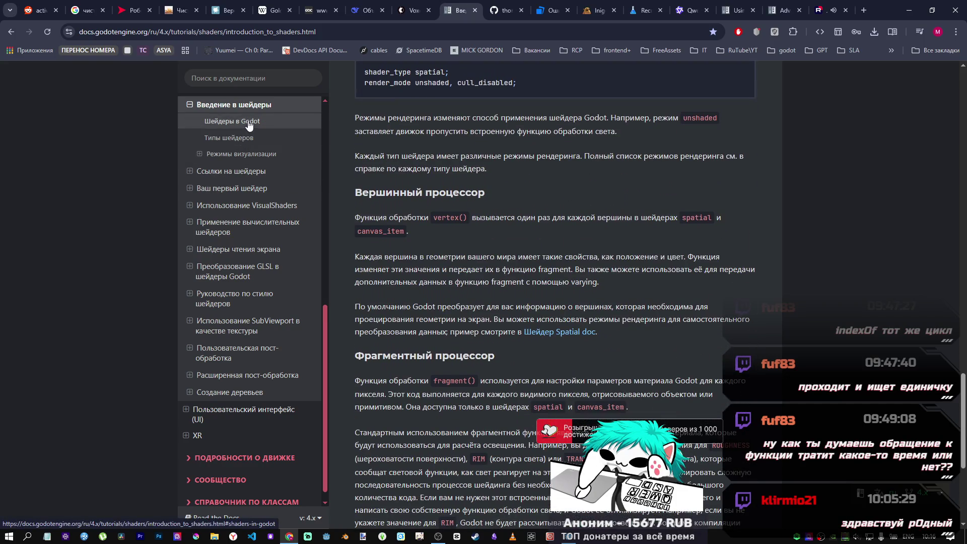
- Jump to the Шейдеры в Godot and Режимы визуализации sections, then open Ссылки на шейдеры
left_click(248, 123)
left_click(245, 147)
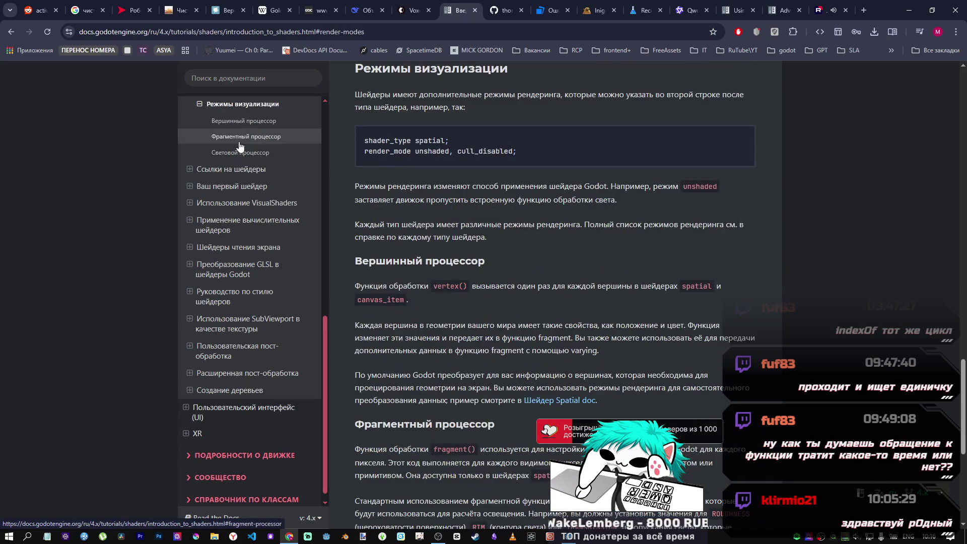
scroll(432, 277, "down", 5)
scroll(433, 280, "up", 6)
scroll(433, 277, "down", 7)
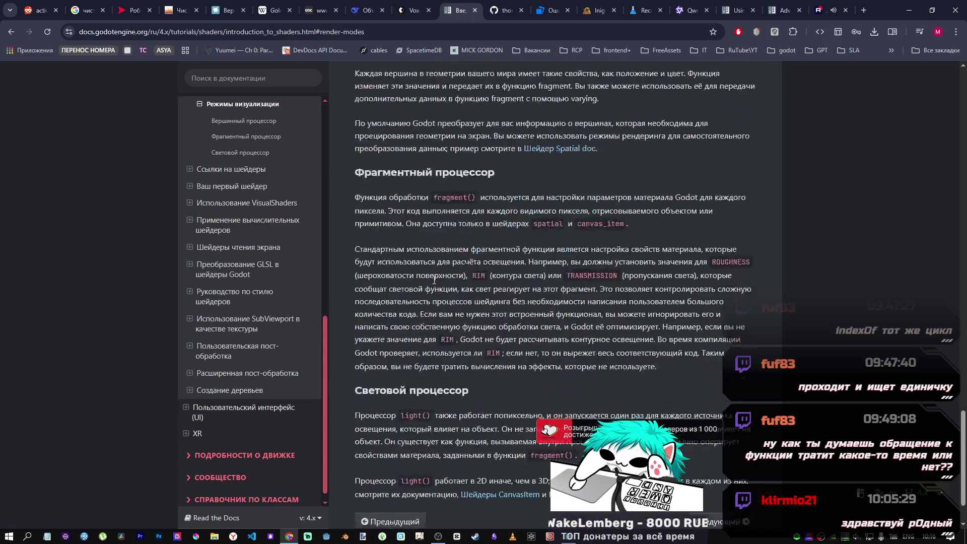
scroll(434, 277, "up", 2)
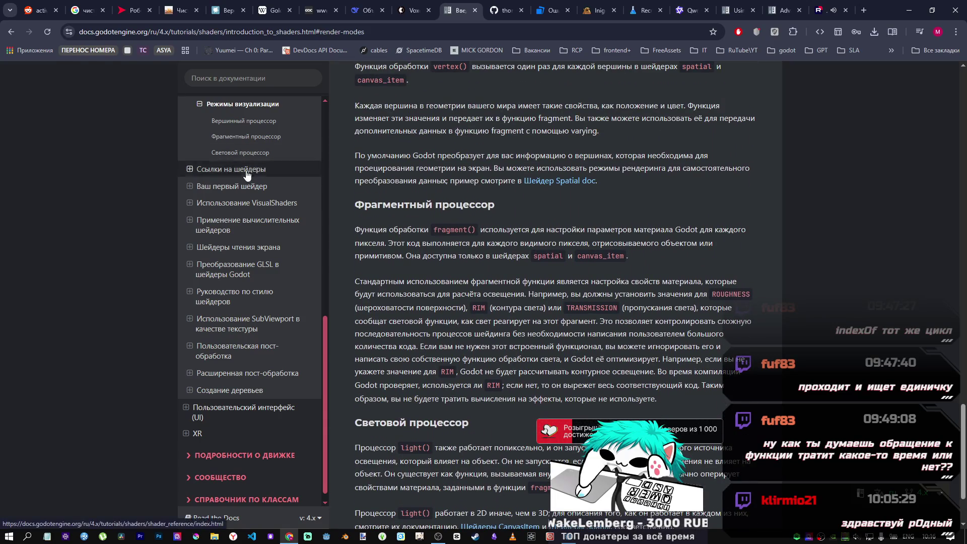
left_click(232, 169)
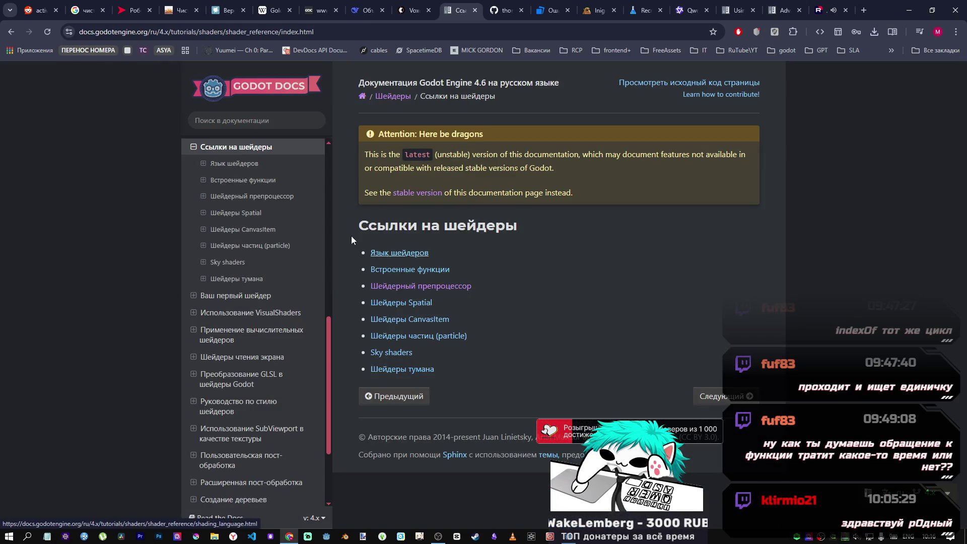
- Open the Язык шейдеров page and highlight part of the sampler3D description
left_click(410, 256)
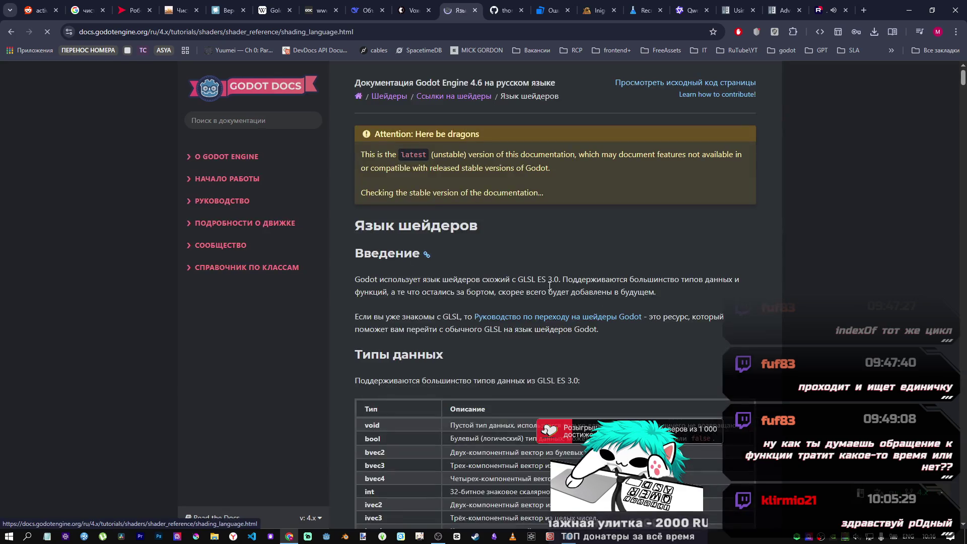
scroll(590, 315, "down", 6)
scroll(591, 315, "down", 6)
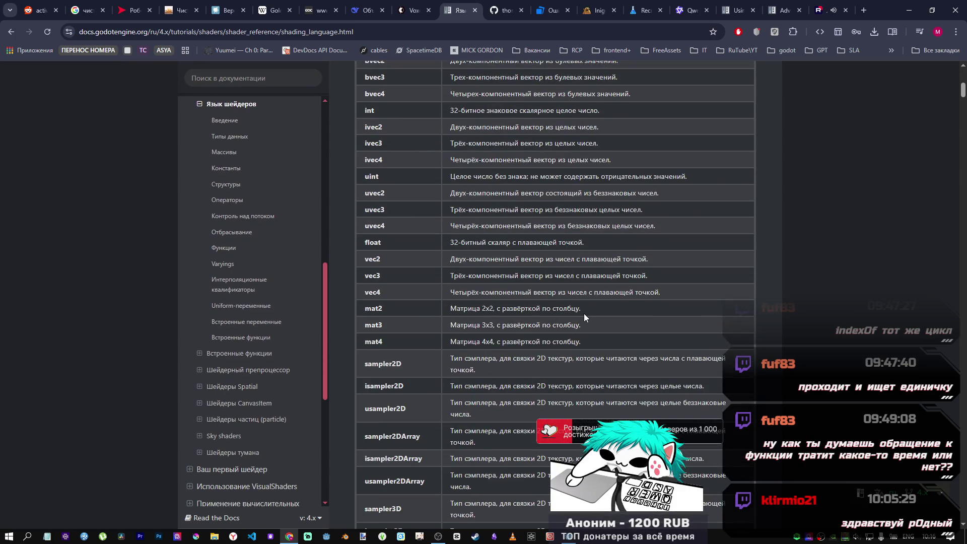
scroll(433, 248, "up", 1)
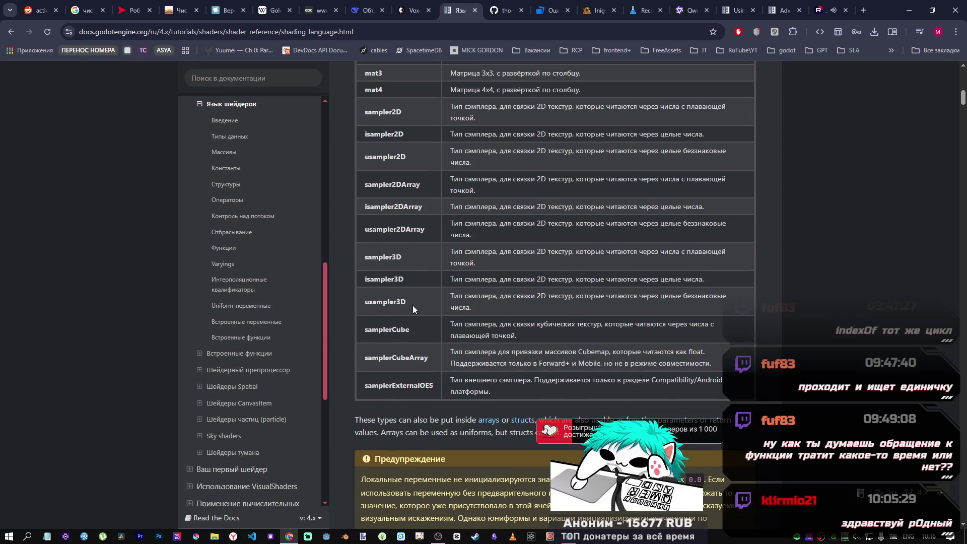
left_click_drag(412, 306, 368, 301)
left_click(370, 254)
left_click_drag(471, 252, 544, 251)
left_click(601, 252)
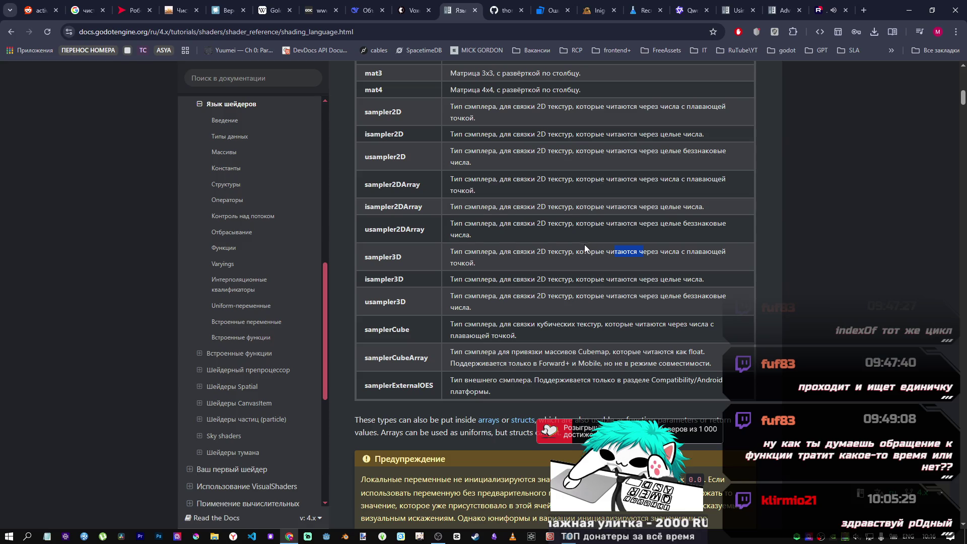
- Mark float and the vec3 row's description in the data types table
scroll(582, 245, "up", 2)
left_click_drag(464, 191, 513, 191)
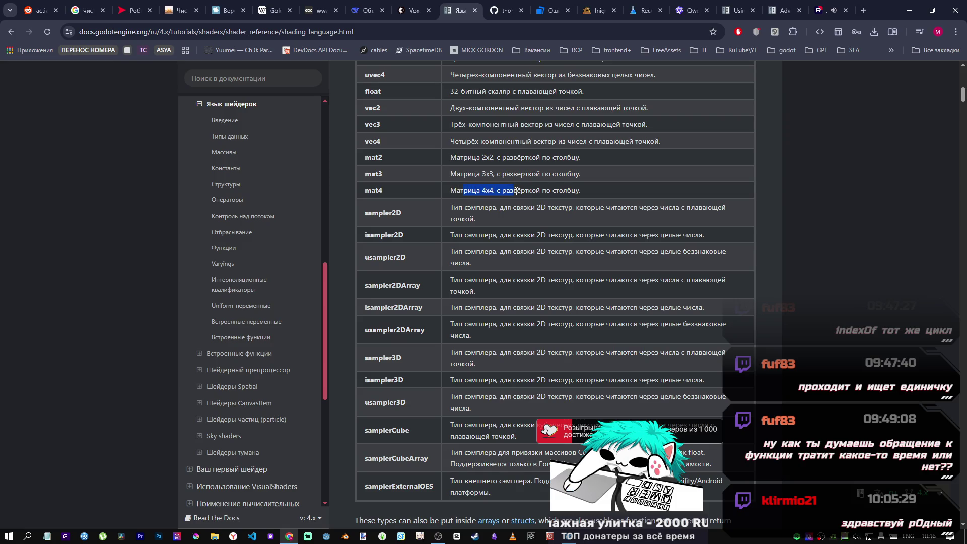
scroll(538, 195, "up", 2)
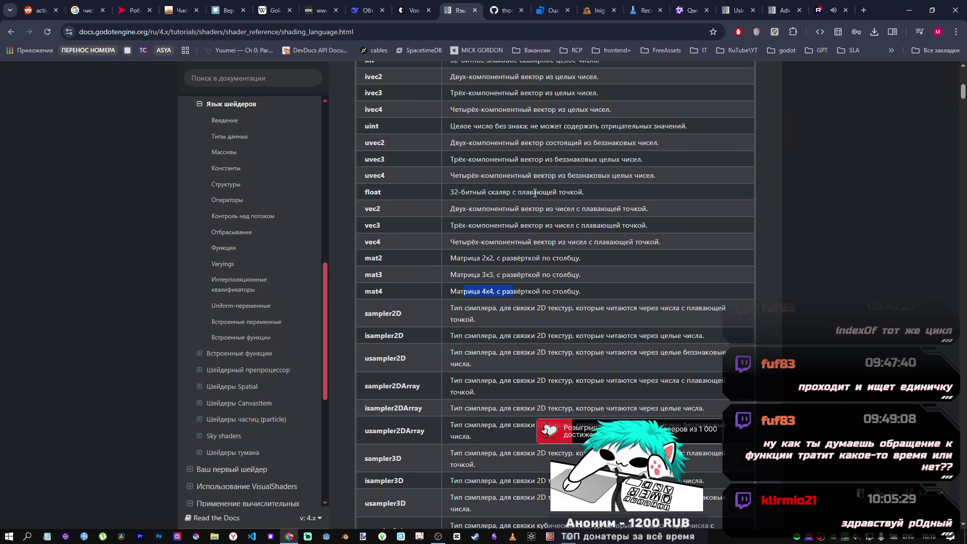
double_click(373, 192)
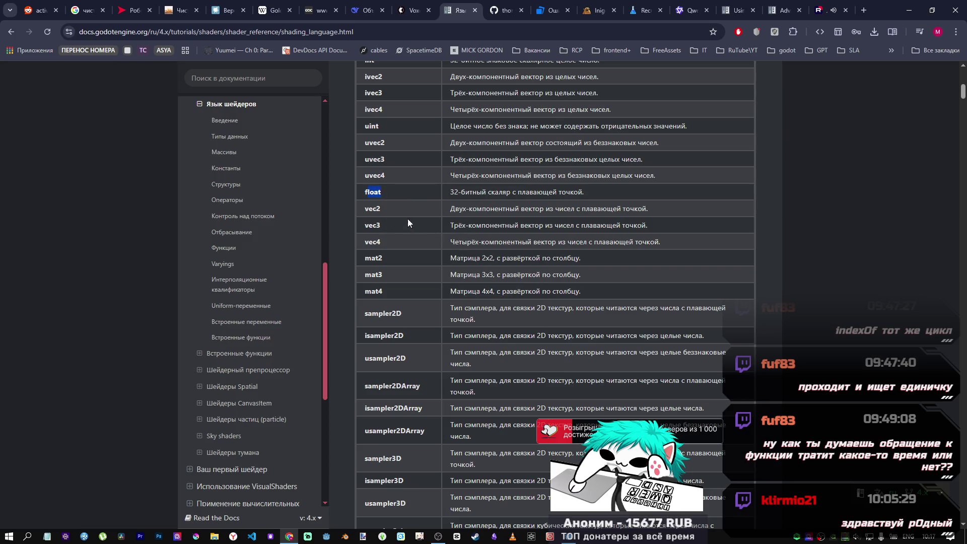
left_click_drag(449, 226, 633, 226)
scroll(617, 250, "down", 2)
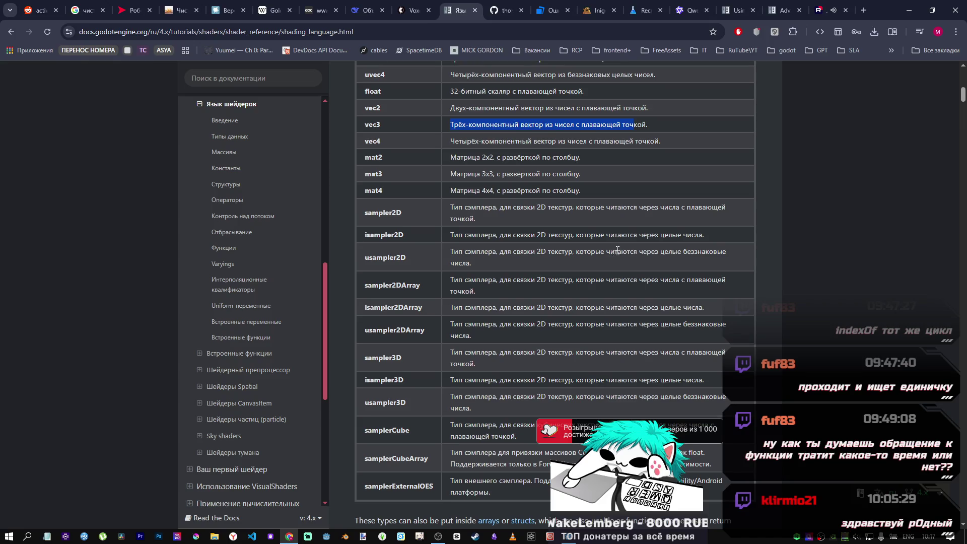
scroll(604, 241, "down", 3)
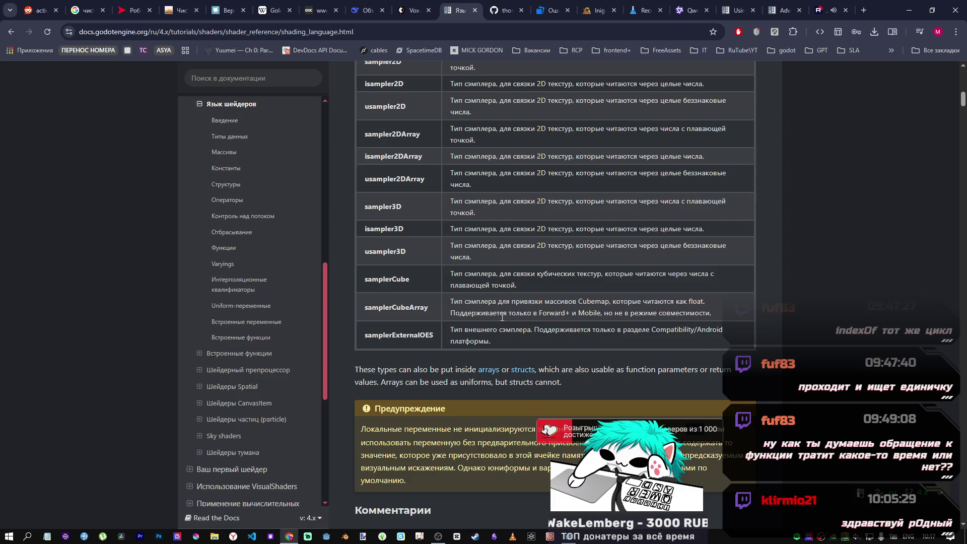
- Read through the comments, casting, arrays and structs sections, then return to the Godot editor
scroll(429, 311, "down", 3)
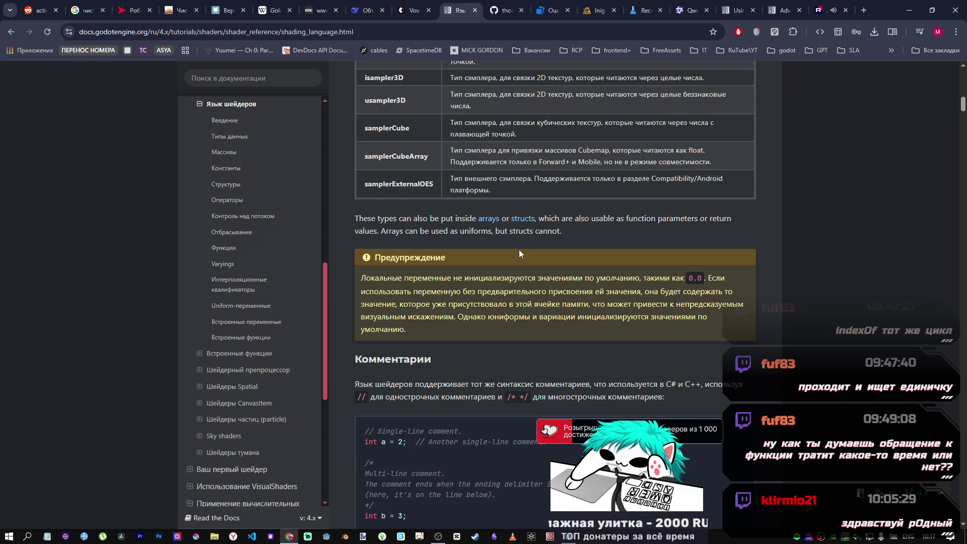
scroll(519, 249, "down", 3)
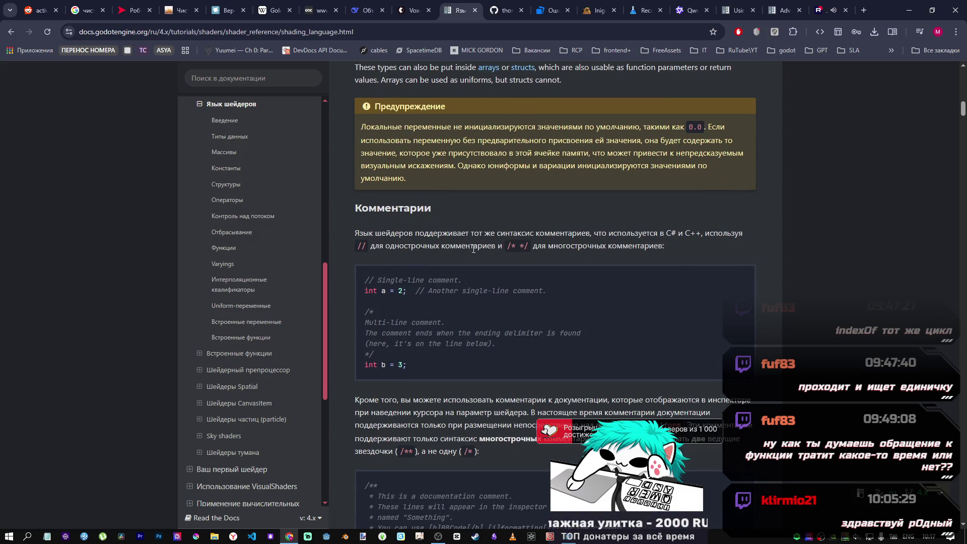
scroll(453, 256, "down", 3)
scroll(614, 177, "up", 2)
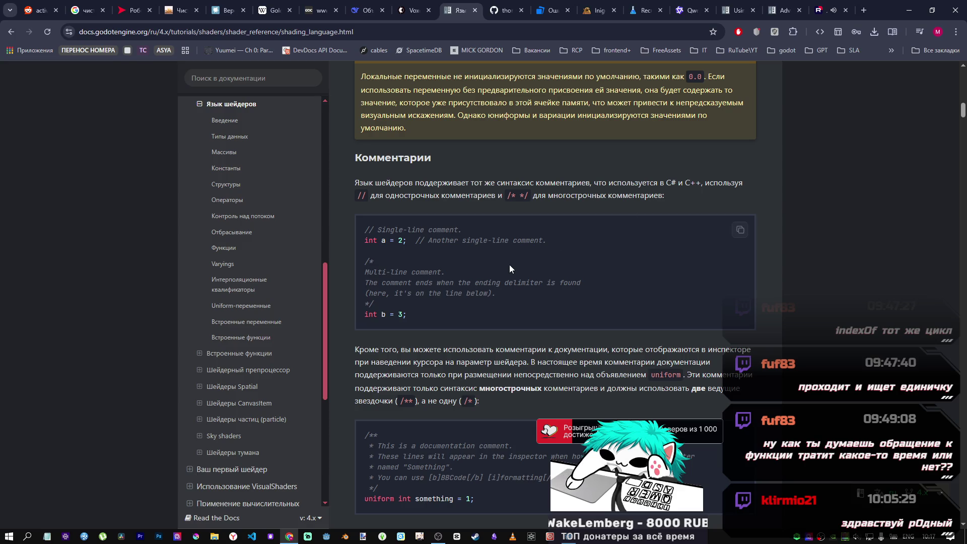
scroll(510, 264, "down", 2)
scroll(509, 263, "down", 3)
scroll(388, 255, "down", 2)
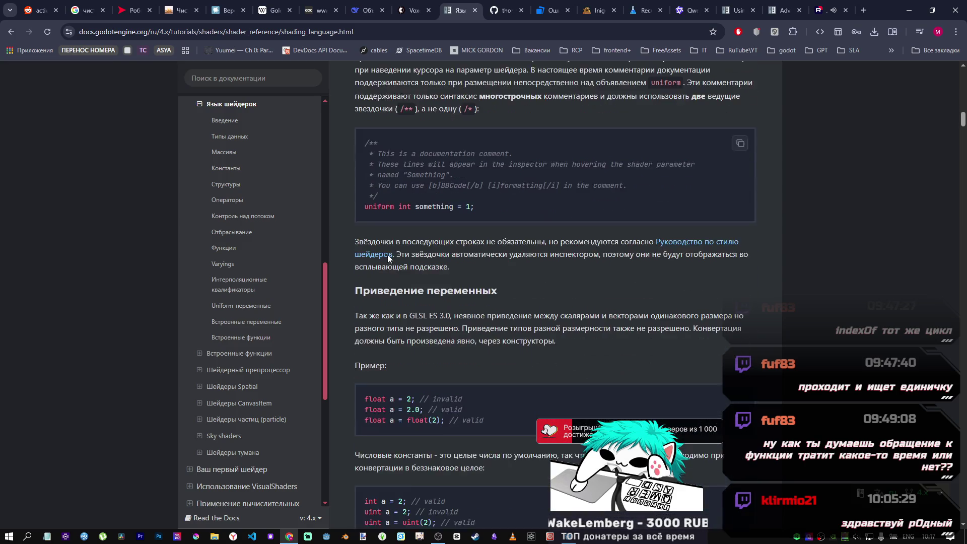
scroll(389, 255, "down", 6)
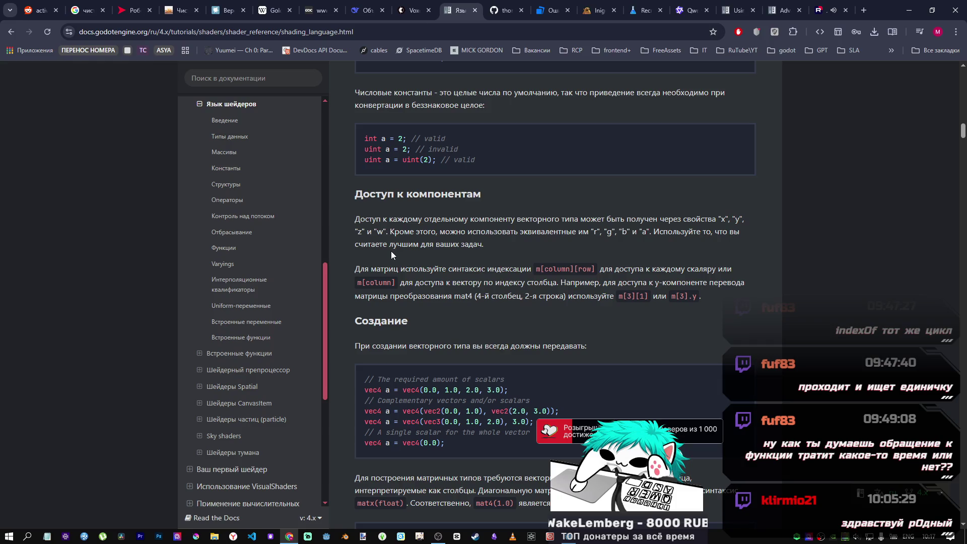
scroll(391, 252, "down", 20)
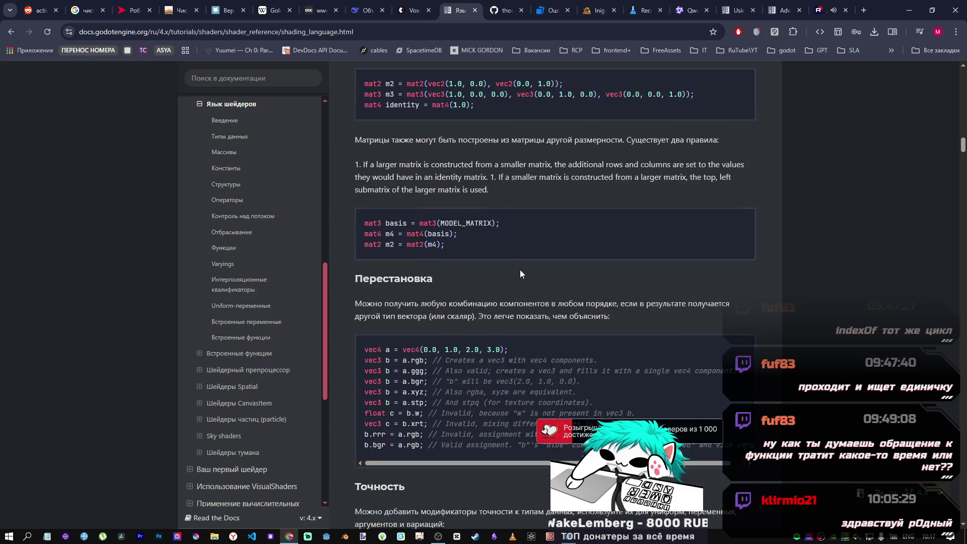
scroll(505, 265, "down", 15)
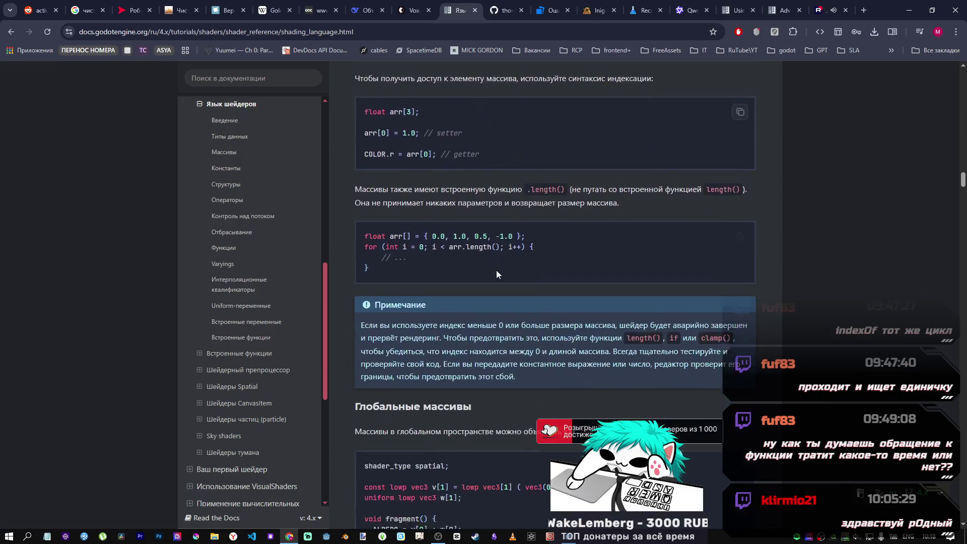
scroll(494, 268, "down", 15)
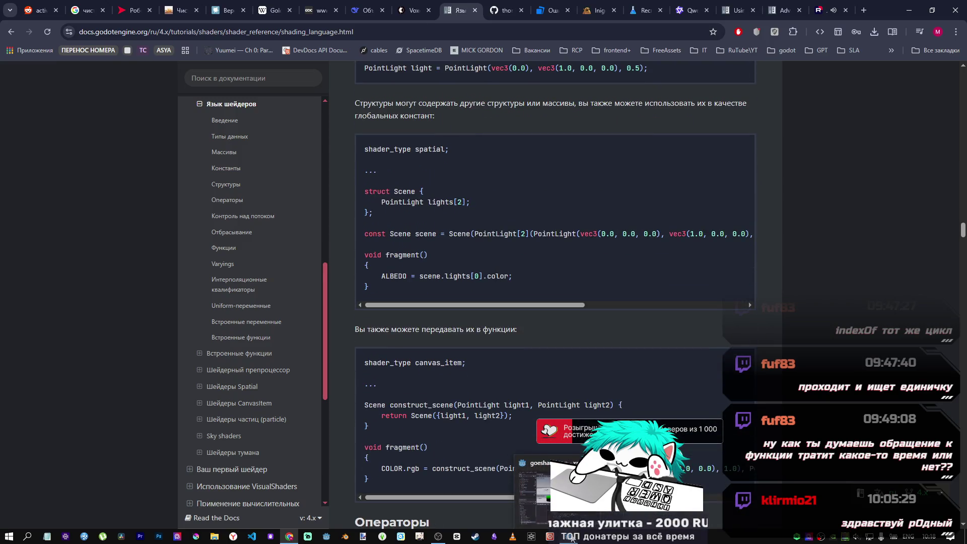
mouse_move(439, 536)
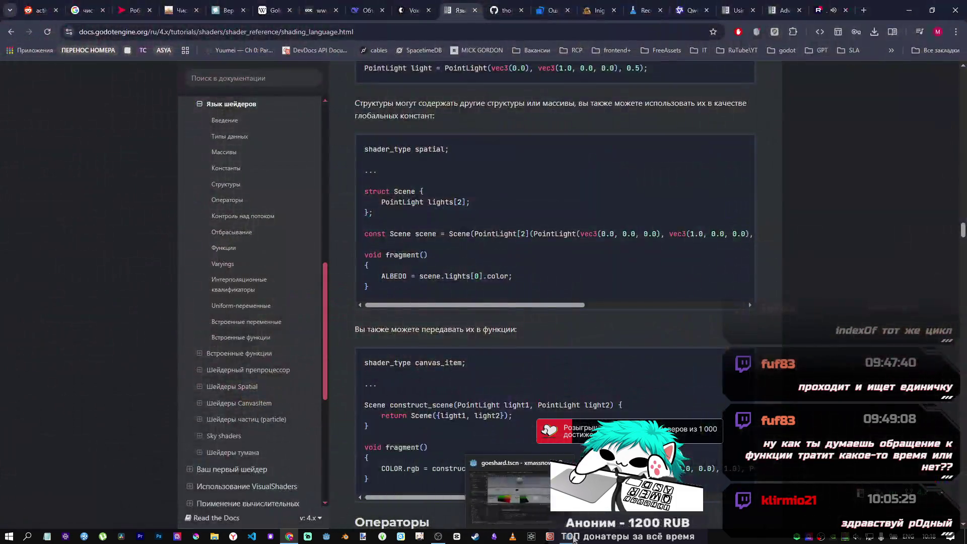
left_click(476, 536)
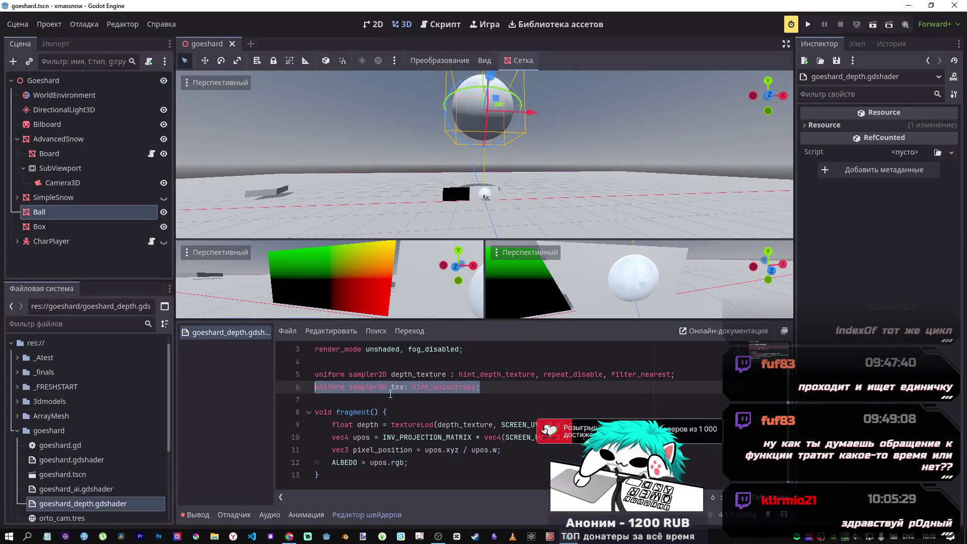
- Replace upos.rgb with depth on line 12 so it reads ALBEDO = depth;, then view the Ball's mesh
left_click(404, 449)
left_click(394, 467)
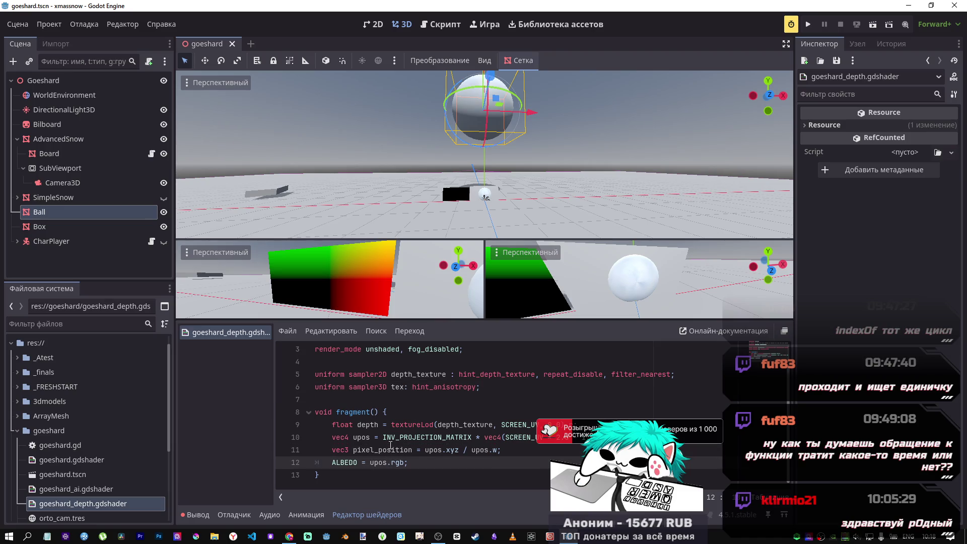
double_click(372, 426)
key("ctrl+c")
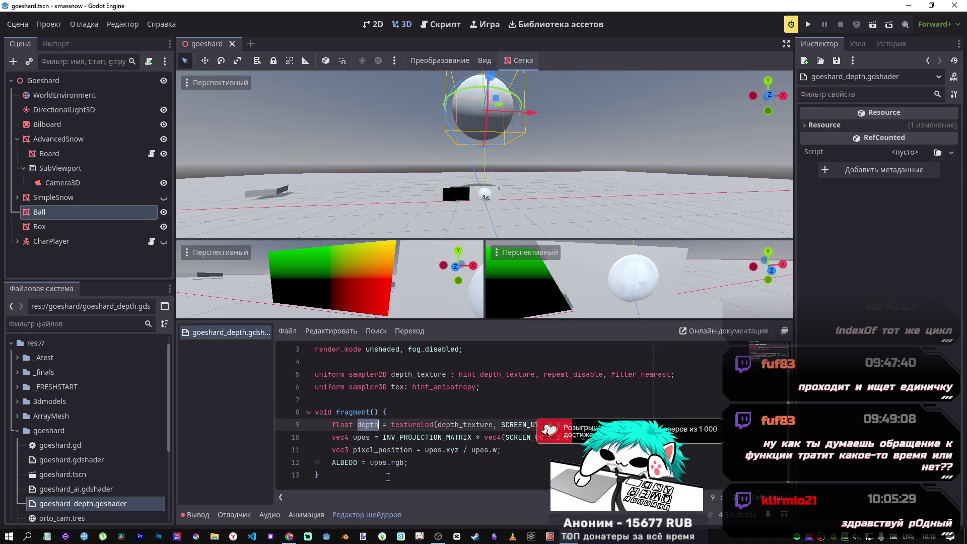
double_click(385, 464)
key("ctrl+v")
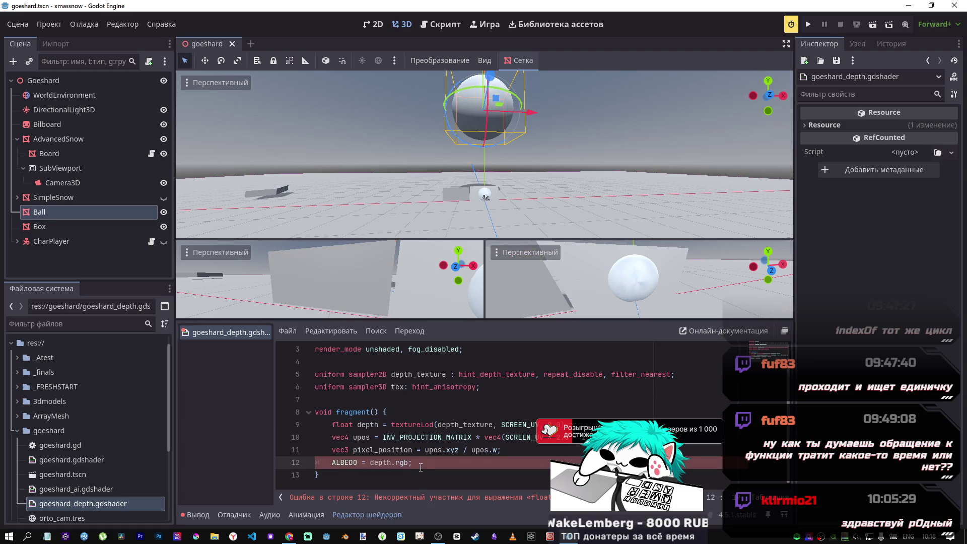
double_click(392, 463)
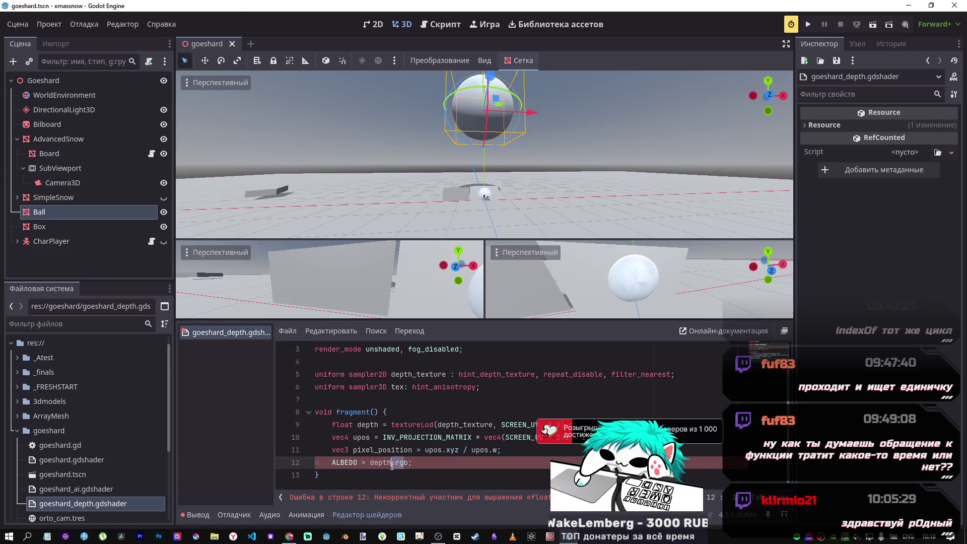
key("BackSpace")
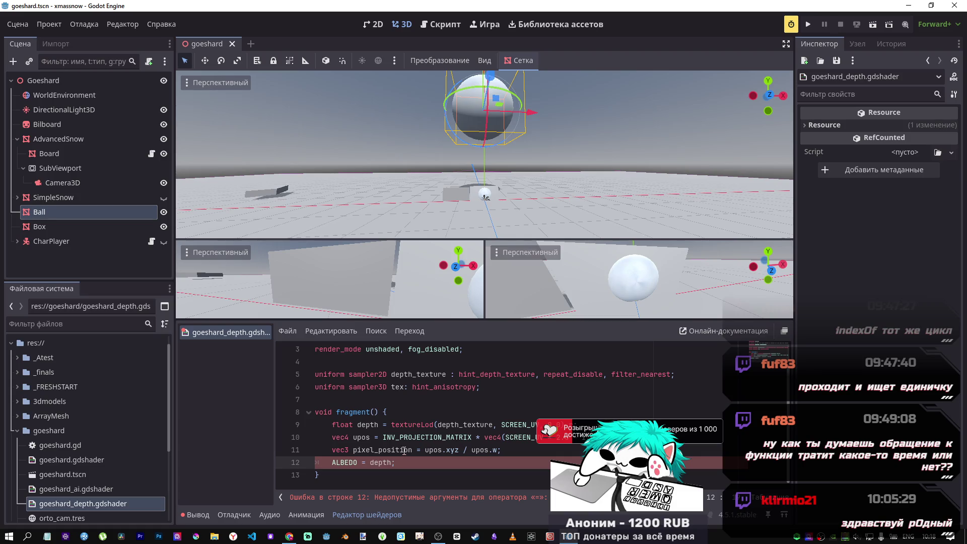
left_click(579, 424)
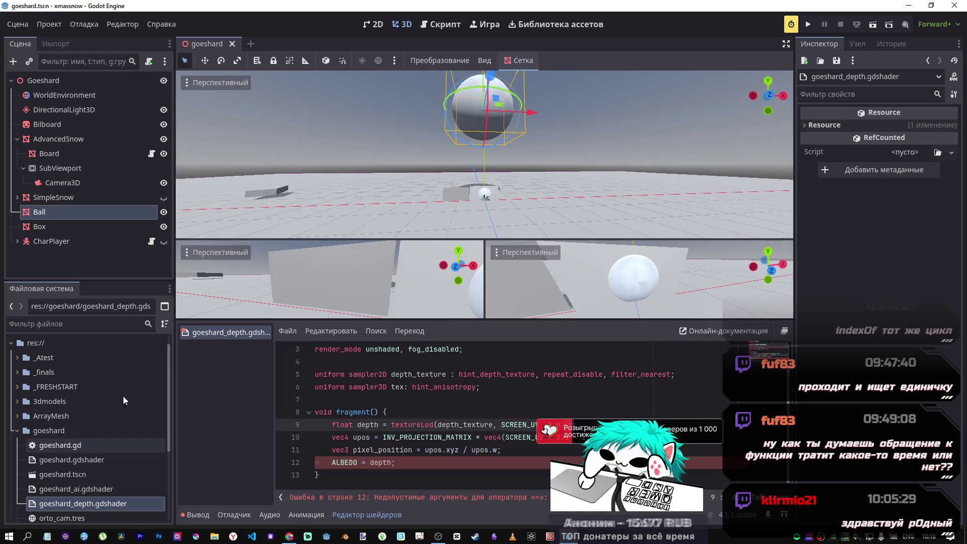
left_click(90, 212)
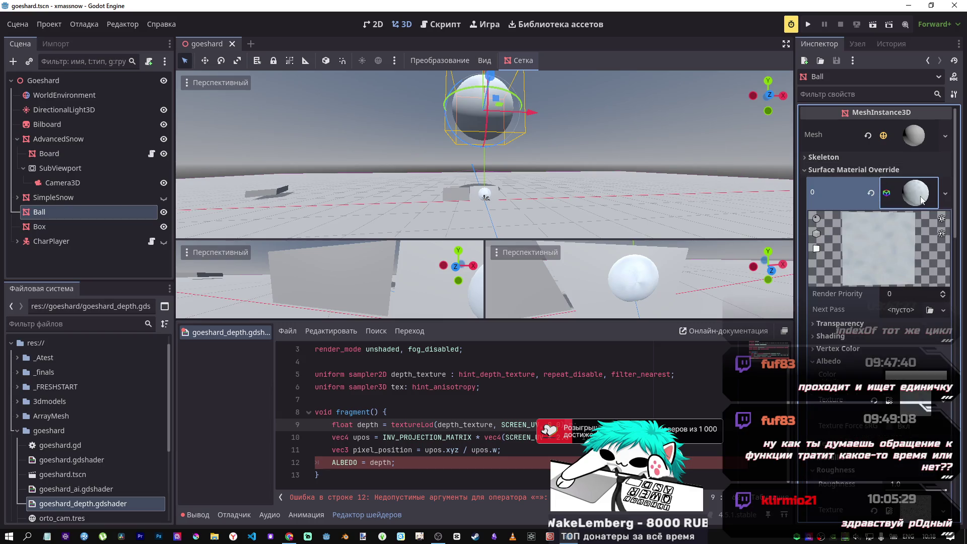
- Inspect the AdvancedSnow node, then the Board node's shader material in the Inspector
left_click(57, 140)
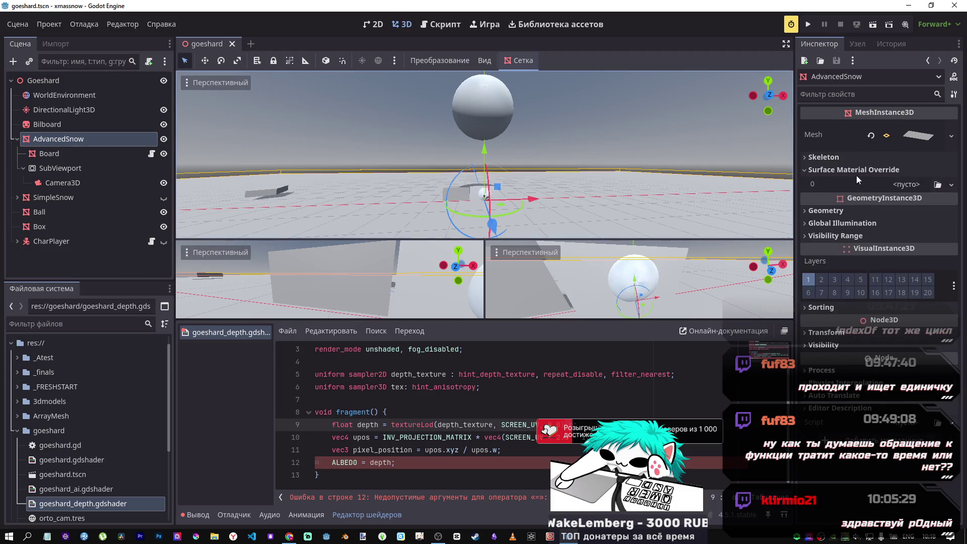
left_click(915, 137)
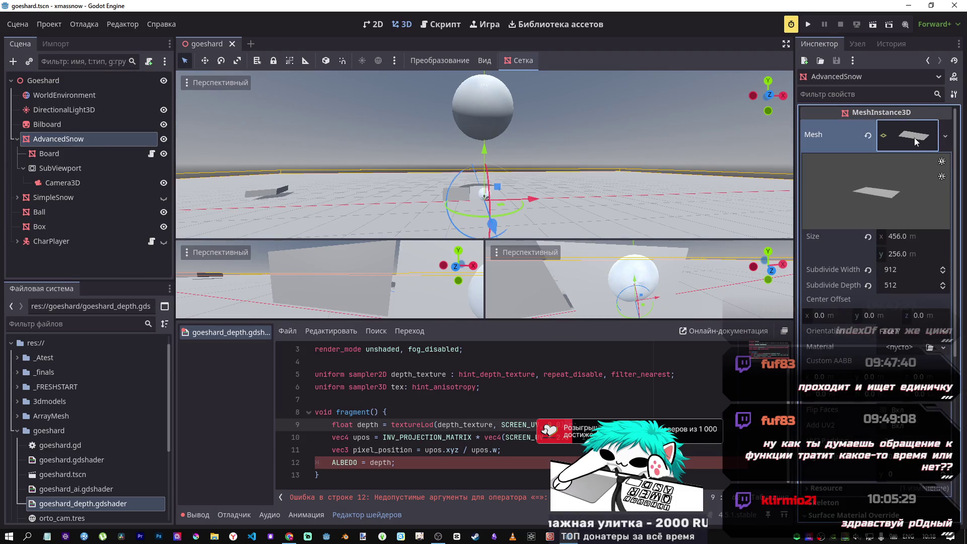
left_click(914, 137)
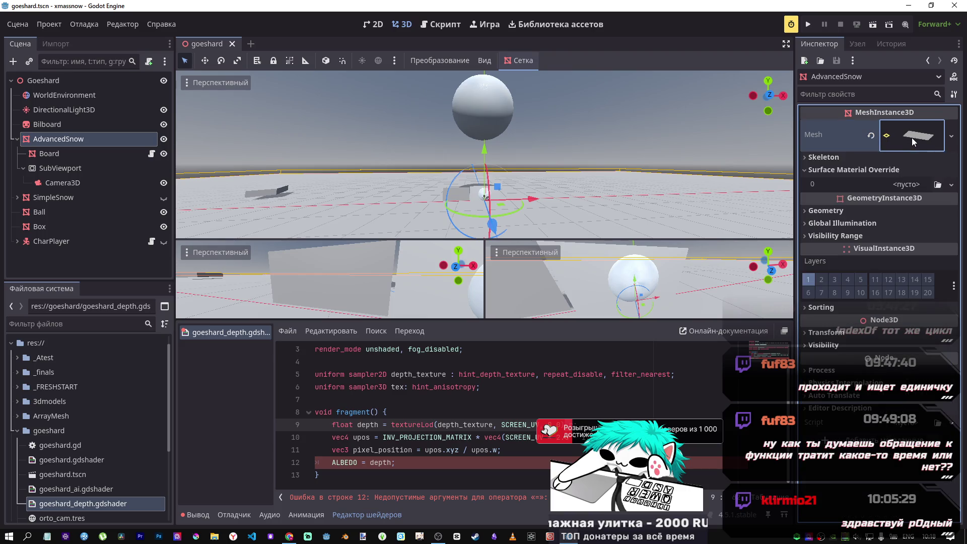
left_click(58, 157)
left_click(900, 183)
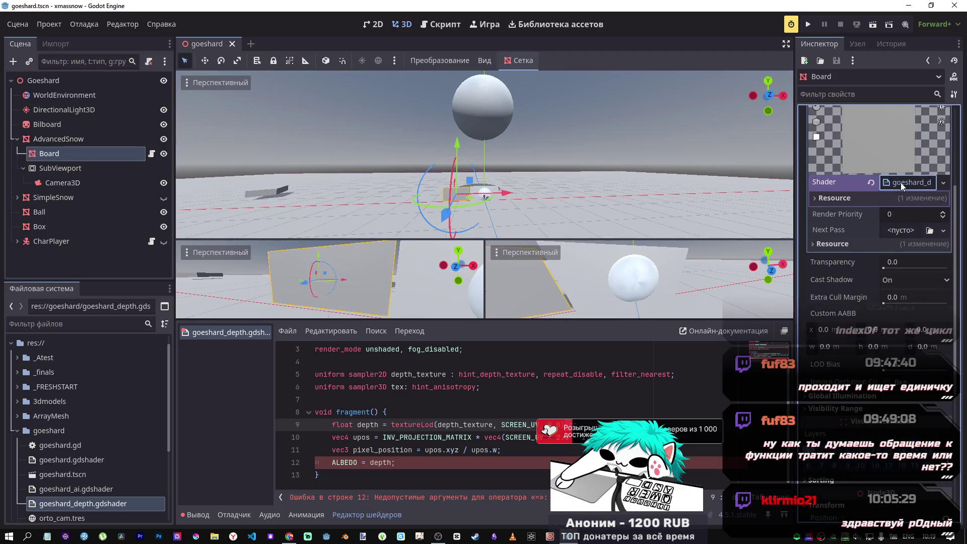
left_click(855, 203)
left_click(854, 202)
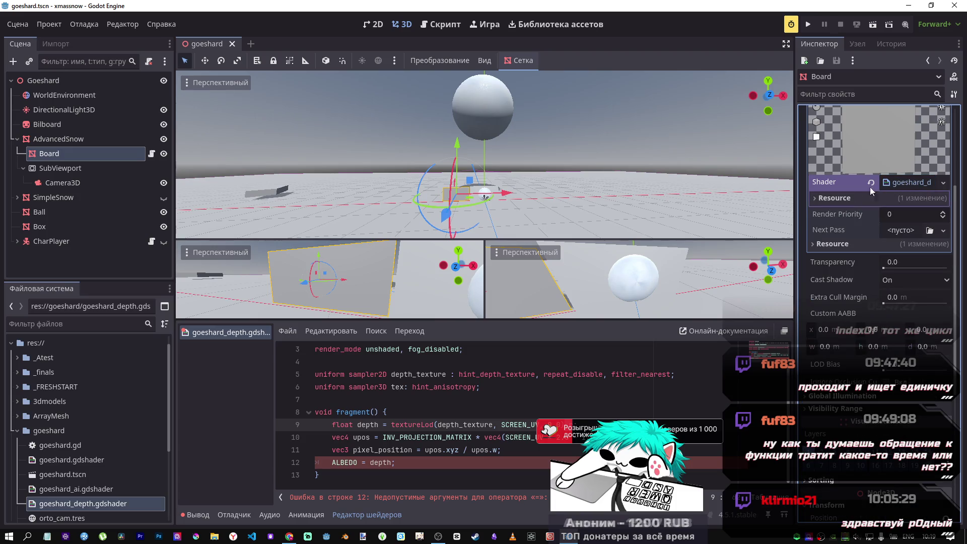
- Delete the 'ALBEDO = depth;' line, save the shader, and expand the Board's shader parameters
left_click_drag(397, 462, 257, 461)
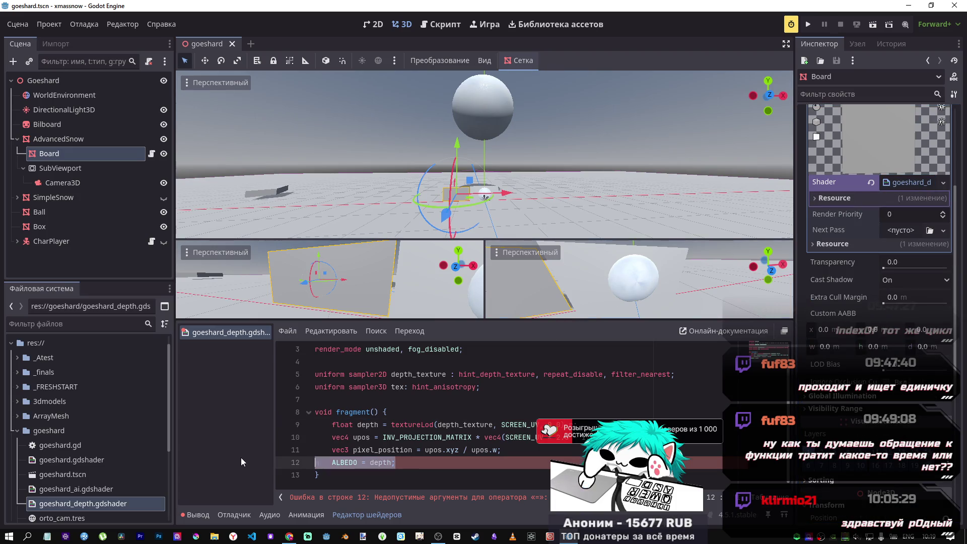
key("BackSpace")
key("BackSpace")
key("ctrl+s")
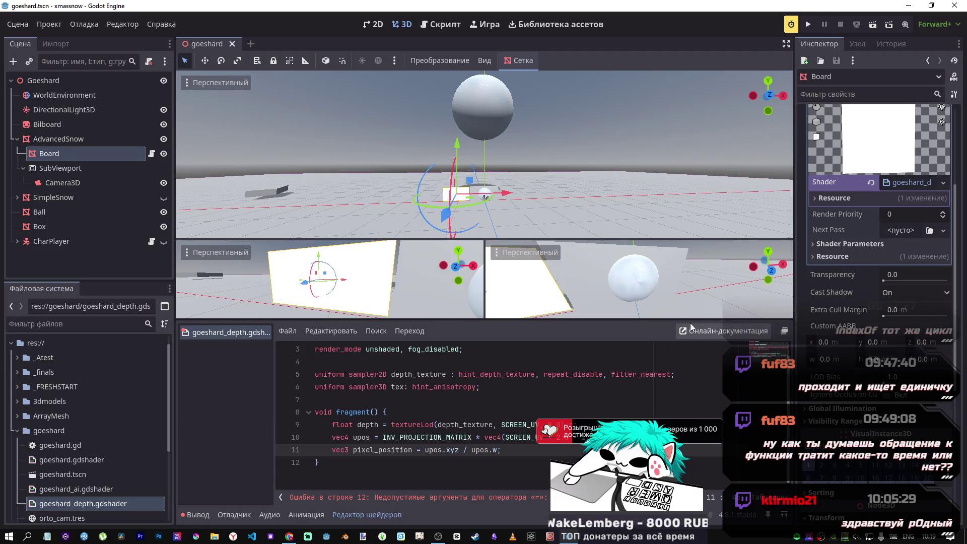
left_click(840, 243)
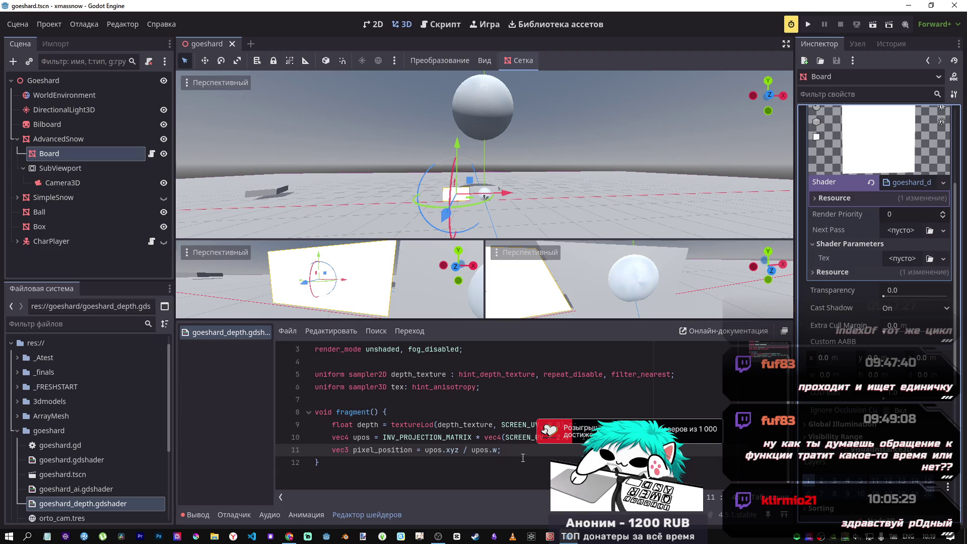
- Add an empty line 12 and copy the pixel_position name from line 11
key("Return")
left_click(400, 443)
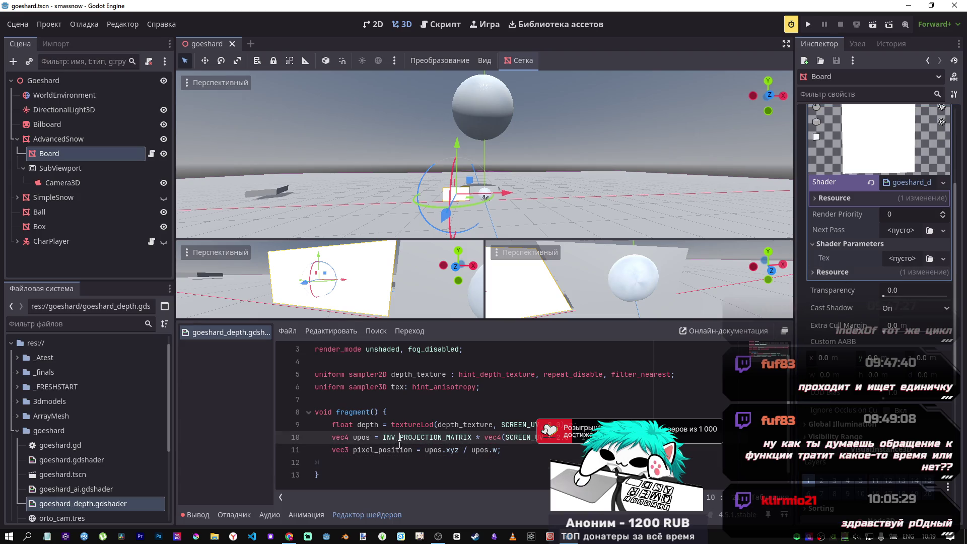
double_click(382, 450)
key("ctrl+c")
left_click(348, 462)
key("ctrl+v")
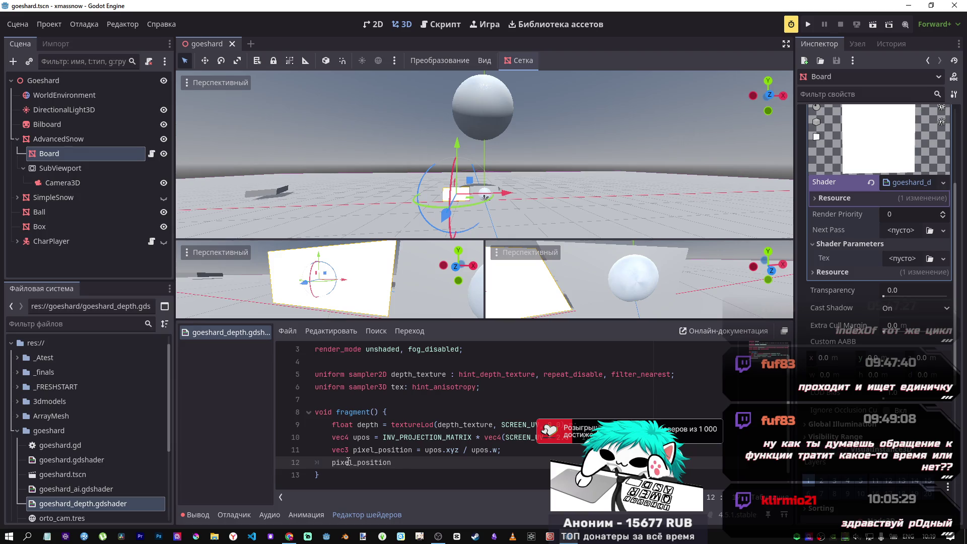
key("ctrl+z")
- Write 'ALBEDO = pixel_position;' on line 12 using the ALBEDO autocompletion
type("A")
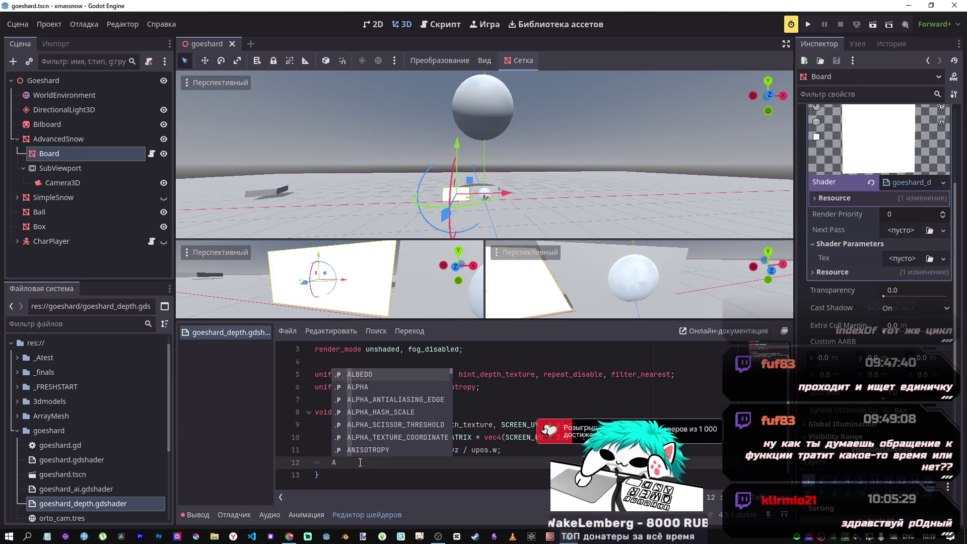
type("LB")
key("Return")
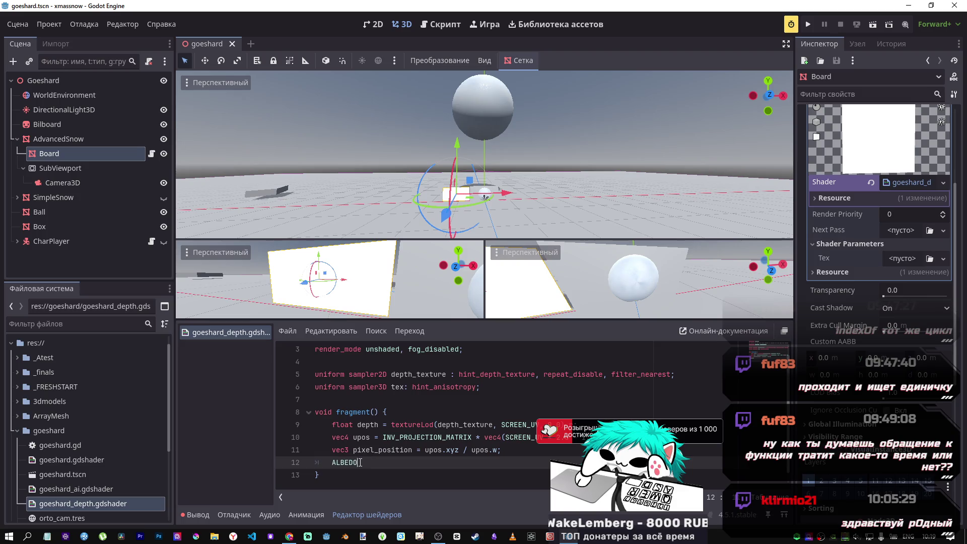
type(" =")
key("ctrl+v")
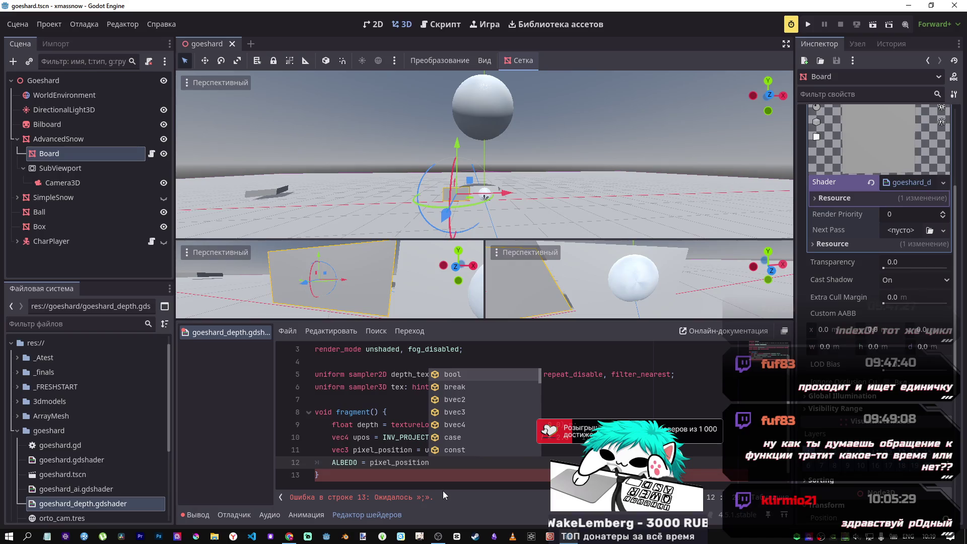
type(";")
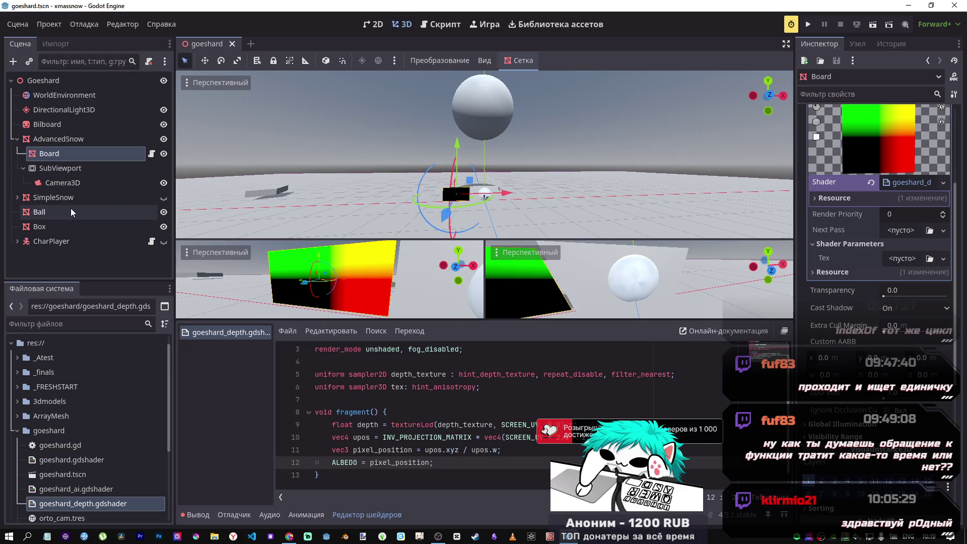
left_click(902, 259)
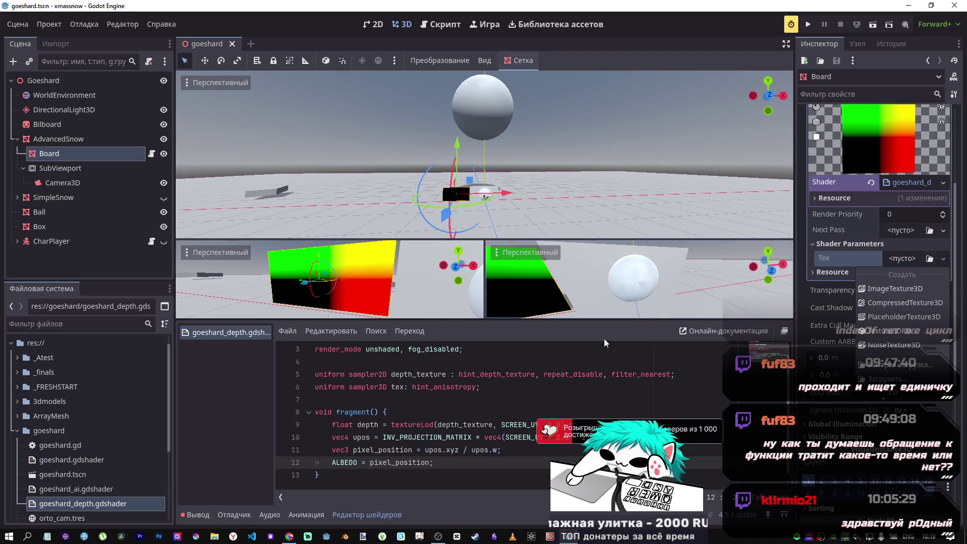
left_click(879, 259)
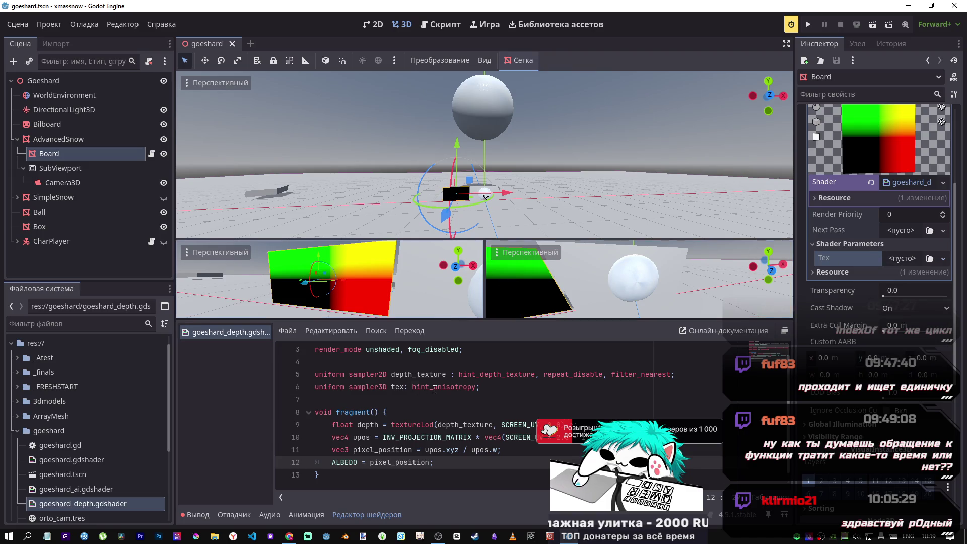
left_click_drag(433, 386, 365, 386)
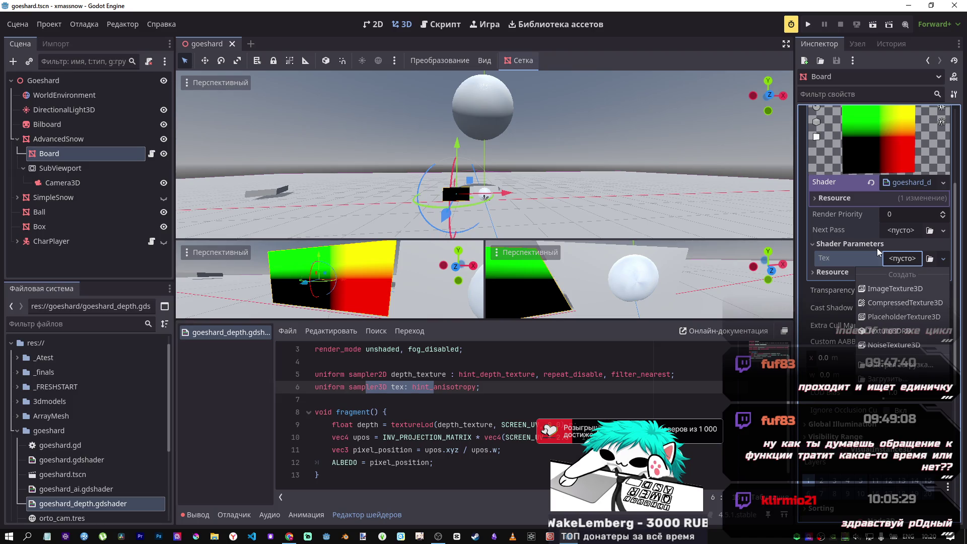
left_click(450, 388)
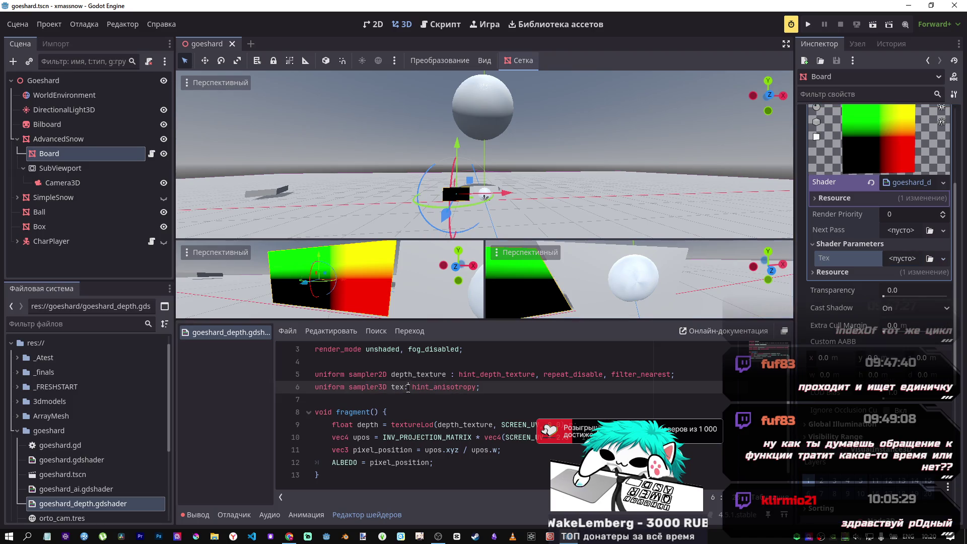
- Comment out the sampler3D tex uniform on line 6 and save
left_click_drag(507, 388, 314, 388)
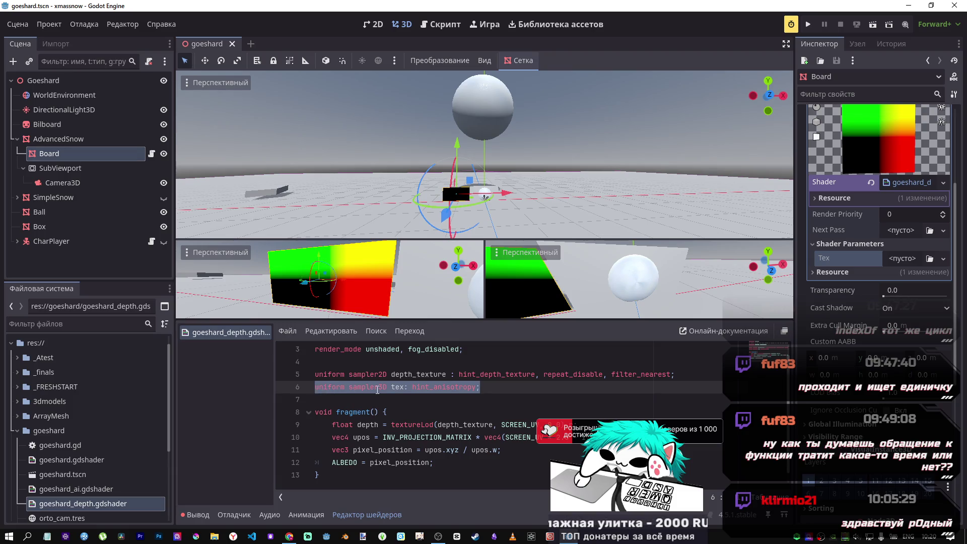
key("ctrl+k")
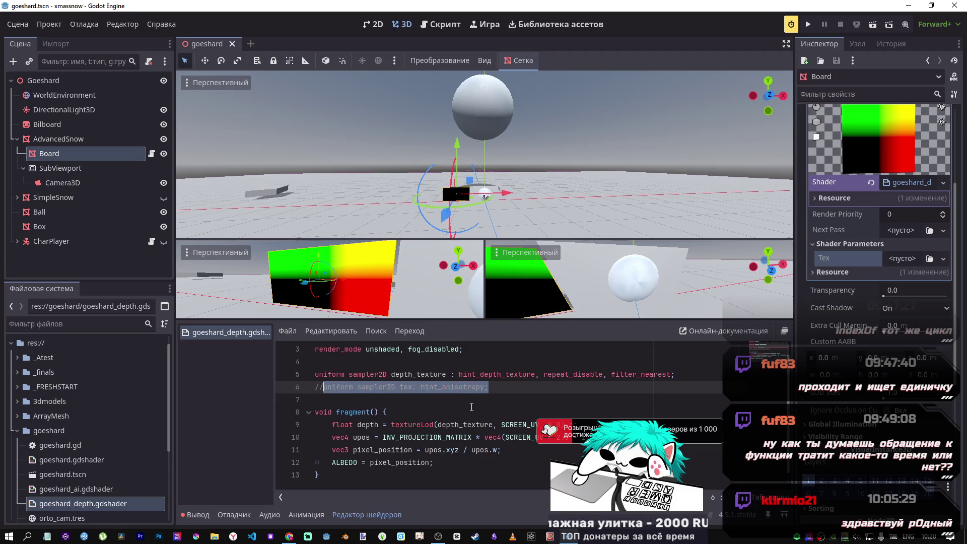
key("ctrl+s")
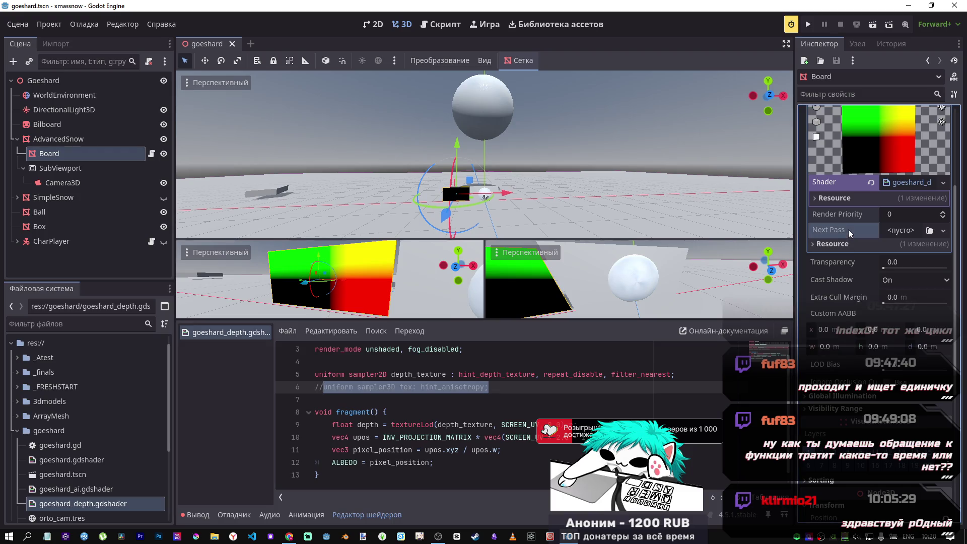
- Rename depth_texture to depth_text on line 5 and in line 9's textureLod call
left_click(425, 376)
left_click_drag(447, 378, 433, 376)
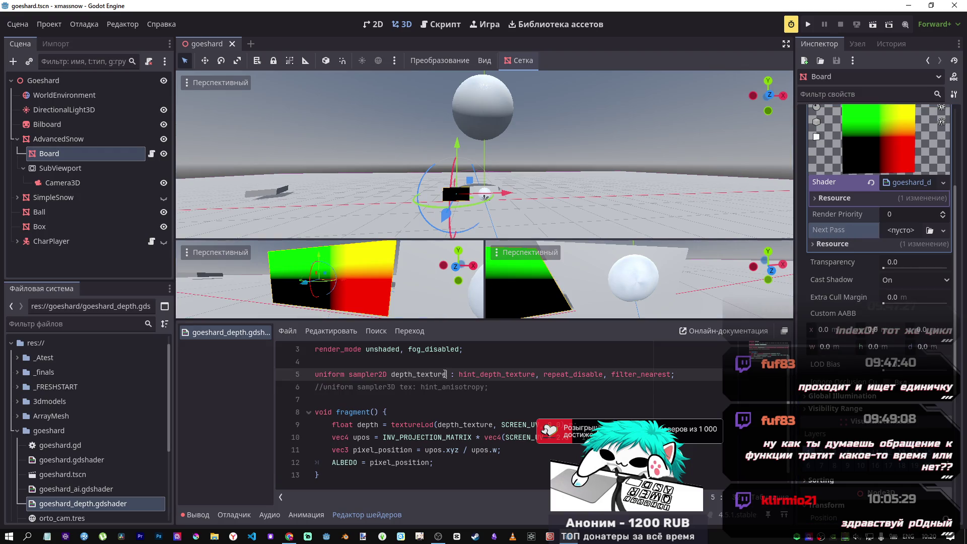
key("BackSpace")
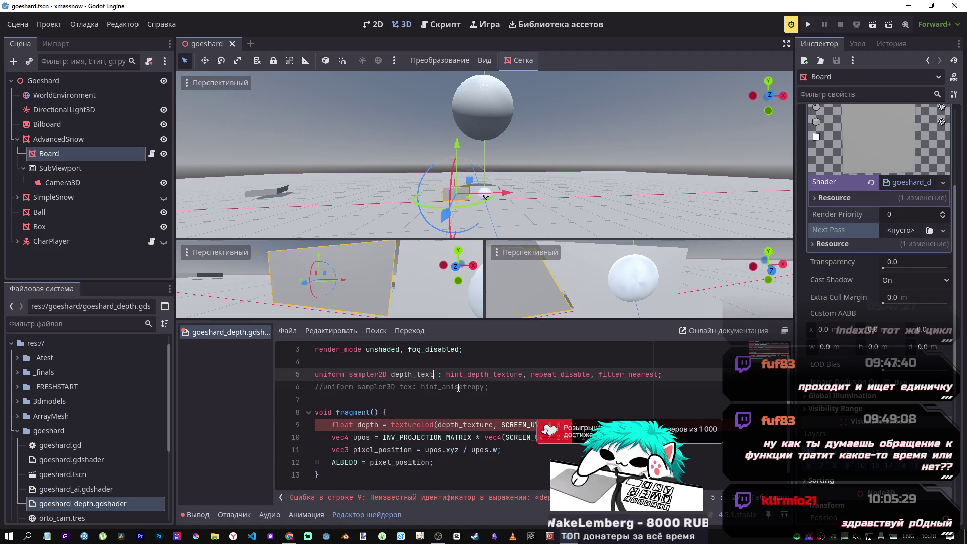
key("ctrl+s")
double_click(413, 374)
key("ctrl+c")
double_click(464, 425)
key("ctrl+v")
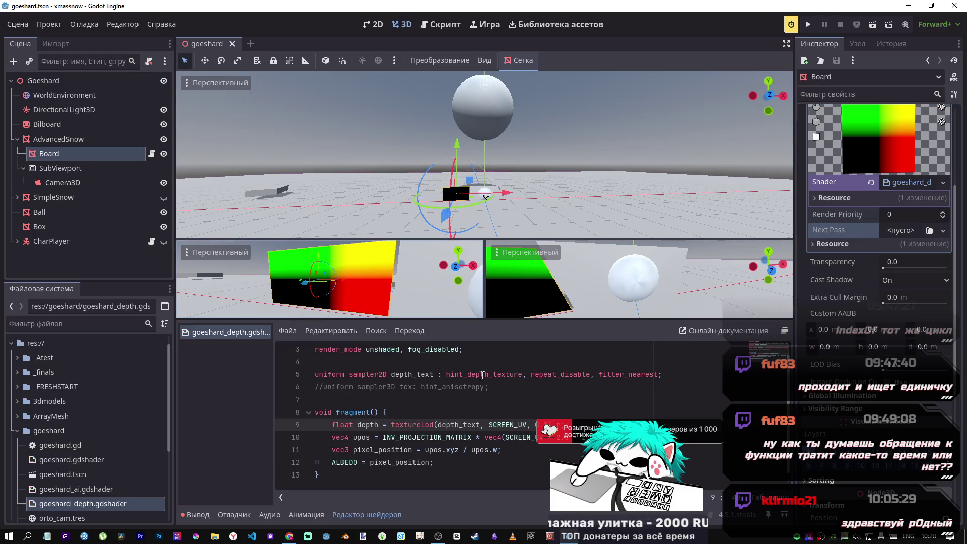
left_click_drag(522, 374, 448, 374)
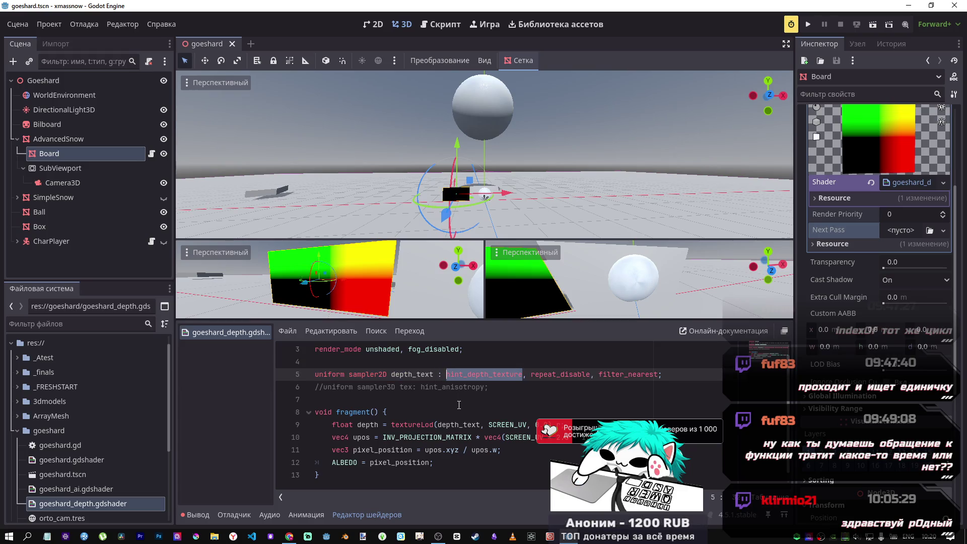